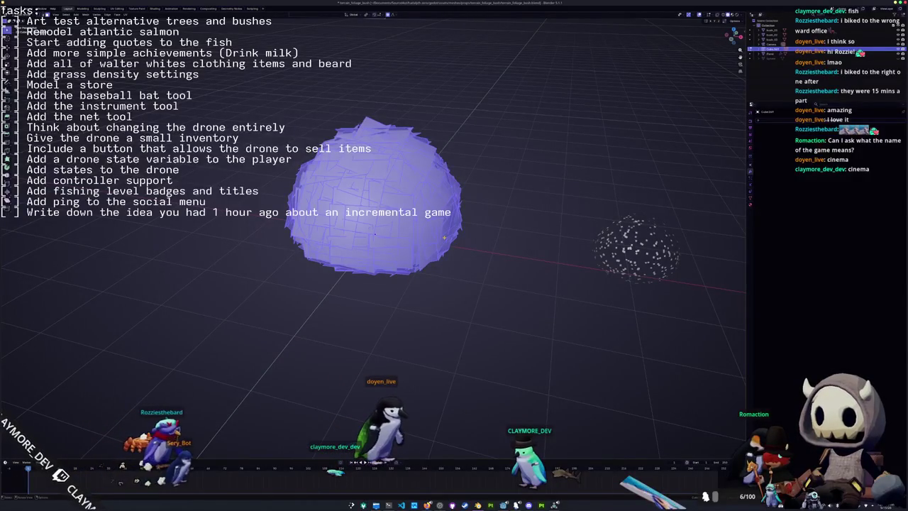
# - Select all faces of the bush mesh and apply an option from the Face menu
pyautogui.press('a')
pyautogui.rightClick(453, 238)
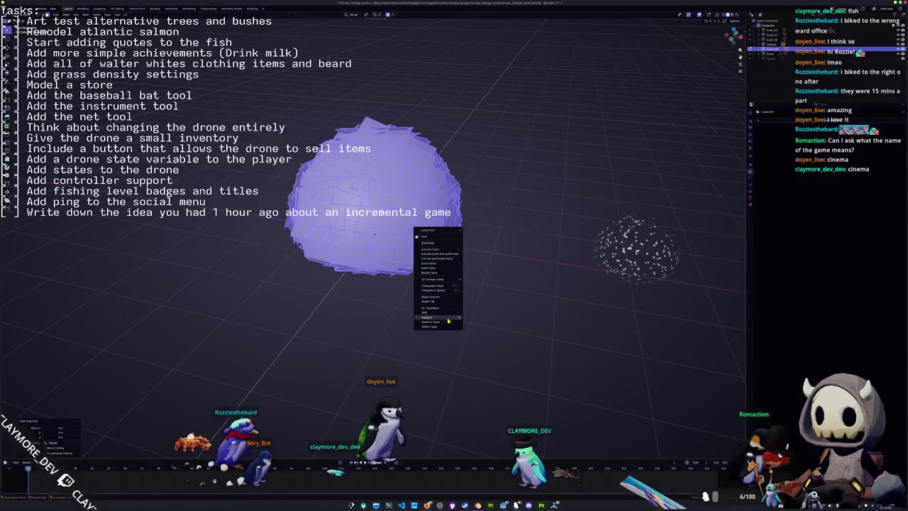
pyautogui.click(497, 291)
# - Delete the separate inner object, then go back to editing the whole bush mesh
pyautogui.press('Tab')
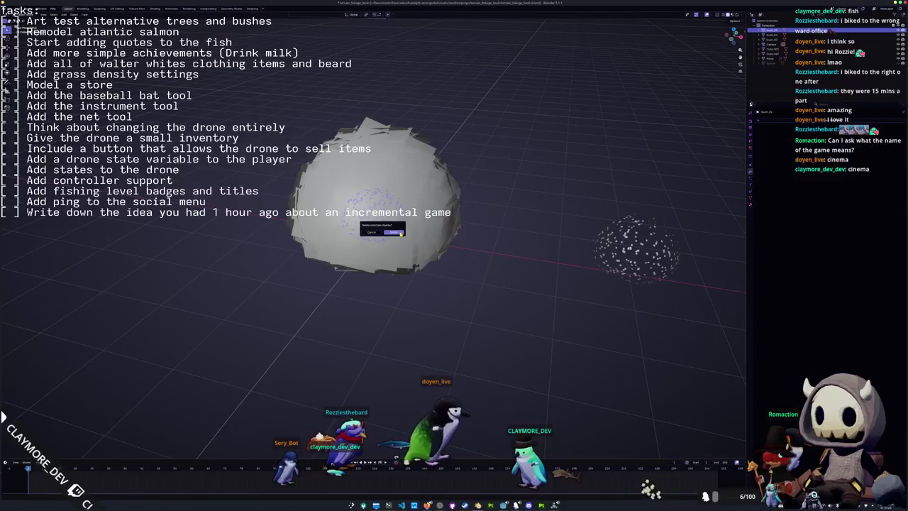
pyautogui.click(398, 233)
pyautogui.press('Tab')
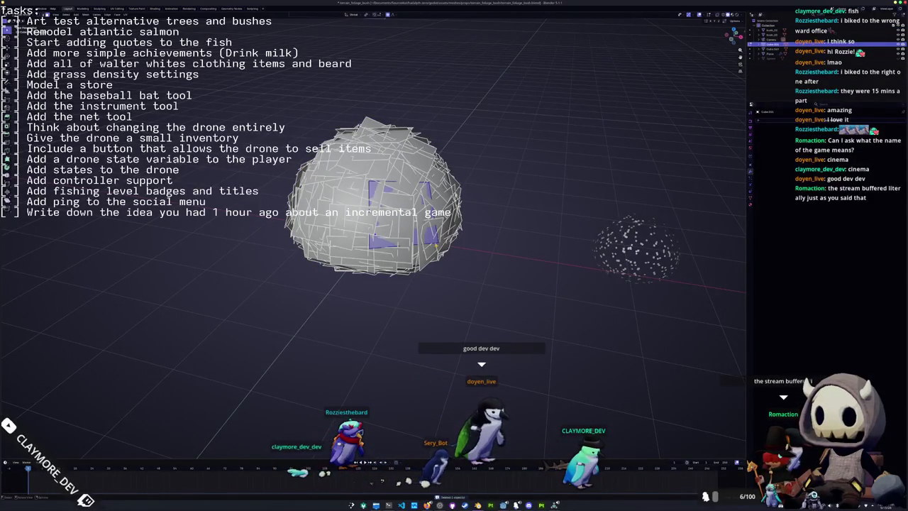
pyautogui.press('F3')
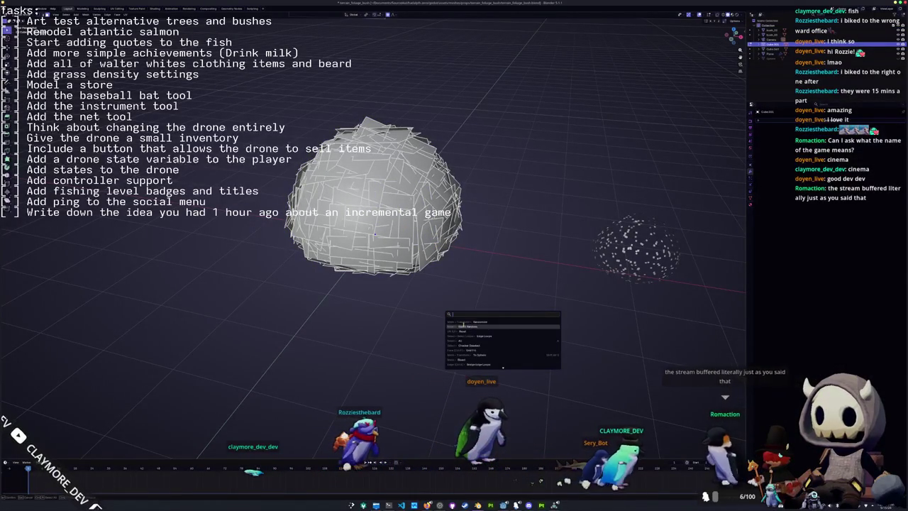
pyautogui.press('a')
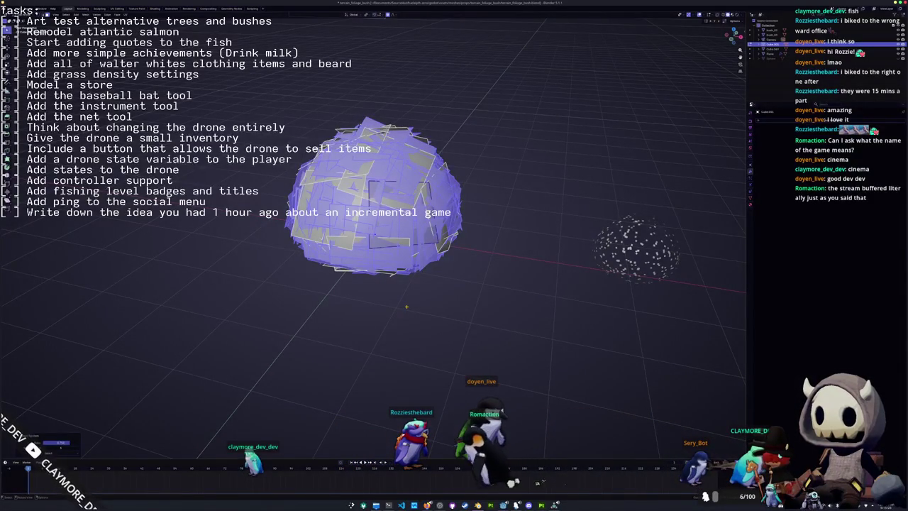
# - Select only the foliage card faces and set the rotation pivot point
pyautogui.press('p')
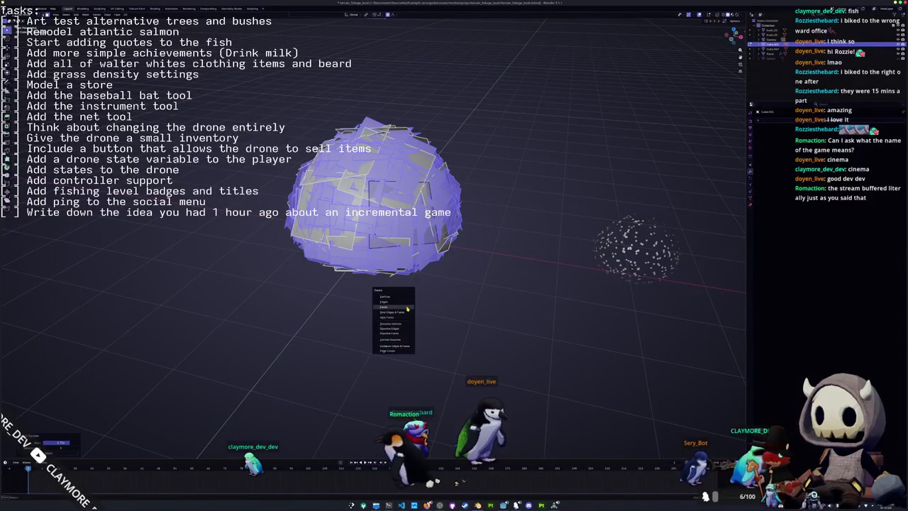
pyautogui.click(406, 307)
pyautogui.press('a')
pyautogui.hotkey('shift', 'l')
pyautogui.click(367, 14)
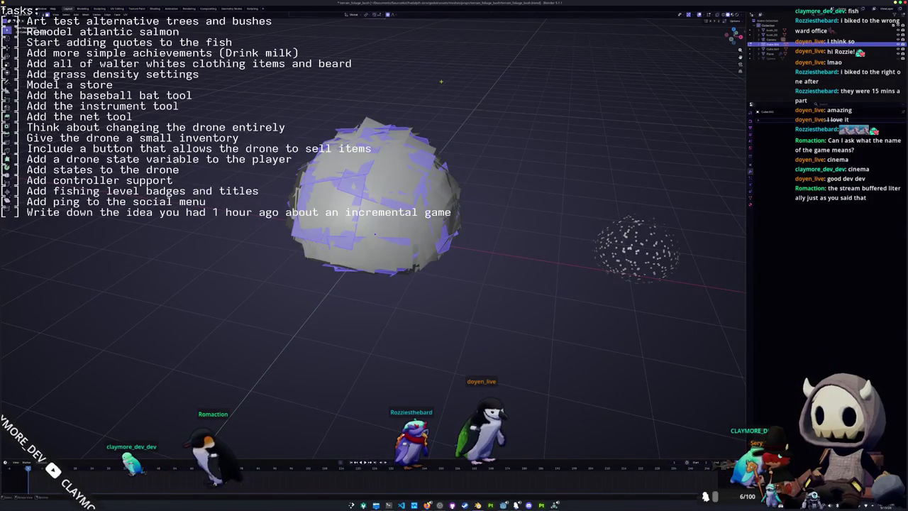
# - Rotate the selected cards twice around the Z axis, orbiting to check the result
pyautogui.press('r')
pyautogui.press('z')
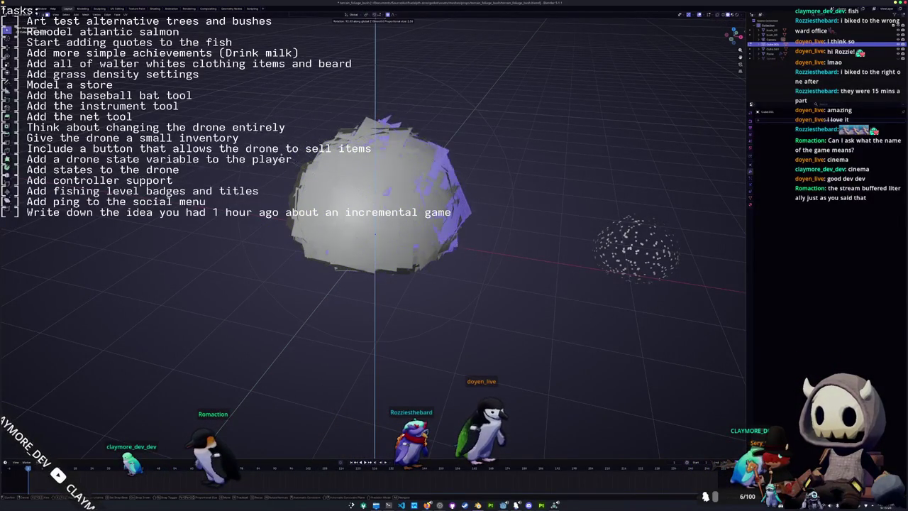
pyautogui.click(393, 68)
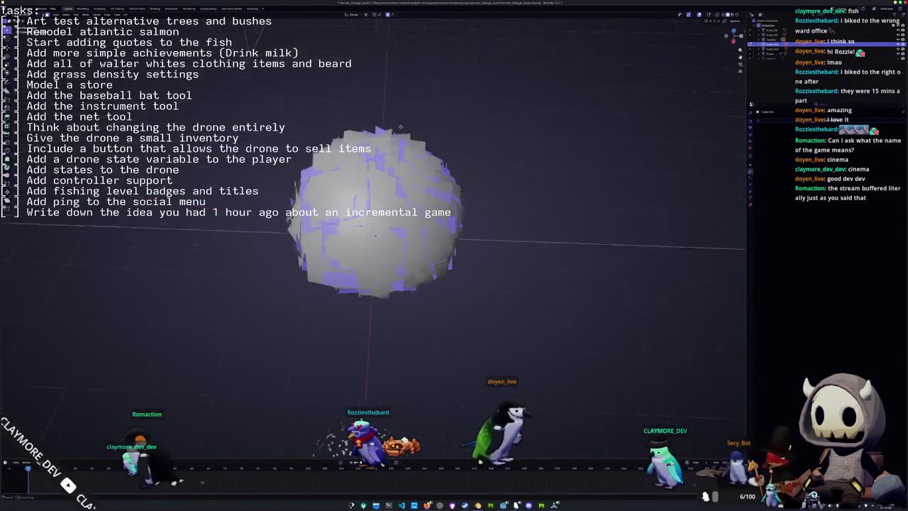
pyautogui.press('r')
pyautogui.press('z')
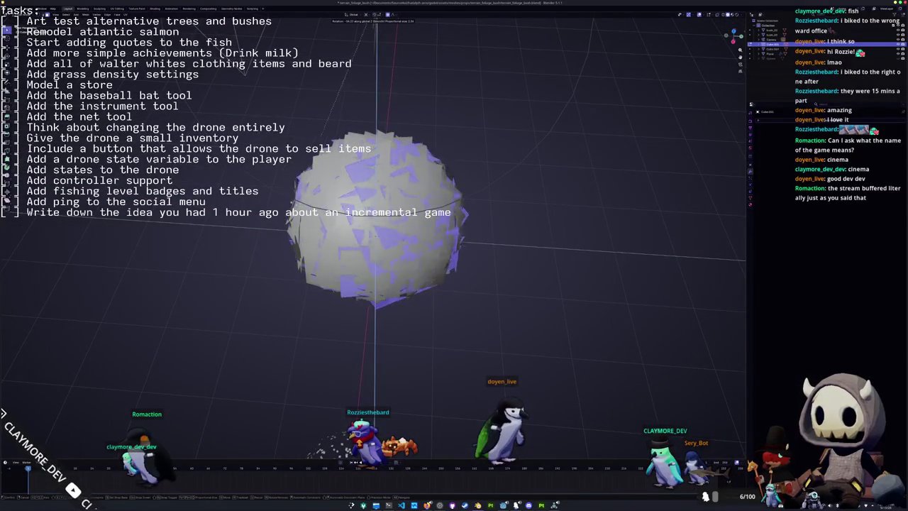
pyautogui.press('Home')
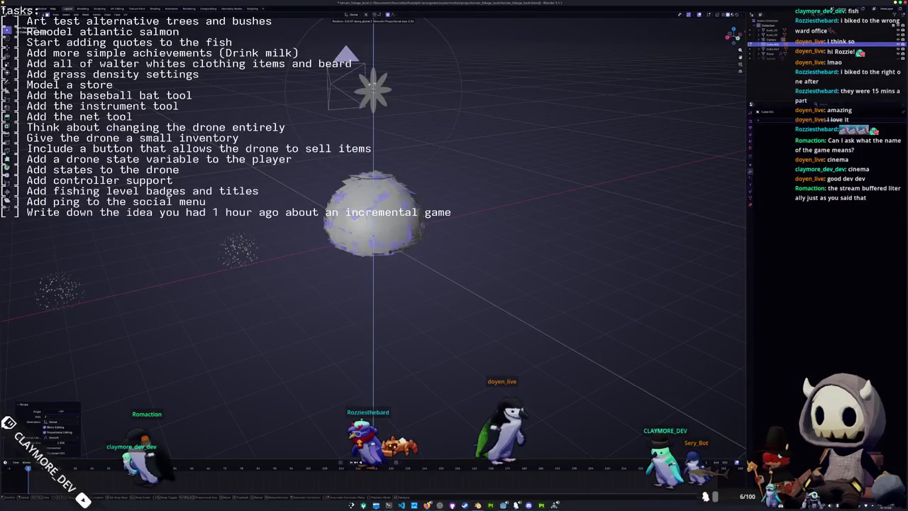
pyautogui.scroll(3, 467, 208)
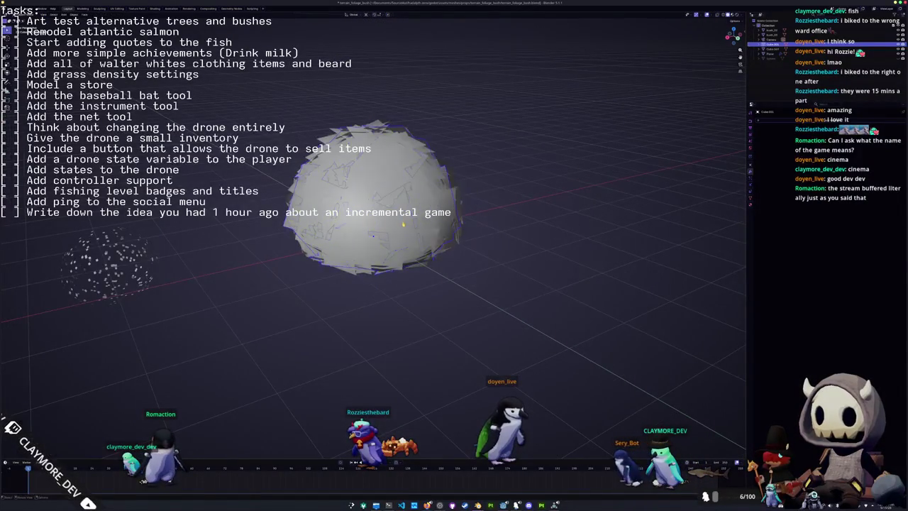
pyautogui.press('ctrl+KP_9')
pyautogui.press('KP_4')
pyautogui.click(486, 173)
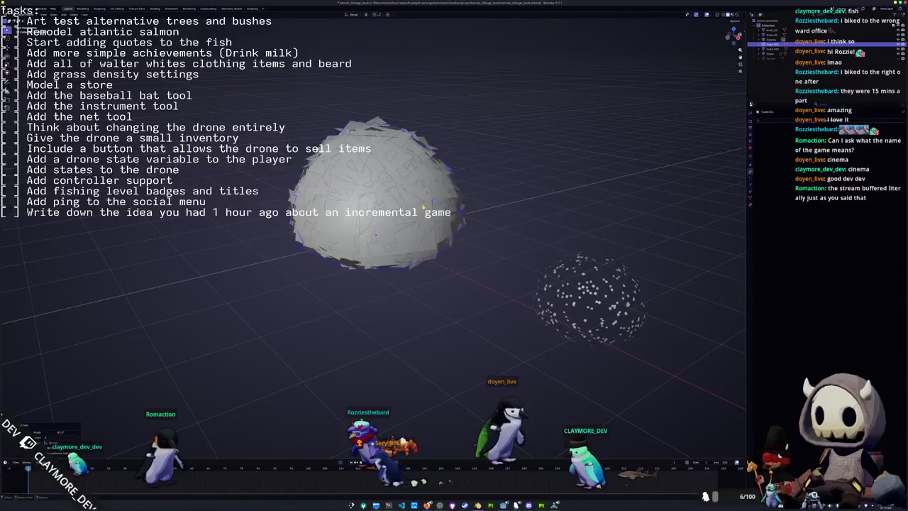
# - Give the cards one final rotation around the Z axis
pyautogui.press('r')
pyautogui.press('z')
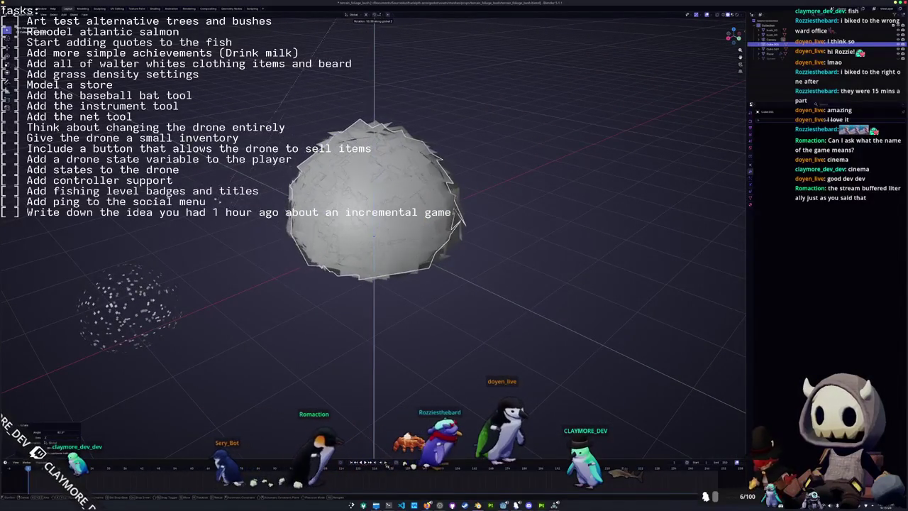
pyautogui.click(290, 280)
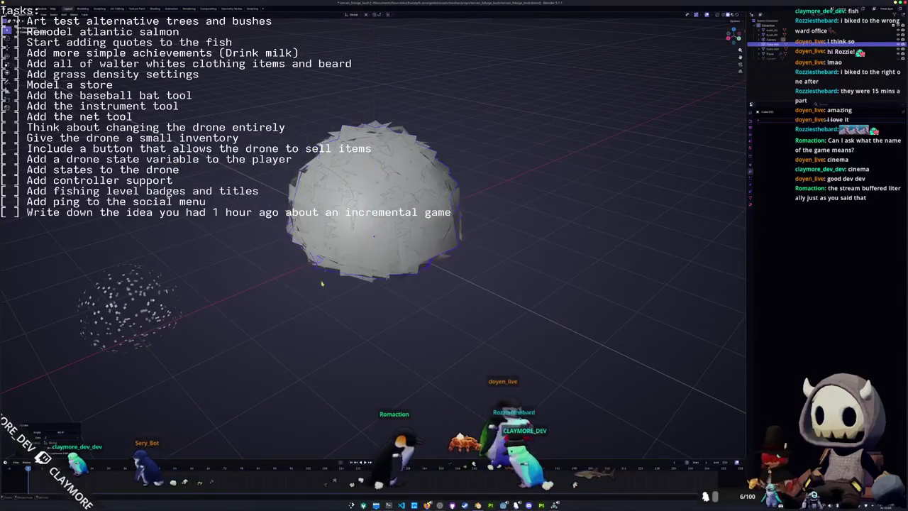
# - Rename the bush object to terrain_foliage_bush and export it as a glTF 2.0 file
pyautogui.press('Tab')
pyautogui.press('Tab')
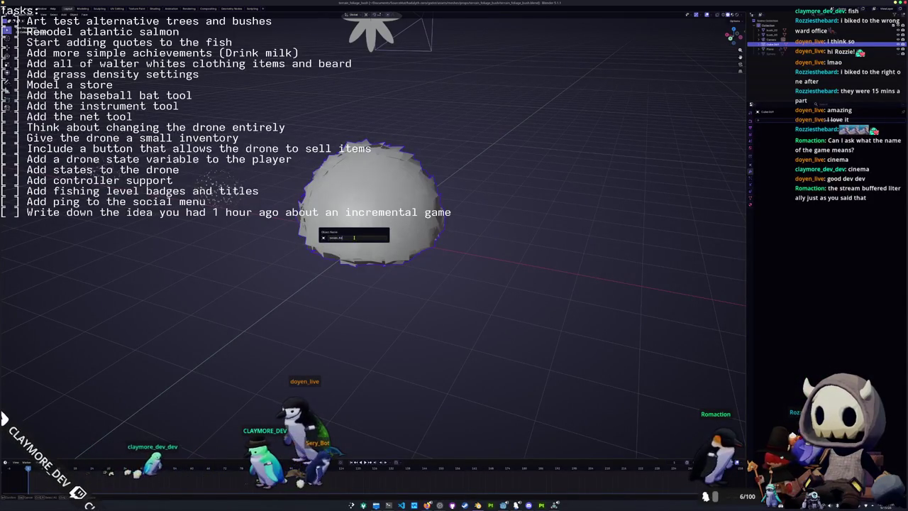
pyautogui.press('Return')
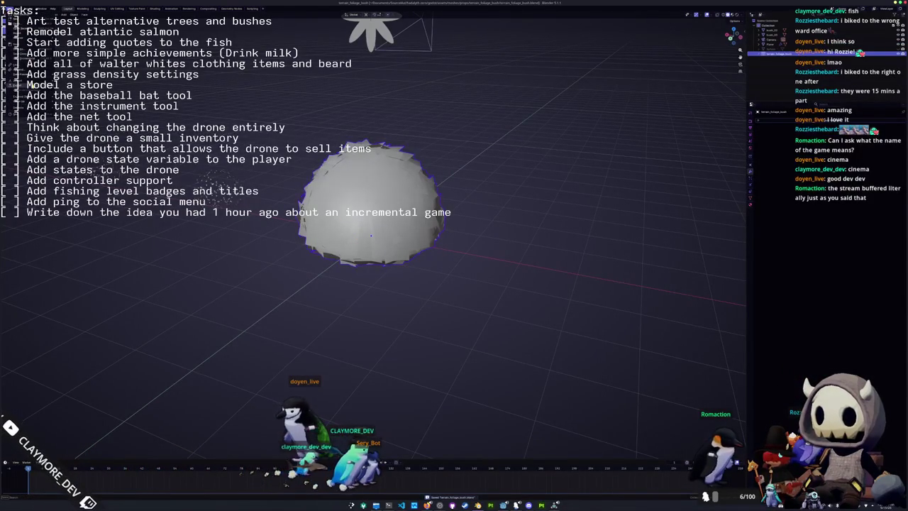
pyautogui.press('Return')
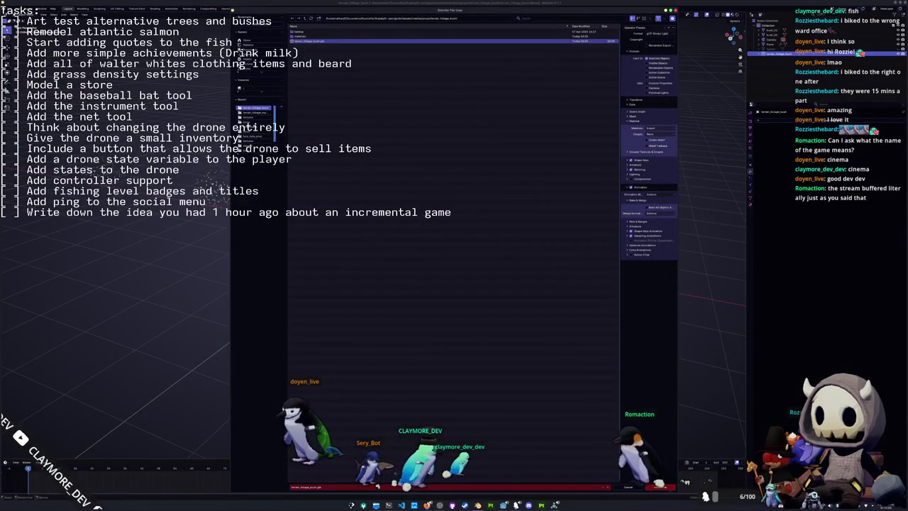
pyautogui.click(659, 485)
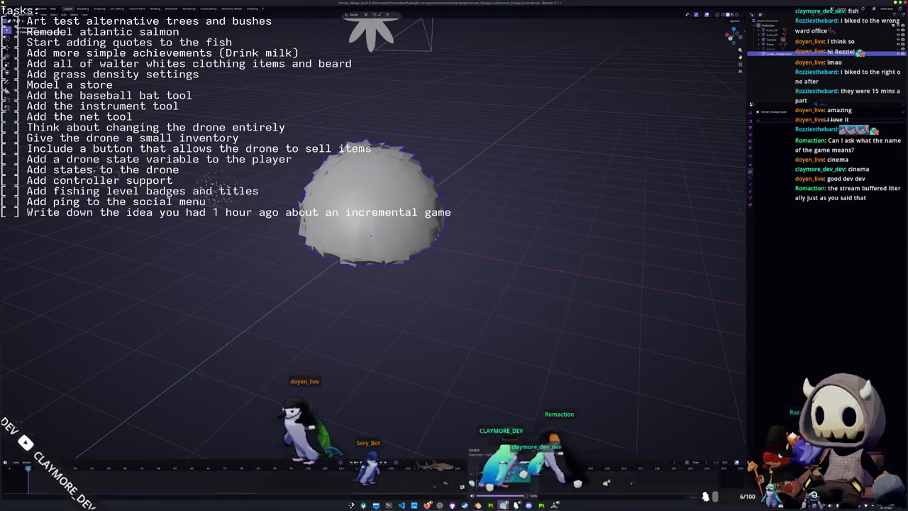
pyautogui.hotkey('alt', 'Tab')
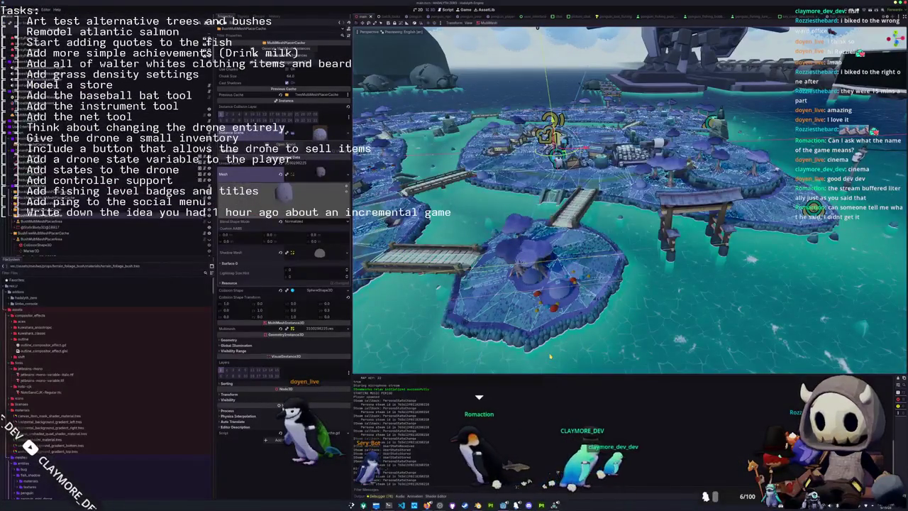
# - Save the Godot island scene after the bush reimport, then return to the editor
pyautogui.hotkey('ctrl', 's')
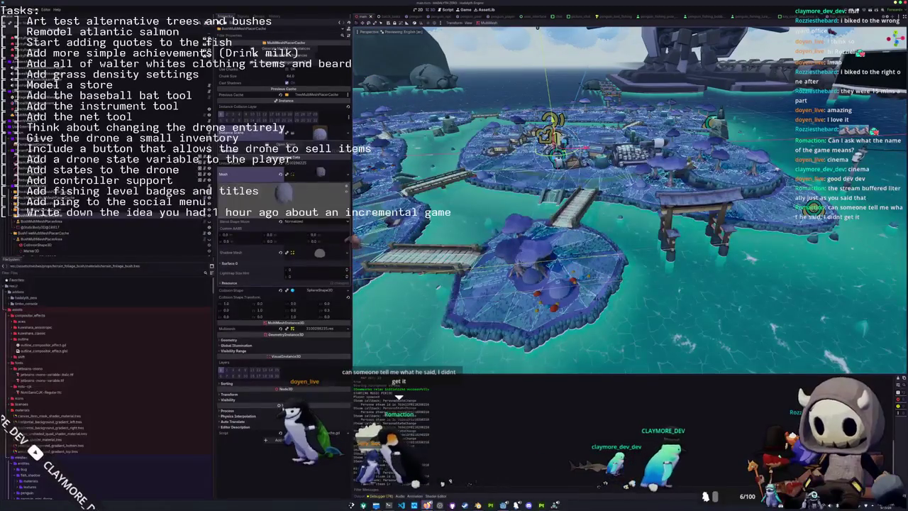
pyautogui.click(468, 499)
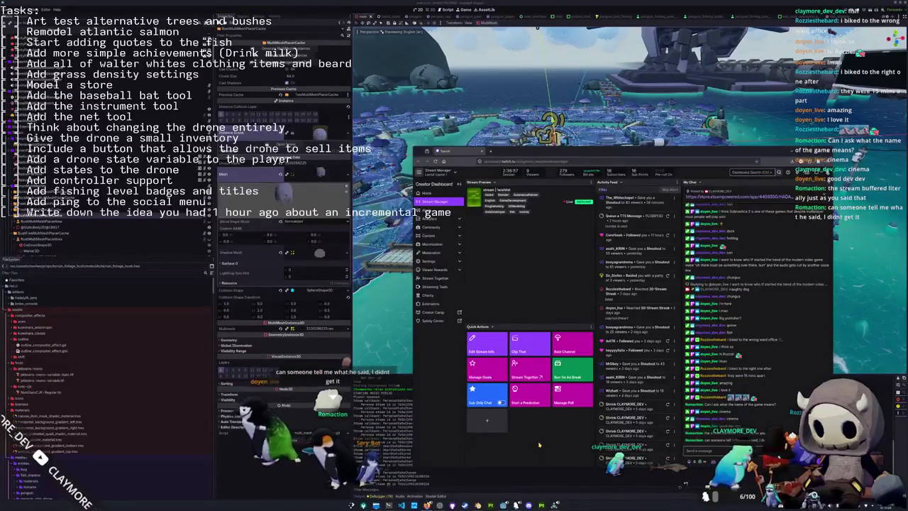
pyautogui.hotkey('alt', 'Tab')
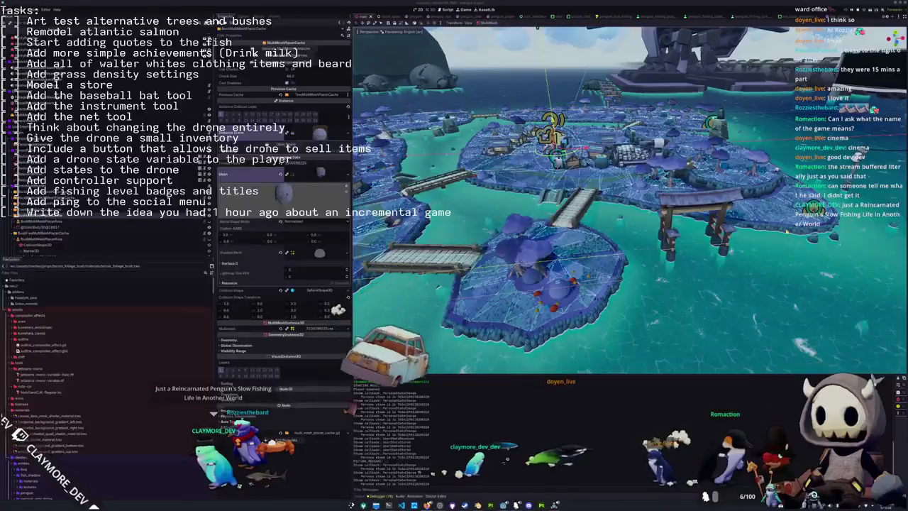
# - Zoom in on the island bushes and select meshes near the central tree
pyautogui.scroll(5, 573, 236)
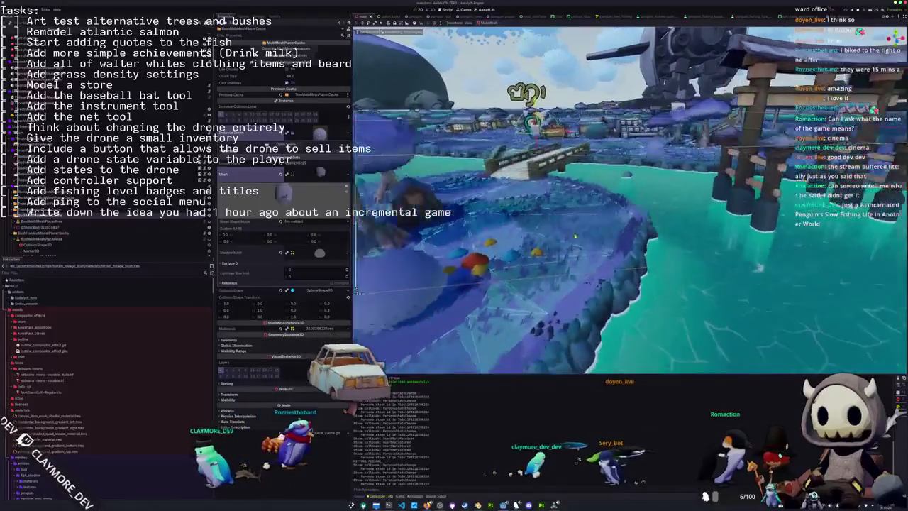
pyautogui.scroll(3, 573, 237)
pyautogui.click(516, 266)
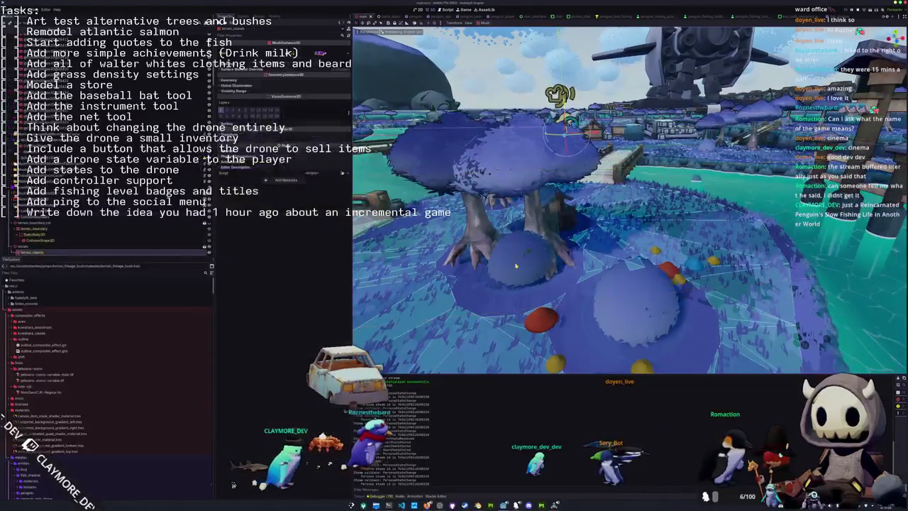
pyautogui.scroll(-5, 515, 266)
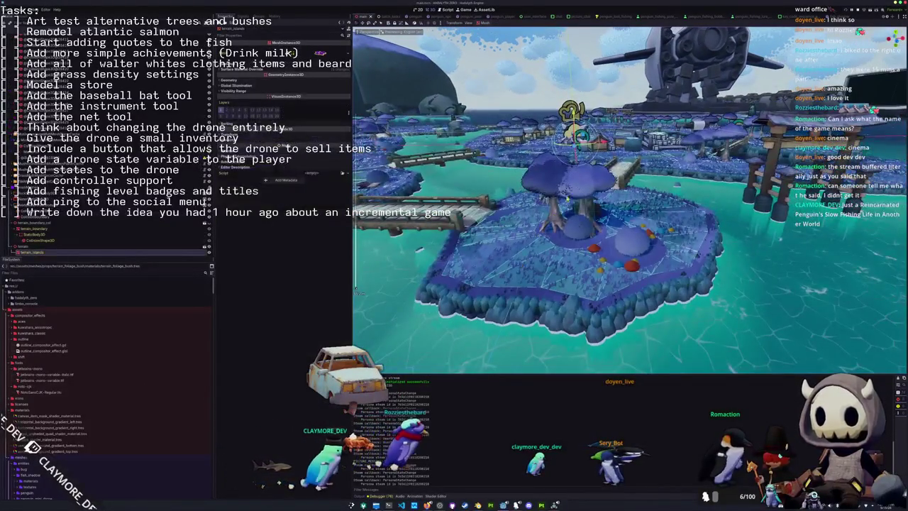
pyautogui.click(586, 209)
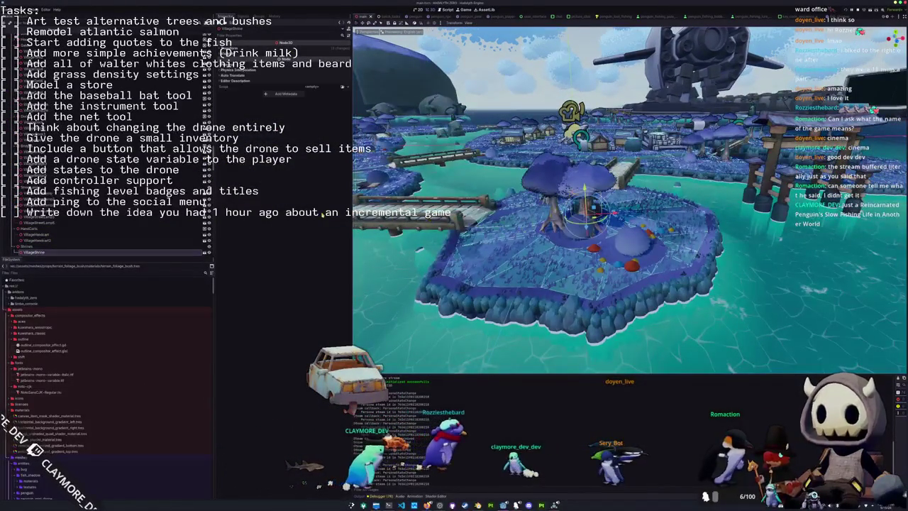
# - Inspect the Tree and Bush MultiMeshPlacerCache nodes and open the bush mesh scene
pyautogui.scroll(-10, 156, 219)
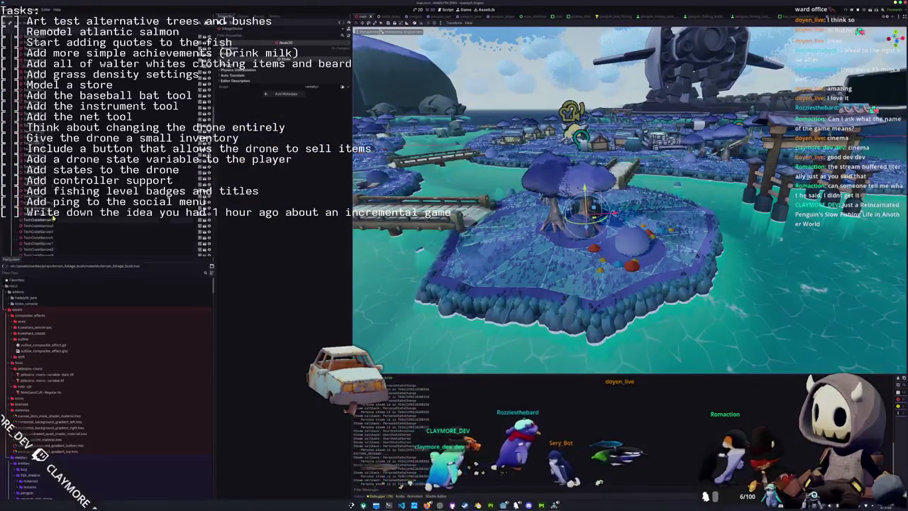
pyautogui.scroll(-10, 107, 170)
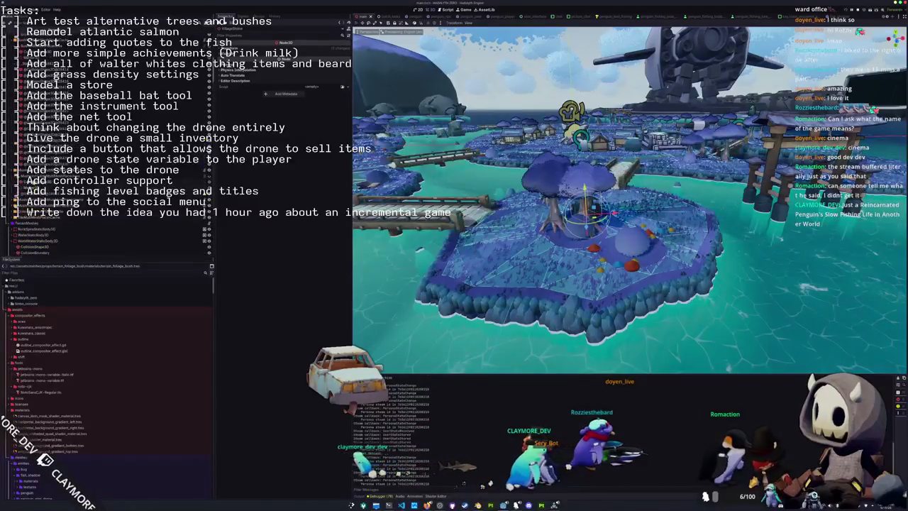
pyautogui.click(106, 170)
pyautogui.click(120, 134)
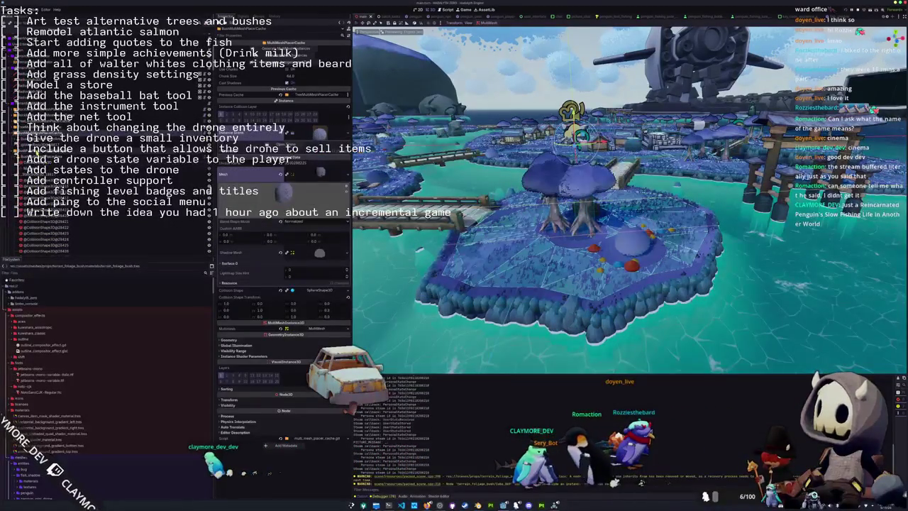
pyautogui.press('Down')
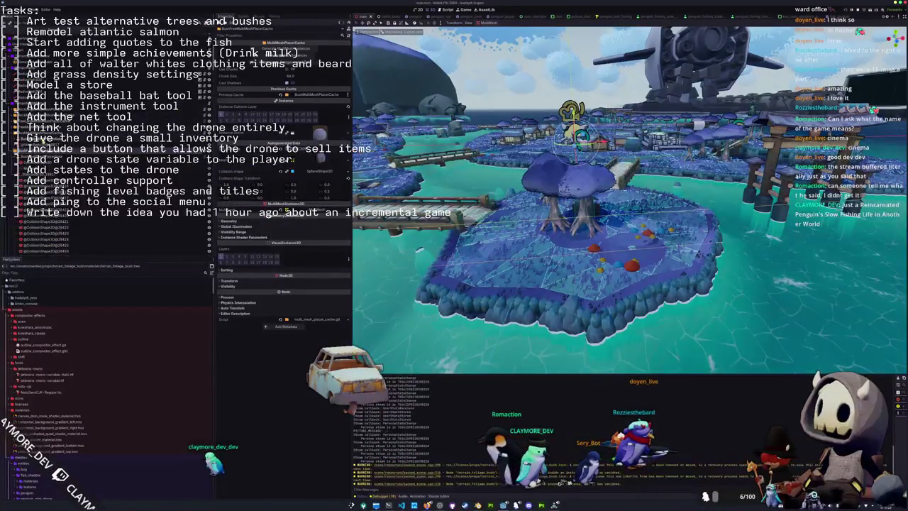
pyautogui.click(288, 146)
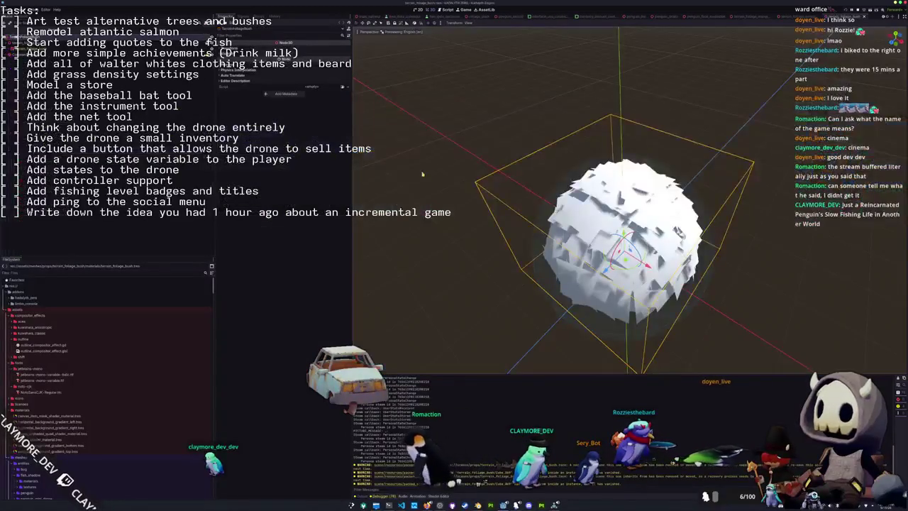
# - Load the mangrove bush material into surface material override slot 0 and orbit to inspect it
pyautogui.press('Down')
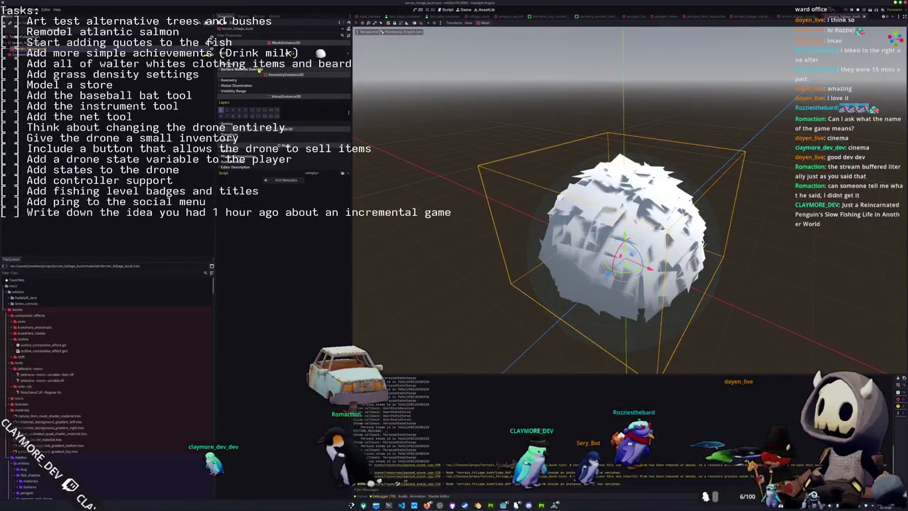
pyautogui.click(321, 69)
pyautogui.click(343, 76)
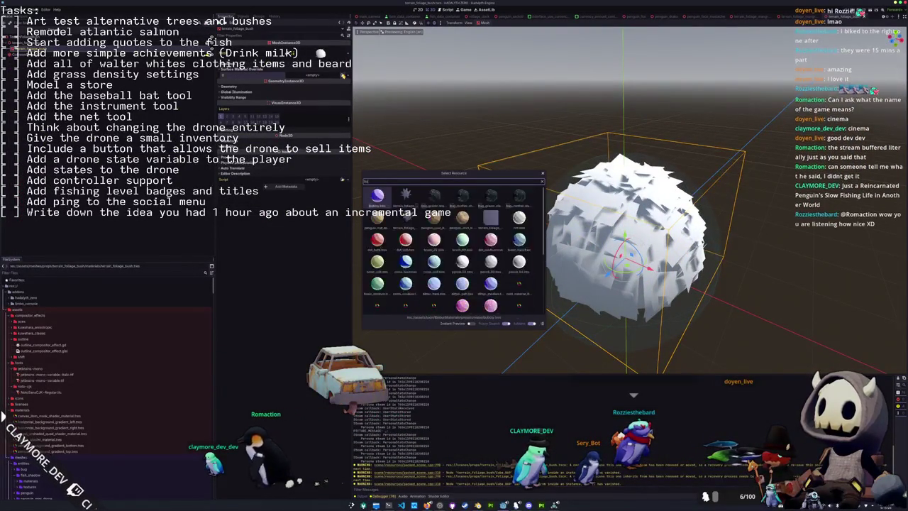
pyautogui.press('Right')
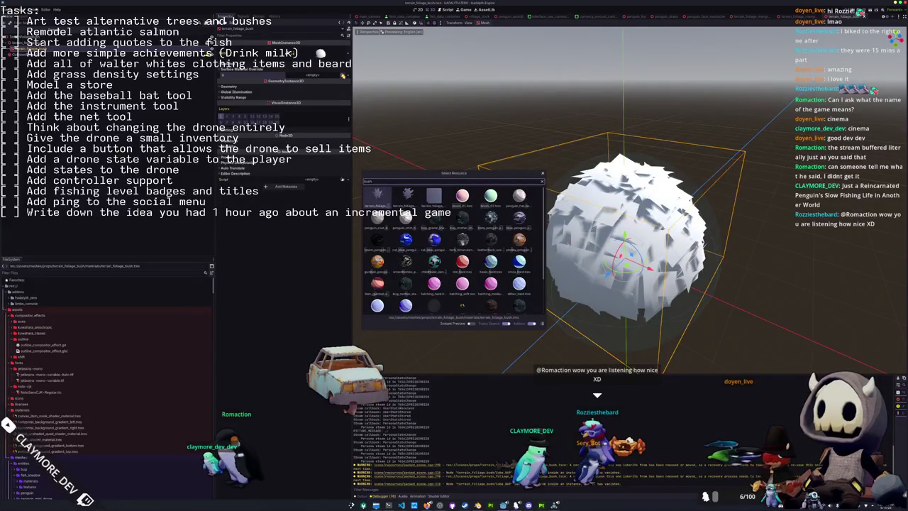
pyautogui.press('Return')
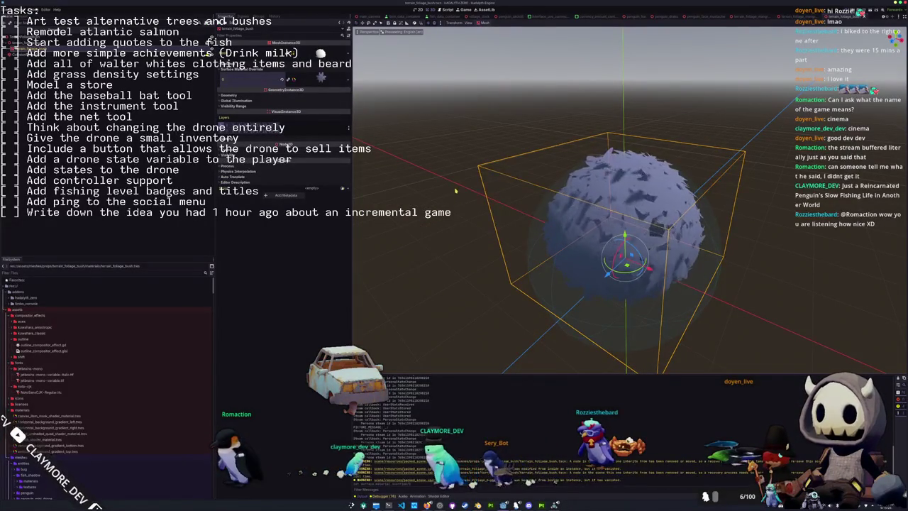
pyautogui.moveTo(455, 190)
pyautogui.mouseDown()
pyautogui.moveTo(428, 145)
pyautogui.moveTo(440, 190)
pyautogui.mouseUp()
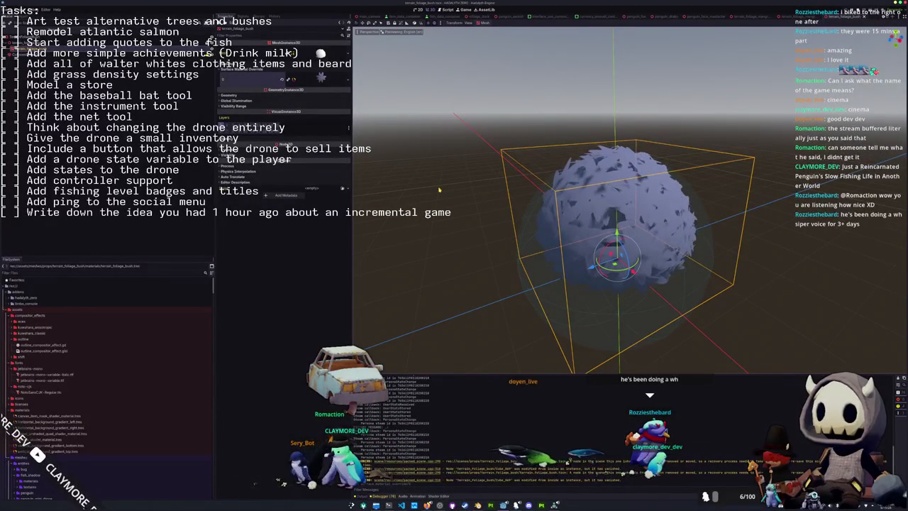
pyautogui.moveTo(440, 189)
pyautogui.mouseDown()
pyautogui.moveTo(513, 172)
pyautogui.moveTo(470, 108)
pyautogui.moveTo(414, 174)
pyautogui.mouseUp()
# - In Blender, select the whole bush mesh in Edit Mode and rotate it around Z
pyautogui.scroll(2, 439, 238)
pyautogui.hotkey('alt', 'Tab')
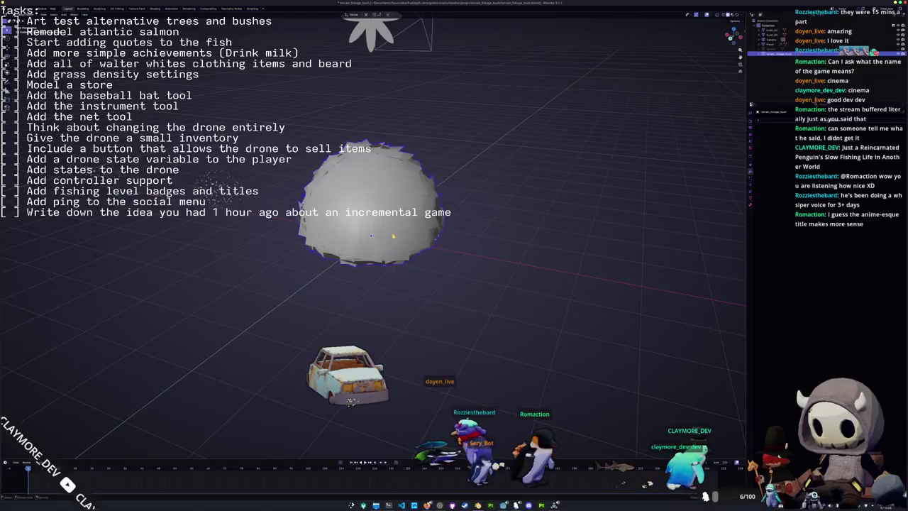
pyautogui.press('Tab')
pyautogui.moveTo(500, 321)
pyautogui.mouseDown()
pyautogui.moveTo(274, 142)
pyautogui.moveTo(268, 111)
pyautogui.mouseUp()
pyautogui.scroll(2, 488, 255)
pyautogui.scroll(-2, 487, 255)
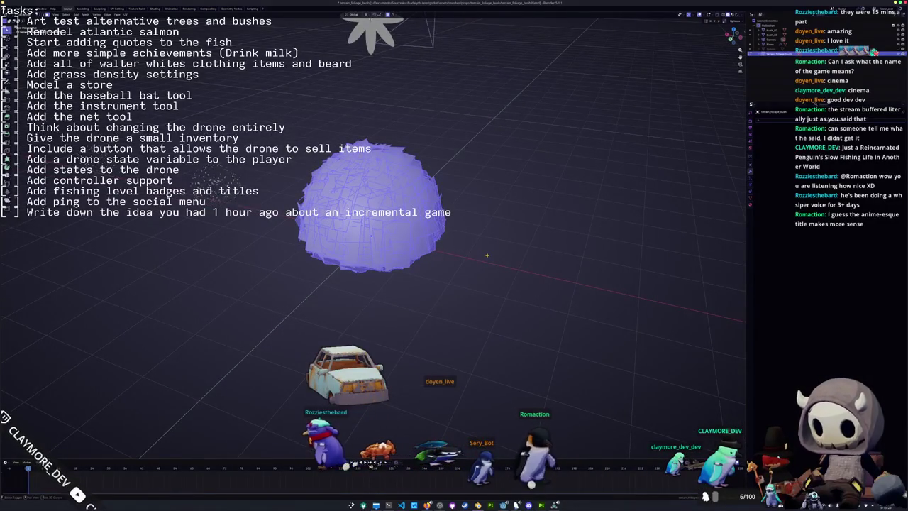
pyautogui.press('r')
pyautogui.press('z')
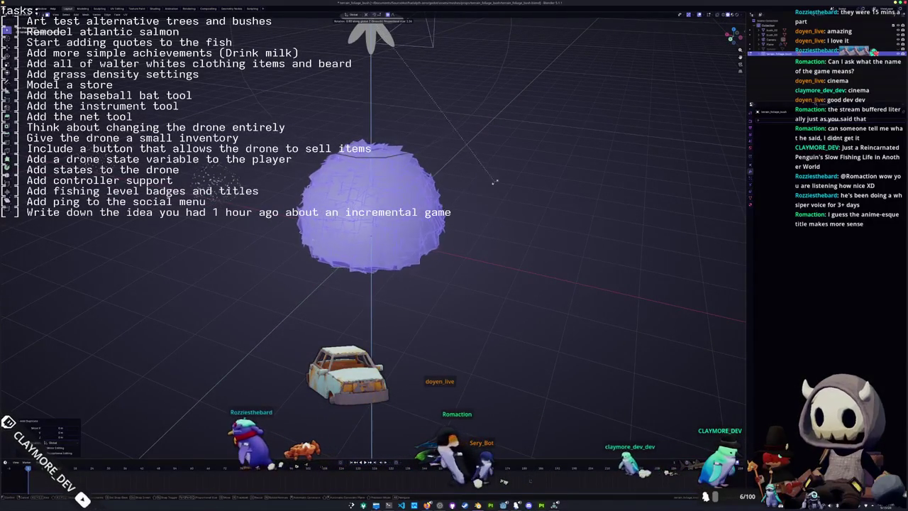
pyautogui.click(479, 245)
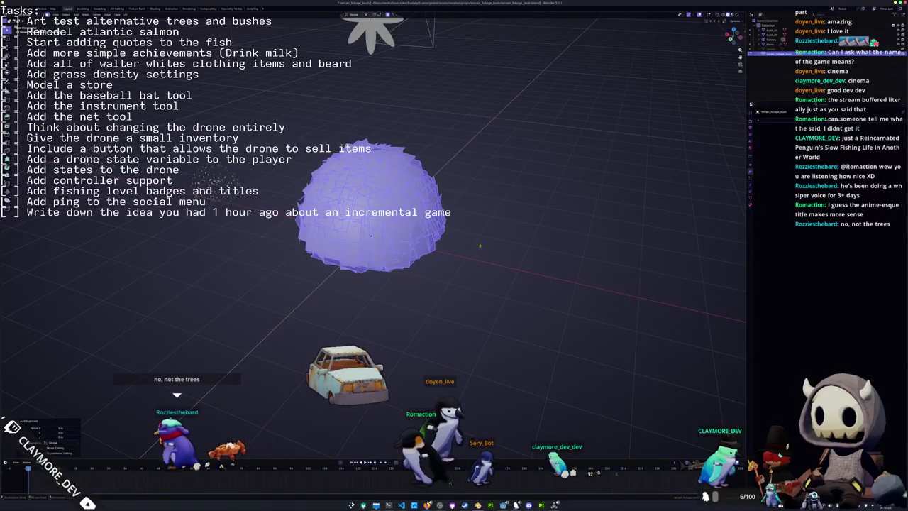
# - Rotate the bush mesh a second time around the Z axis
pyautogui.scroll(3, 479, 246)
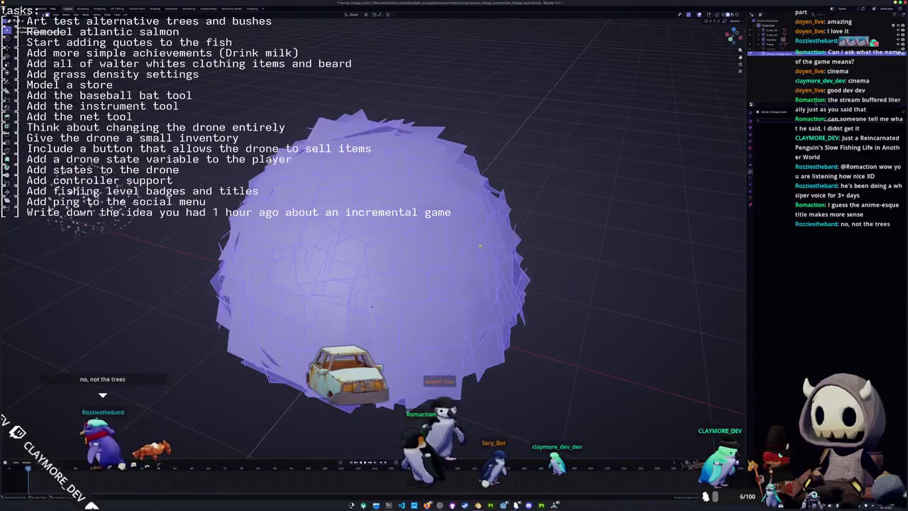
pyautogui.scroll(-3, 475, 250)
pyautogui.scroll(-3, 475, 250)
pyautogui.press('r')
pyautogui.press('z')
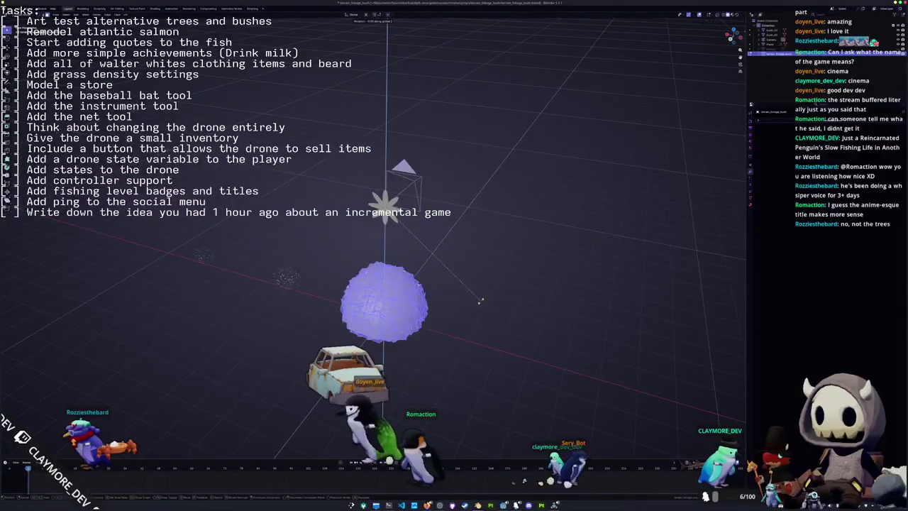
pyautogui.click(443, 174)
# - Reselect the whole bush and re-export it over the existing bush file
pyautogui.moveTo(455, 369); pyautogui.dragTo(330, 253)
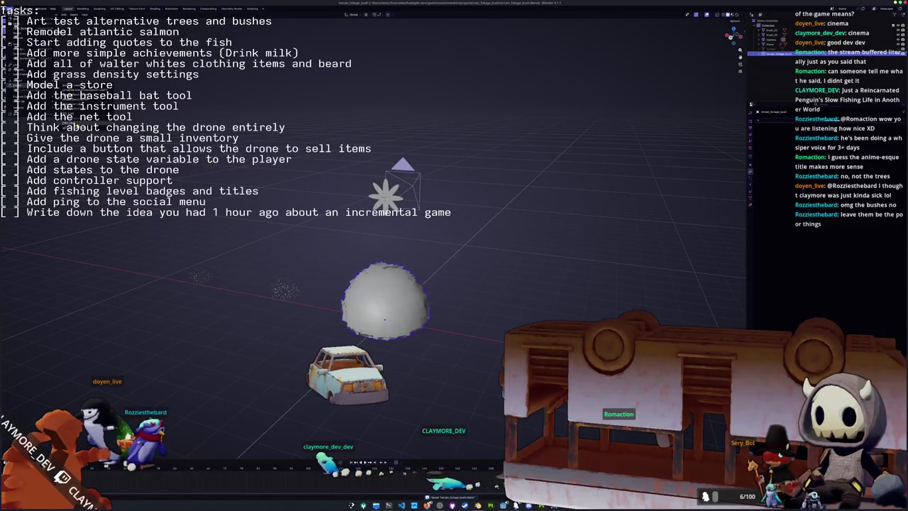
pyautogui.click(71, 127)
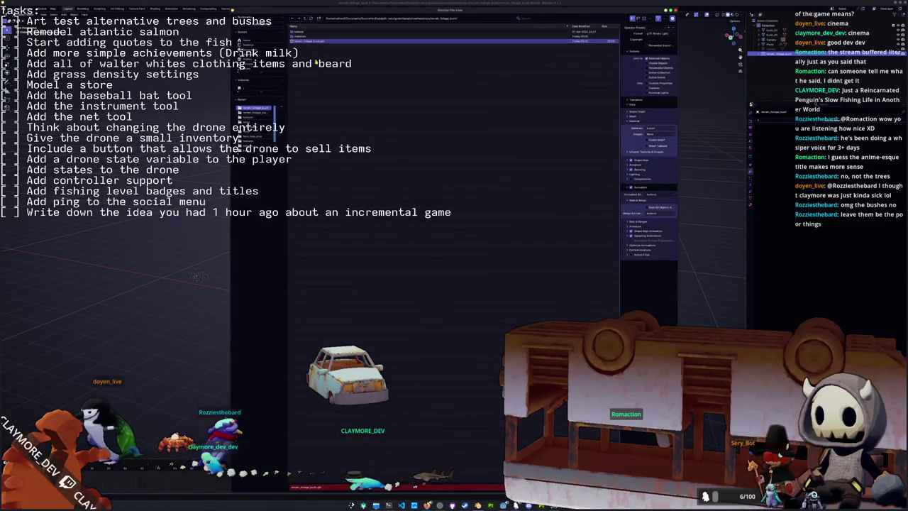
pyautogui.press('Return')
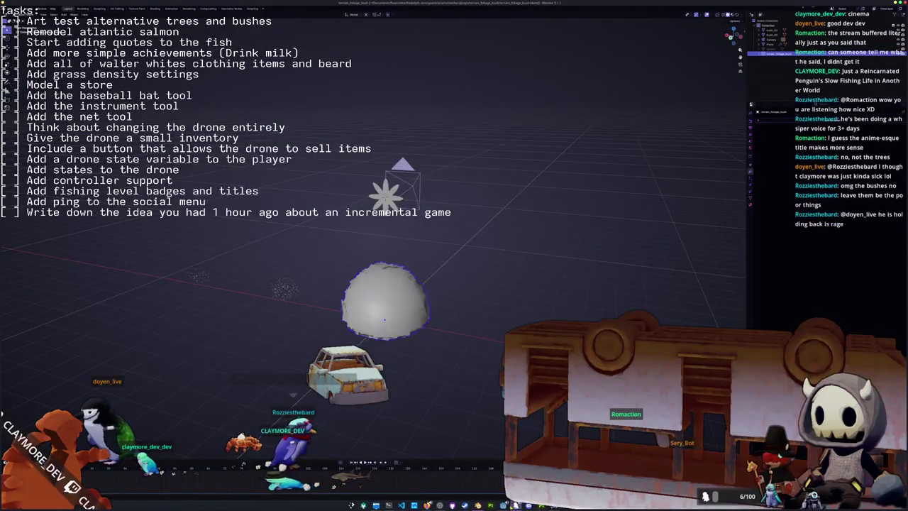
pyautogui.hotkey('alt', 'Tab')
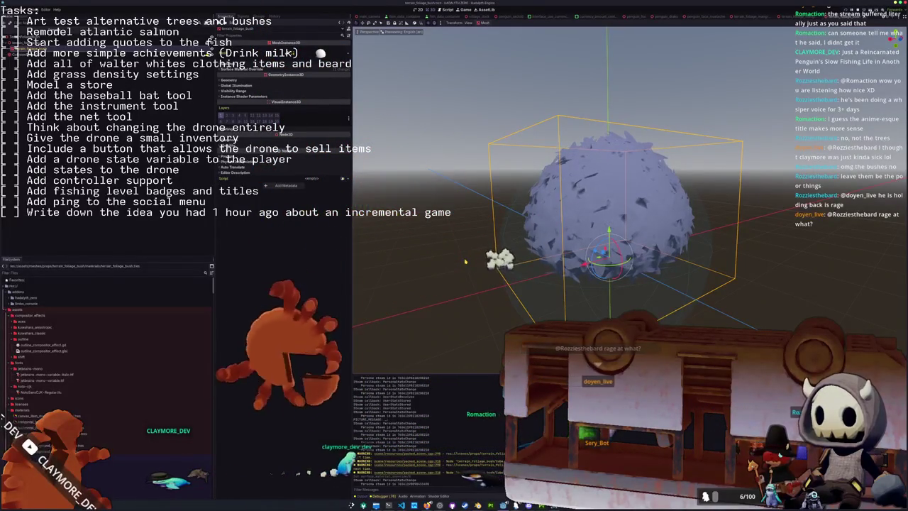
# - Zoom in and out on the reimported, rotated bush in Godot
pyautogui.scroll(-2, 465, 261)
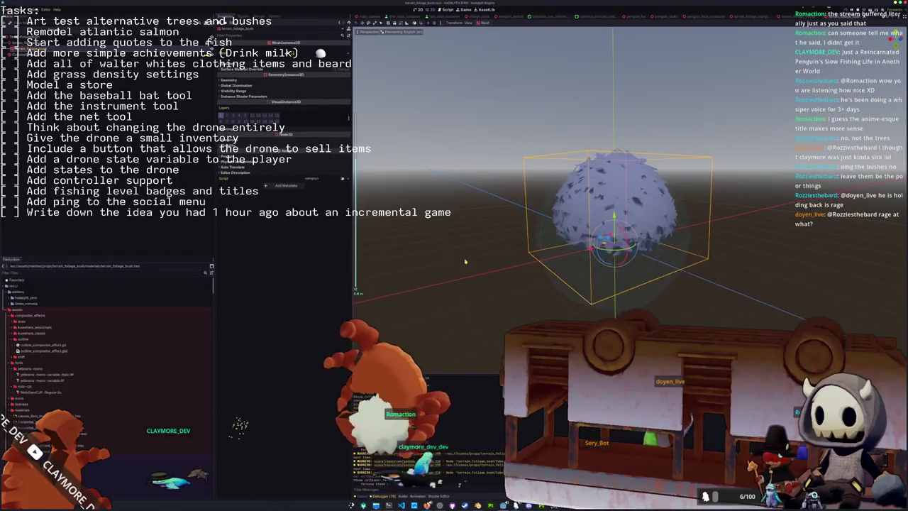
pyautogui.scroll(2, 467, 249)
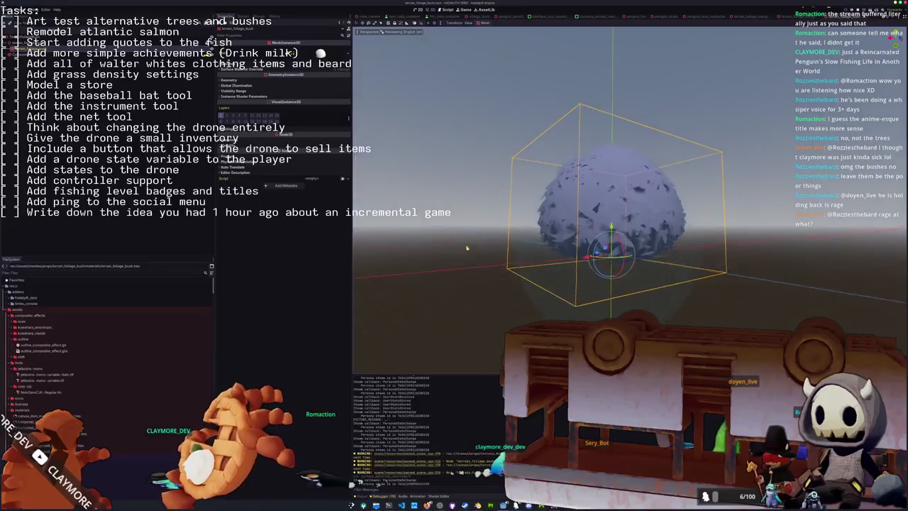
pyautogui.scroll(-2, 467, 248)
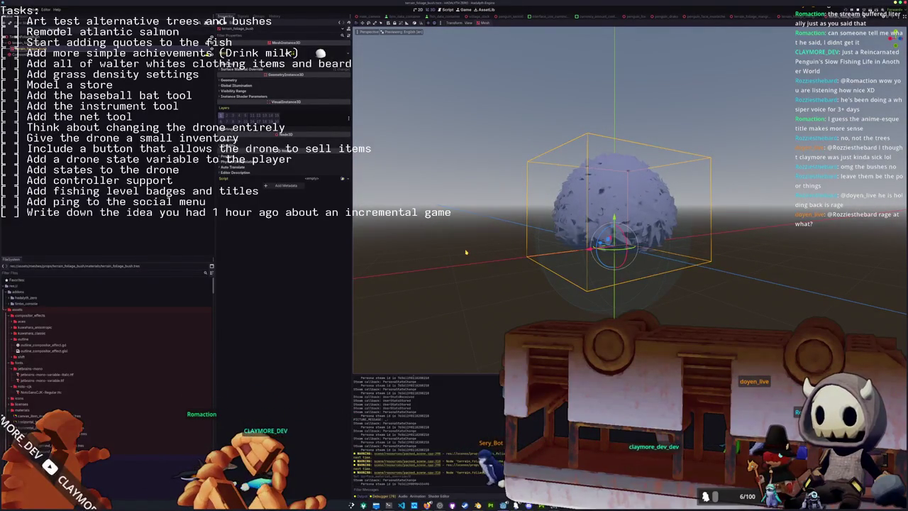
pyautogui.scroll(-1, 466, 252)
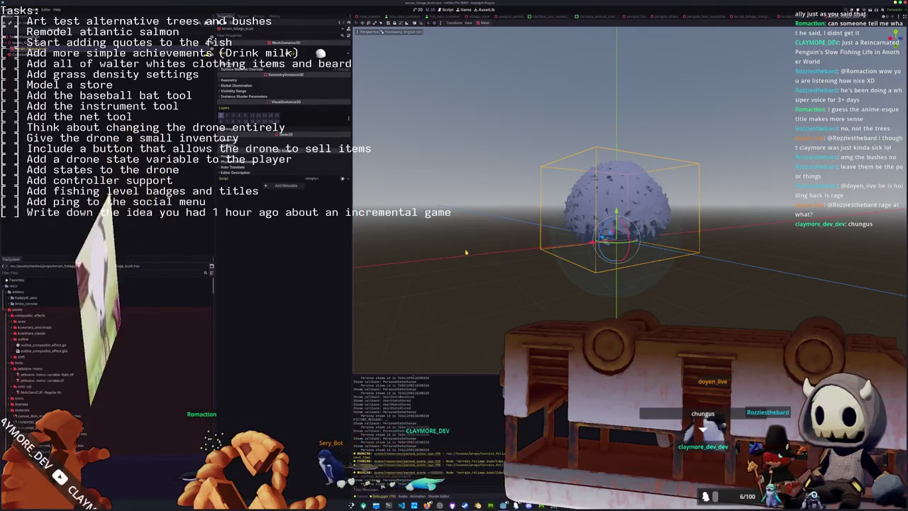
# - Quick-open the main level scene by searching project files for 'main'
pyautogui.hotkey('alt', 'shift', 'o')
pyautogui.write('main')
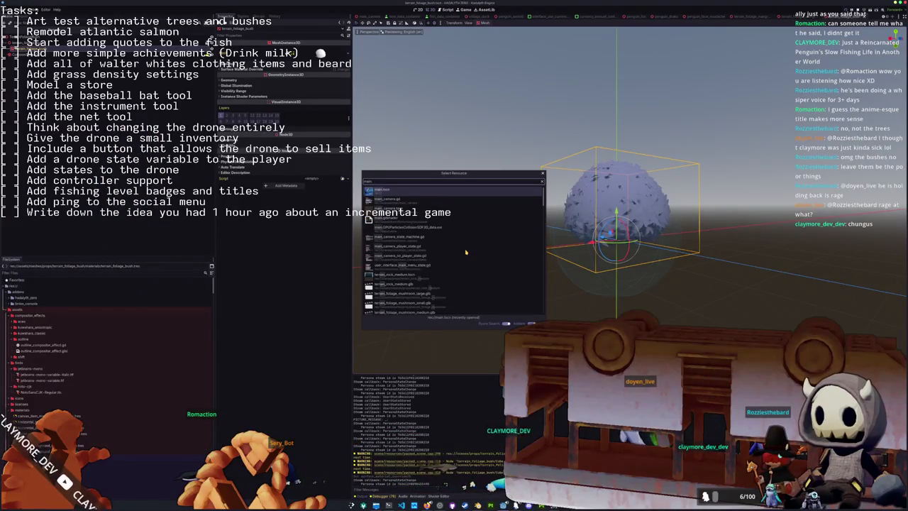
pyautogui.press('Return')
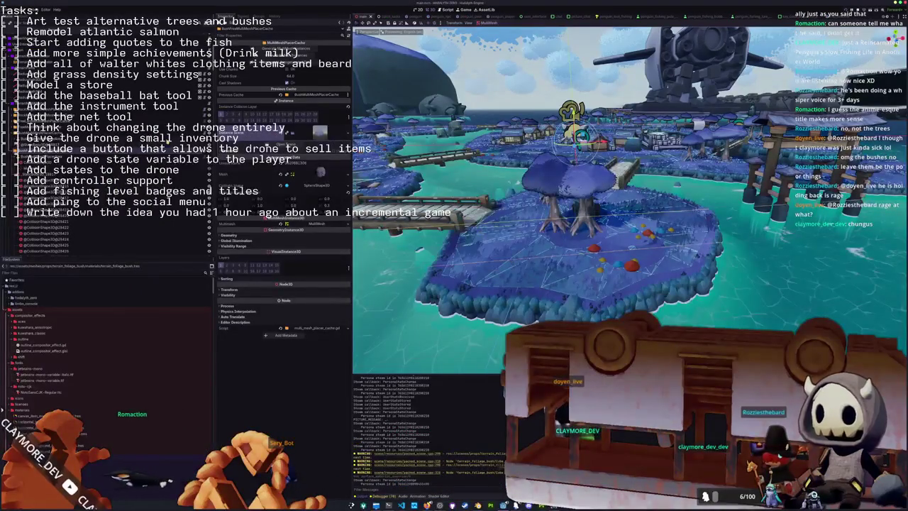
# - Inspect the tree, bush and placer area node settings while flying around the island's trees
pyautogui.click(107, 136)
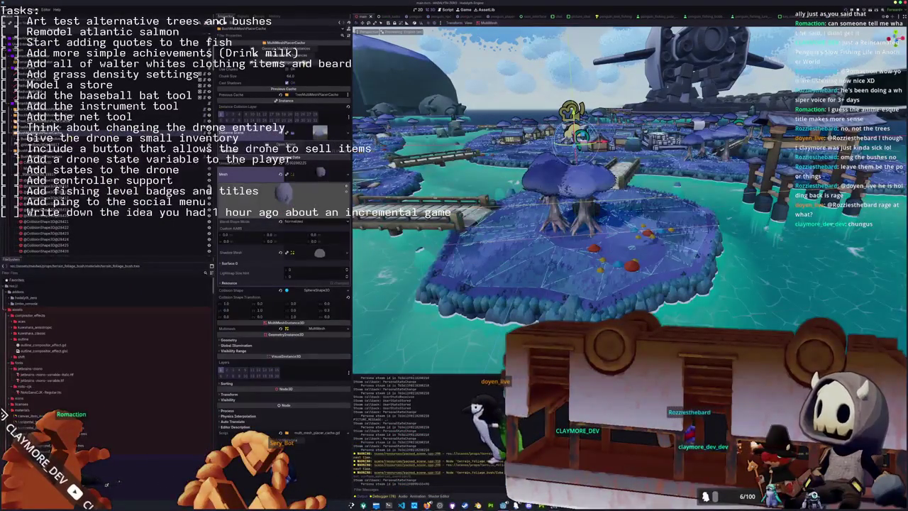
pyautogui.click(116, 105)
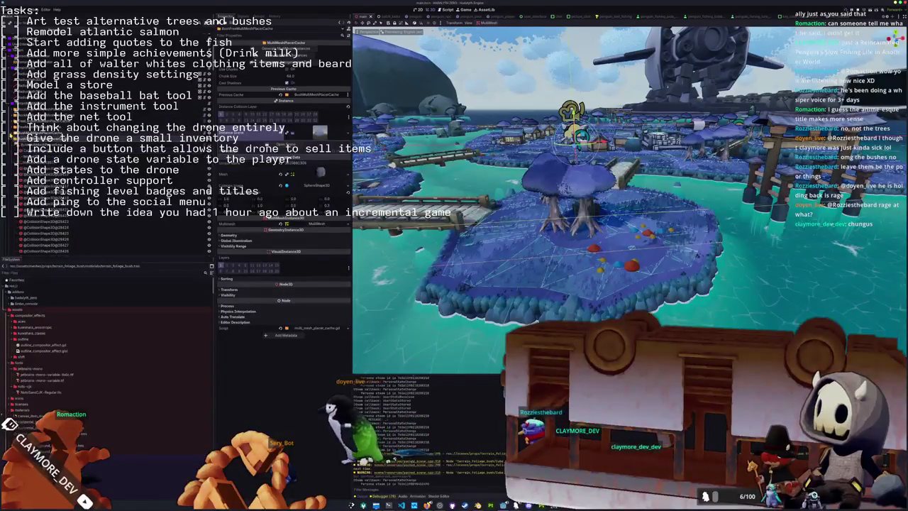
pyautogui.click(106, 135)
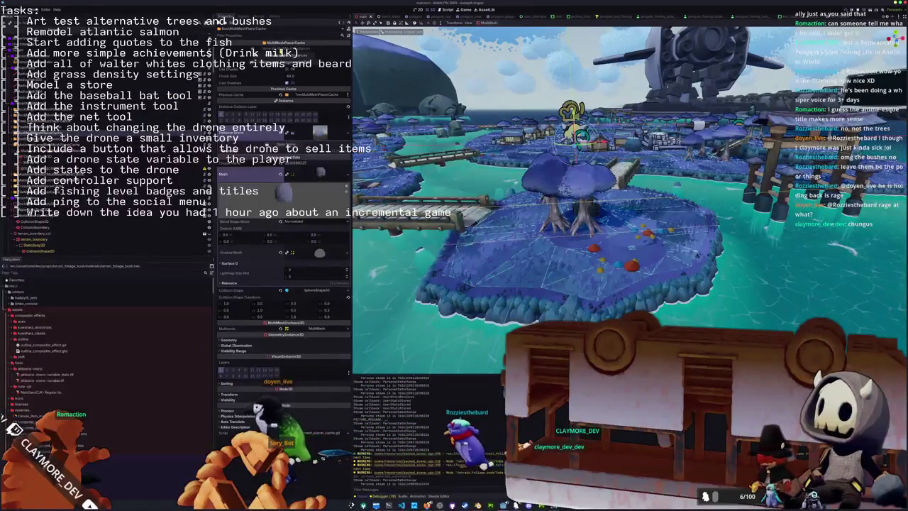
pyautogui.moveTo(518, 239); pyautogui.dragTo(558, 226)
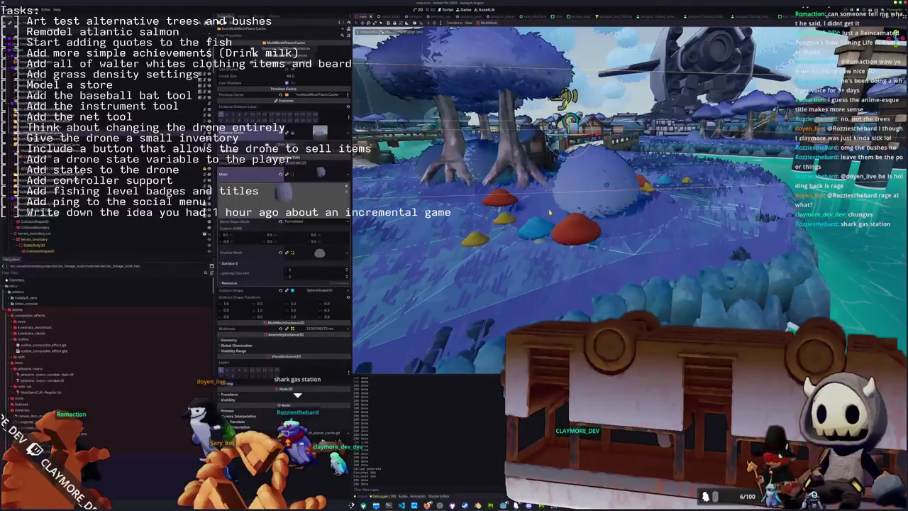
pyautogui.moveTo(550, 212); pyautogui.dragTo(556, 220)
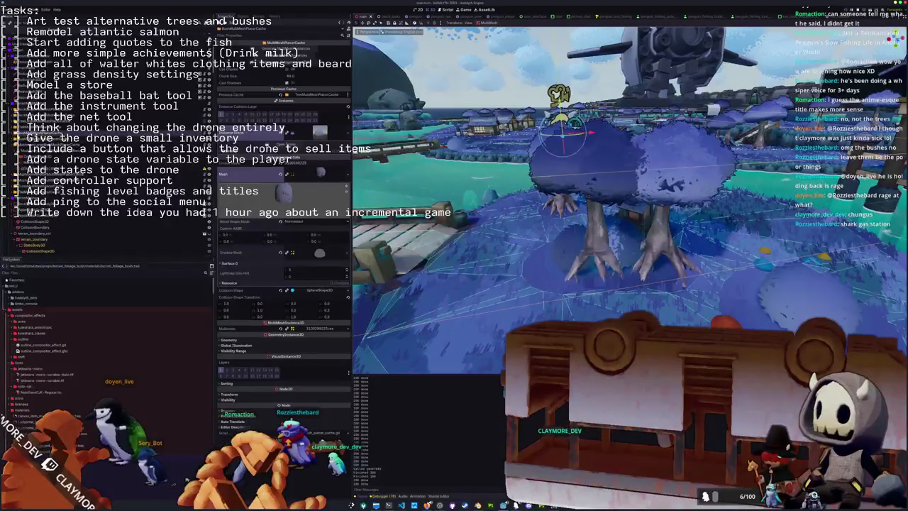
pyautogui.click(107, 134)
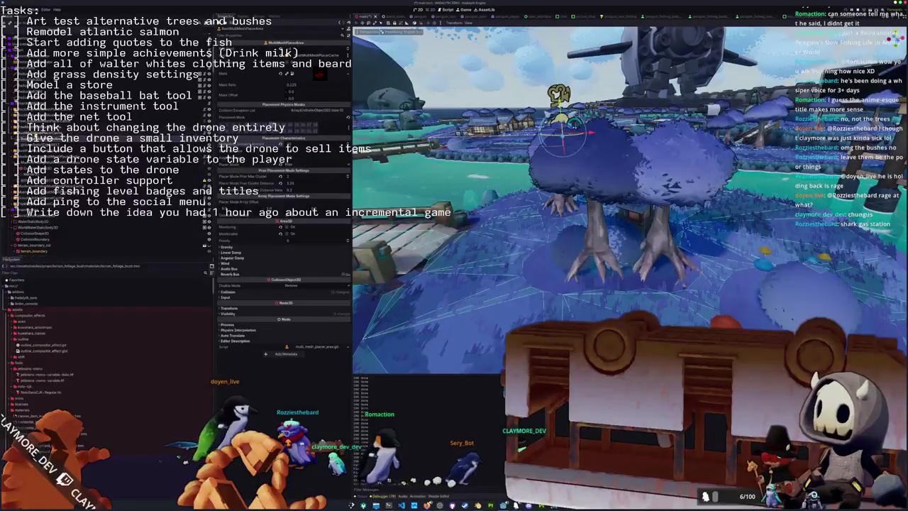
pyautogui.click(286, 54)
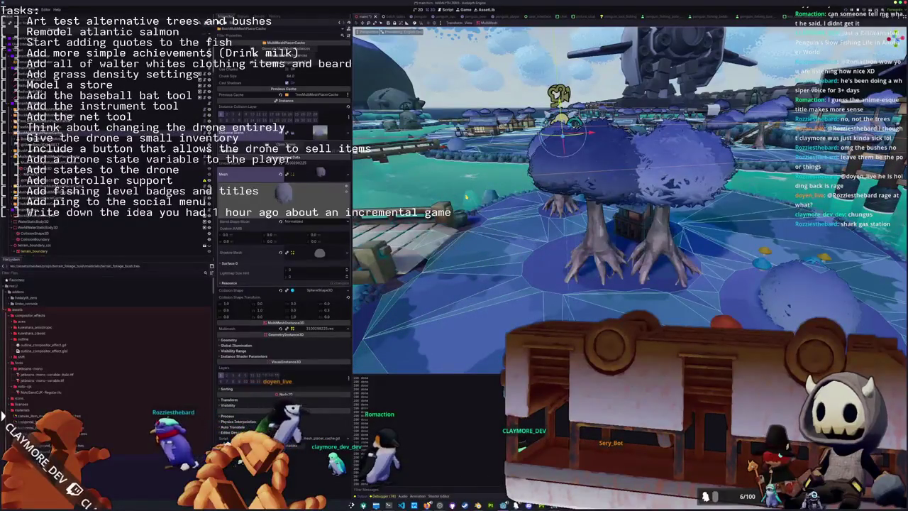
# - Save the main scene and orbit over the island toward the fire pit
pyautogui.scroll(-4, 629, 199)
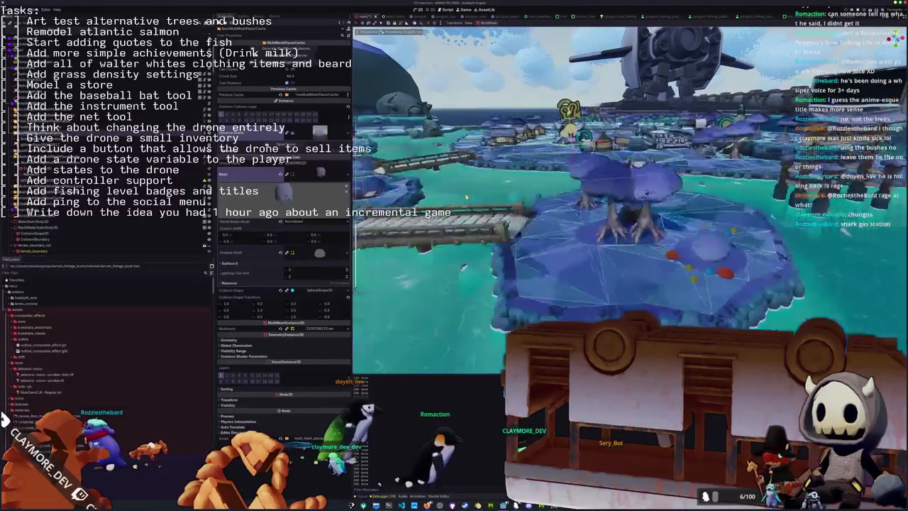
pyautogui.hotkey('ctrl', 's')
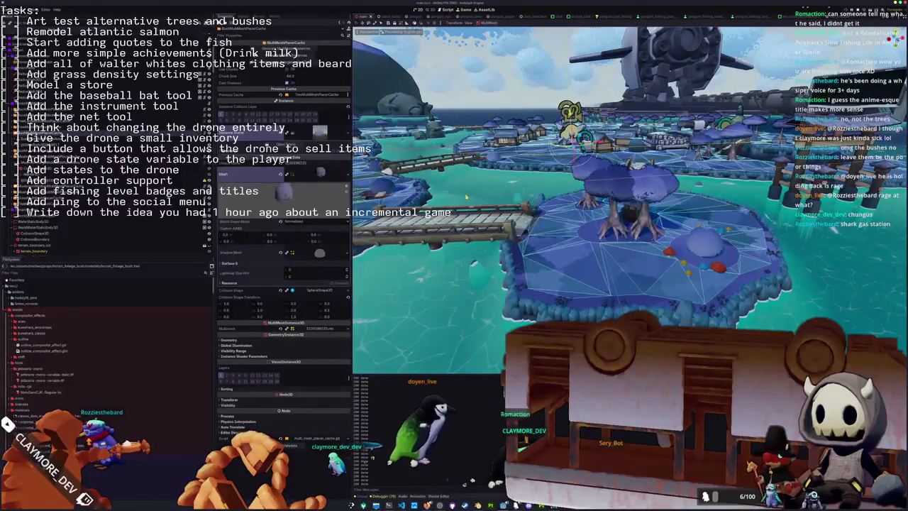
pyautogui.moveTo(466, 197); pyautogui.dragTo(467, 208)
pyautogui.scroll(-2, 466, 209)
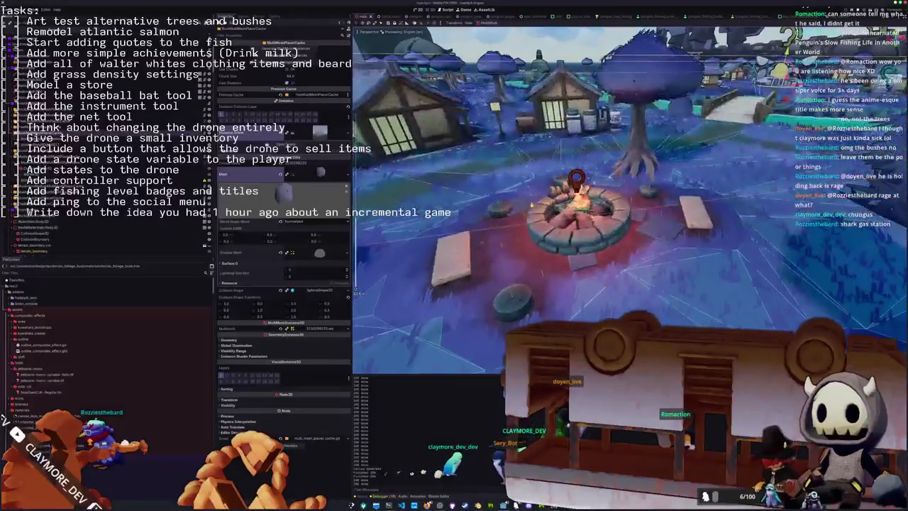
pyautogui.scroll(4, 545, 208)
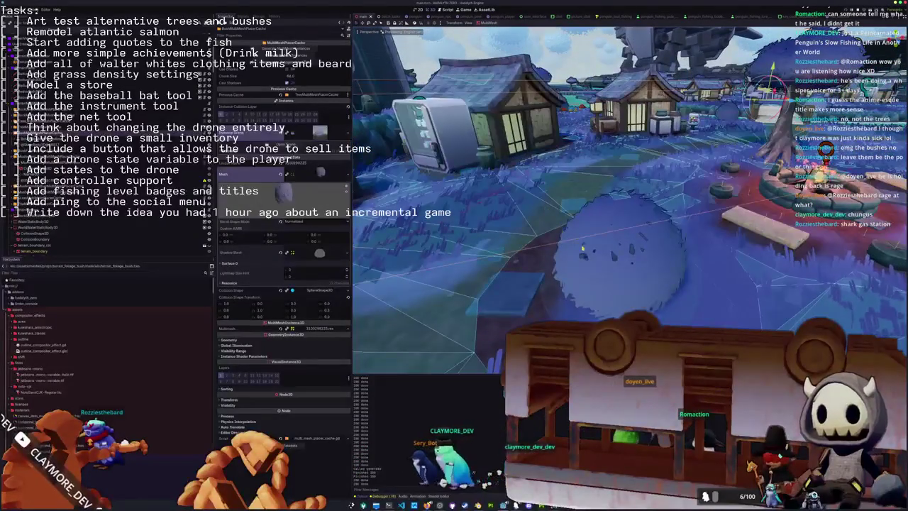
pyautogui.scroll(3, 582, 247)
pyautogui.moveTo(633, 252); pyautogui.dragTo(638, 236)
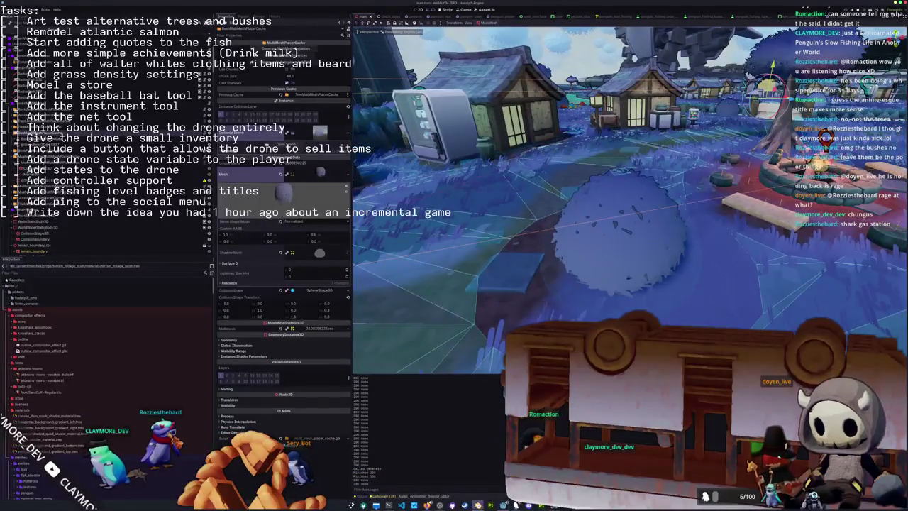
pyautogui.hotkey('alt', 'Tab')
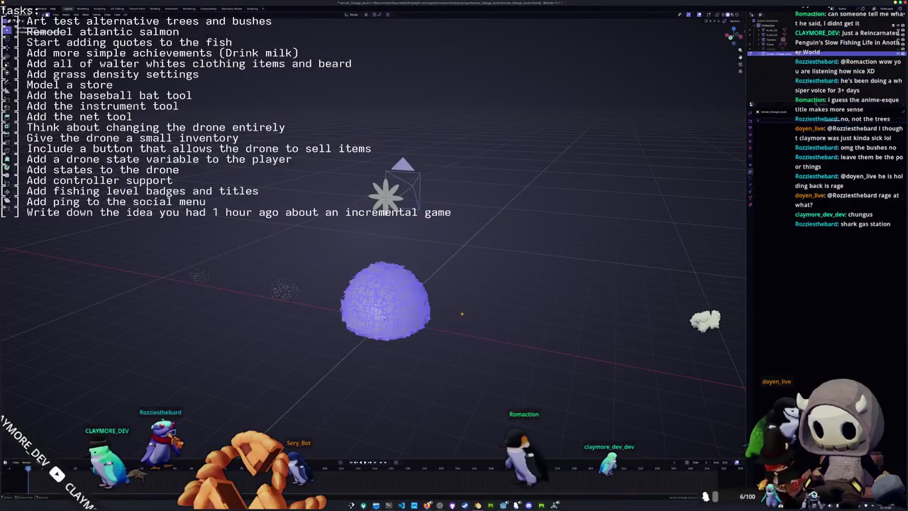
# - Scale the bush up slightly around the chosen pivot and apply its scale
pyautogui.click(368, 15)
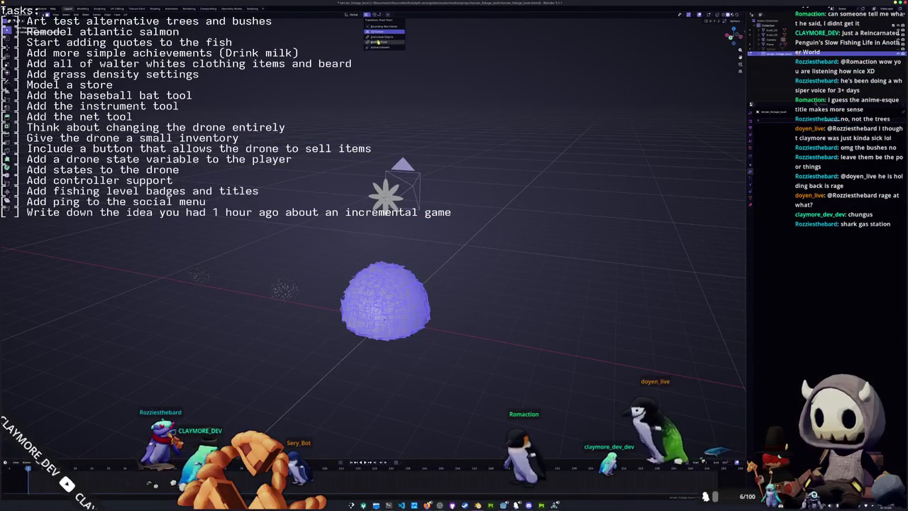
pyautogui.press('s')
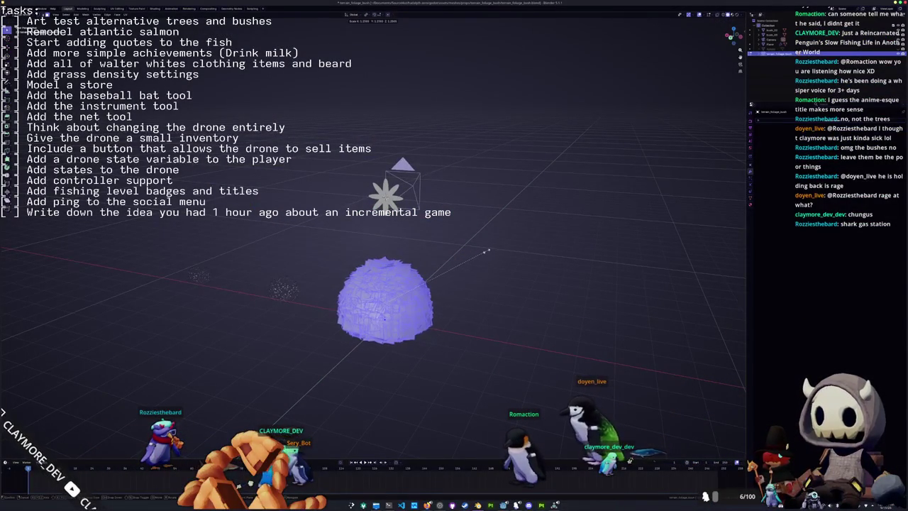
pyautogui.click(489, 250)
pyautogui.hotkey('ctrl', 'a')
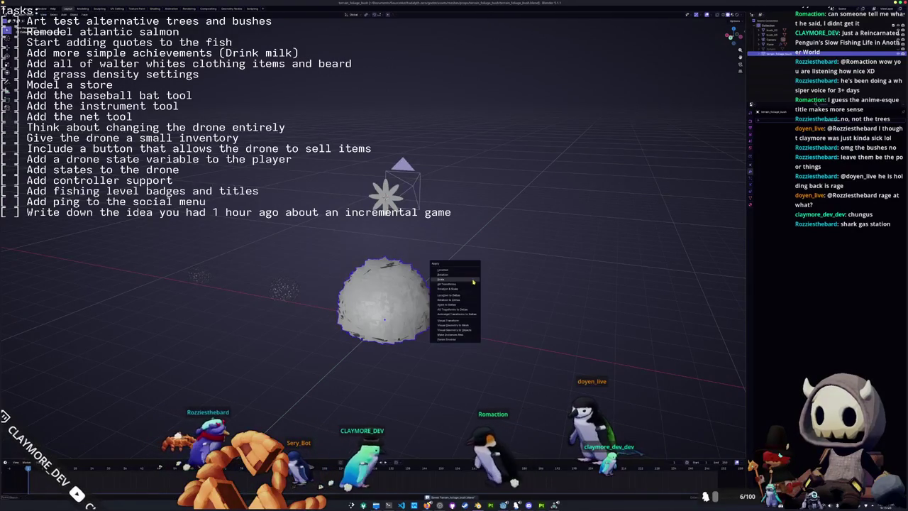
pyautogui.click(447, 288)
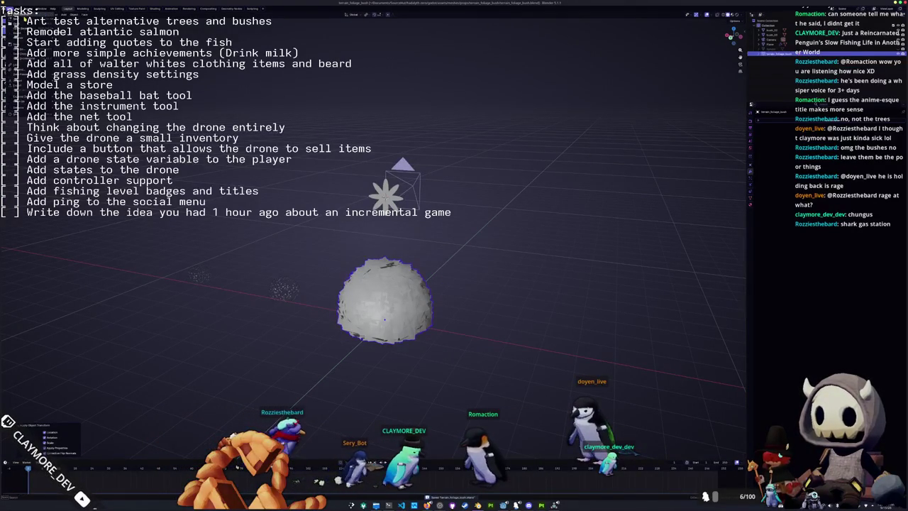
# - Re-export the bush as glTF 2.0 and return to Godot
pyautogui.click(75, 127)
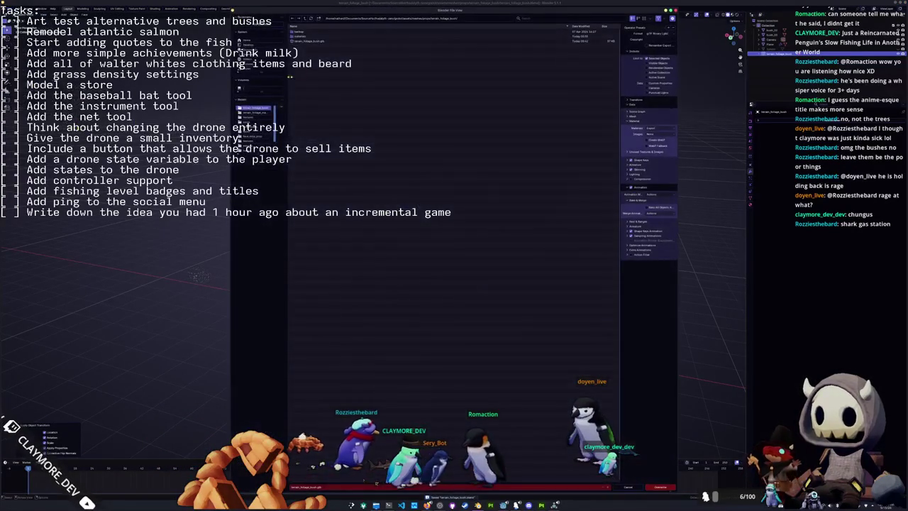
pyautogui.click(660, 487)
pyautogui.hotkey('alt', 'Tab')
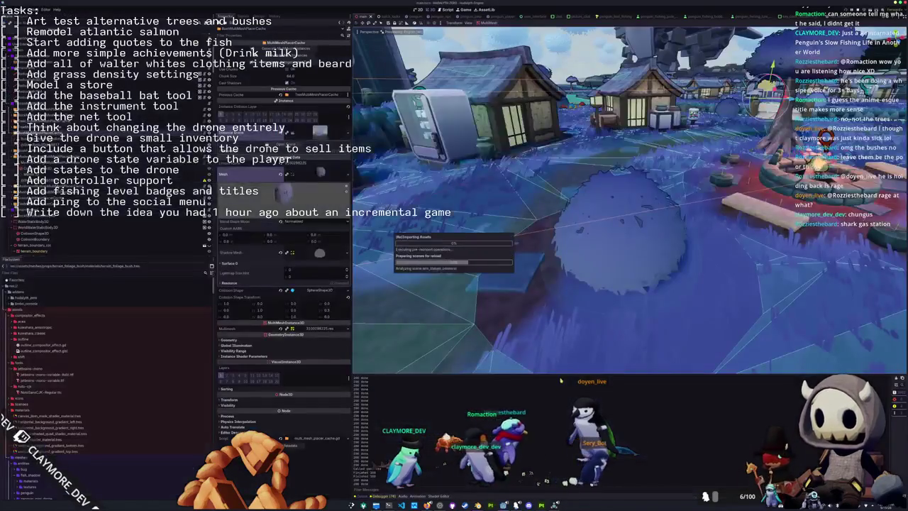
# - Inspect the reimported bush scene from a level angle, then return to the main level scene
pyautogui.hotkey('ctrl', 'Tab')
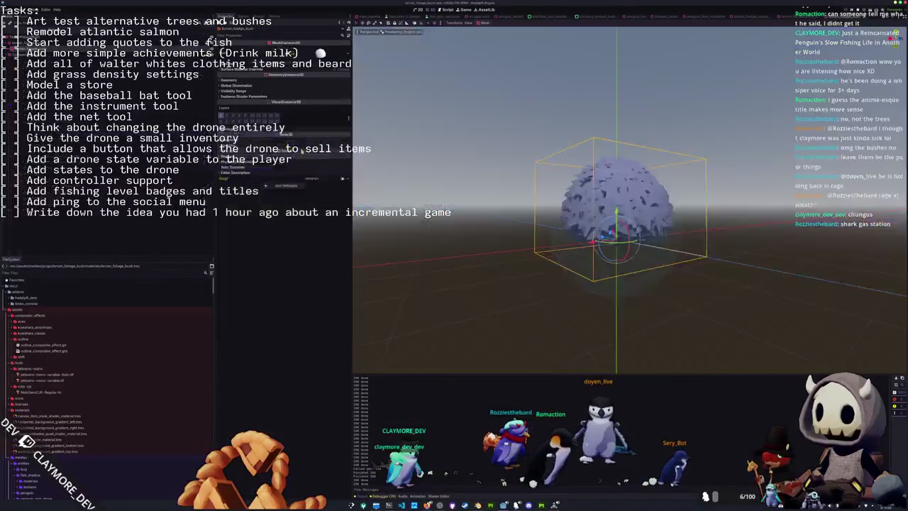
pyautogui.moveTo(449, 274); pyautogui.dragTo(525, 249)
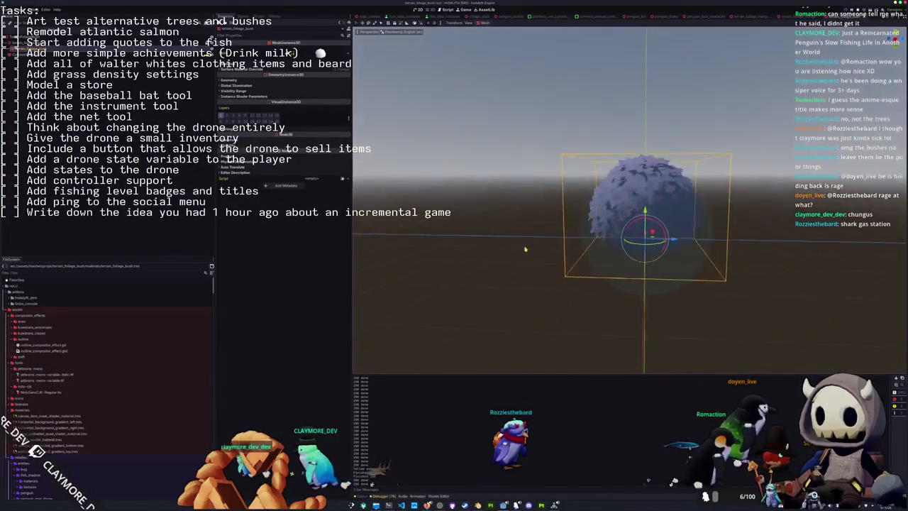
pyautogui.scroll(-2, 522, 247)
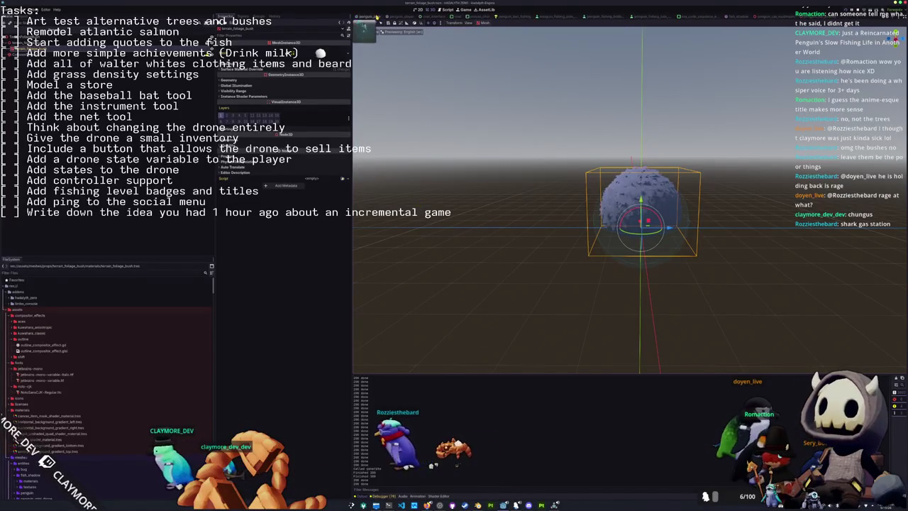
pyautogui.hotkey('ctrl', 'Tab')
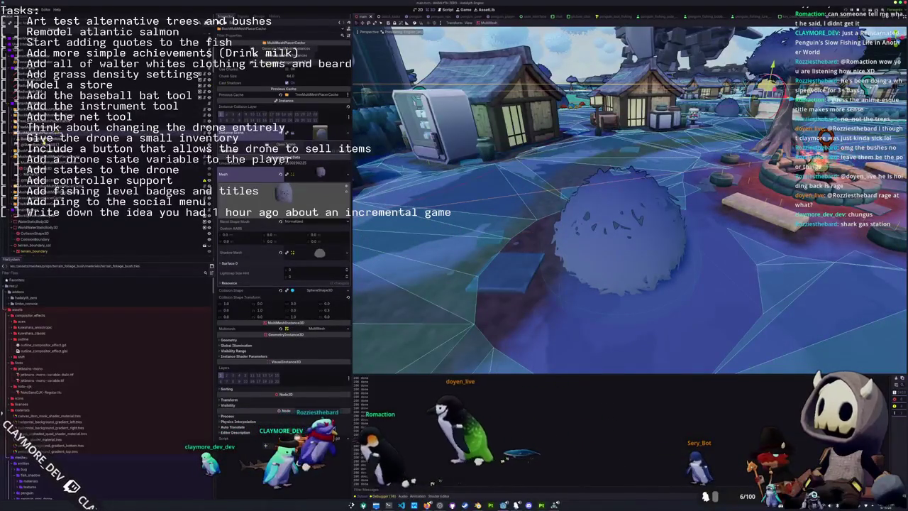
pyautogui.click(107, 152)
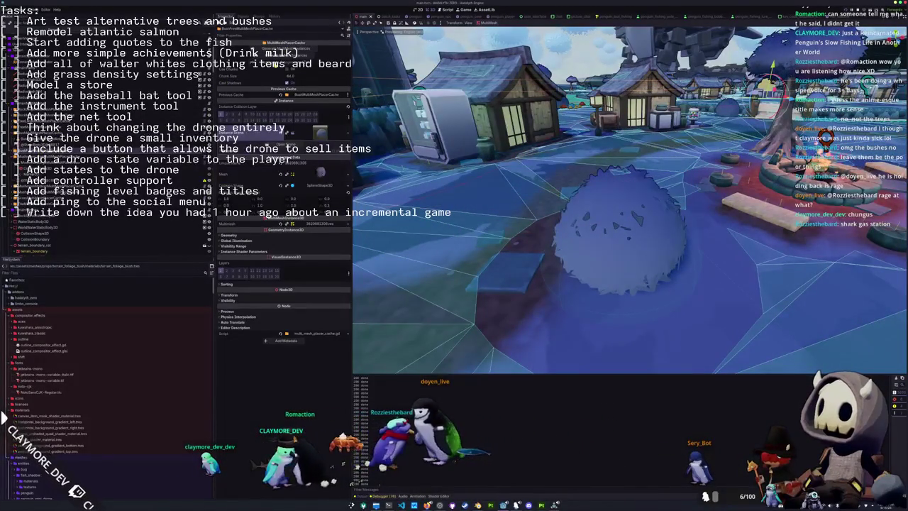
pyautogui.click(272, 64)
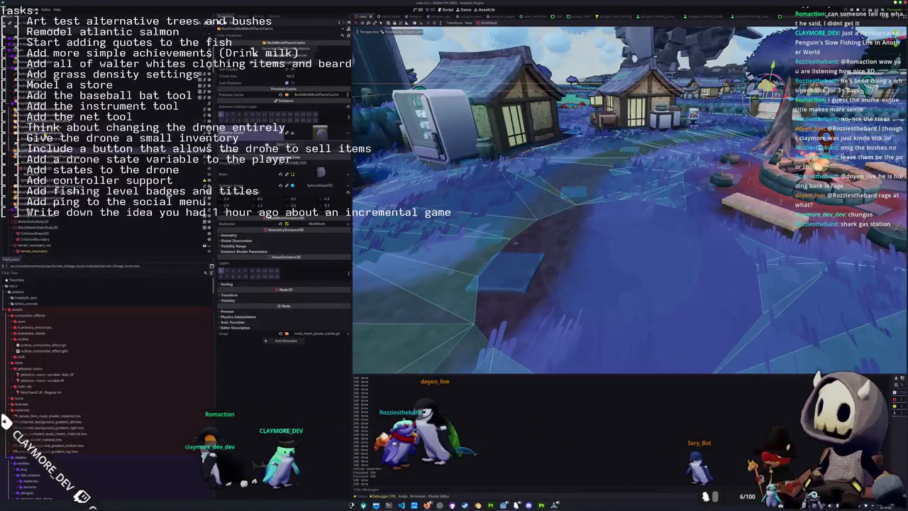
pyautogui.click(106, 163)
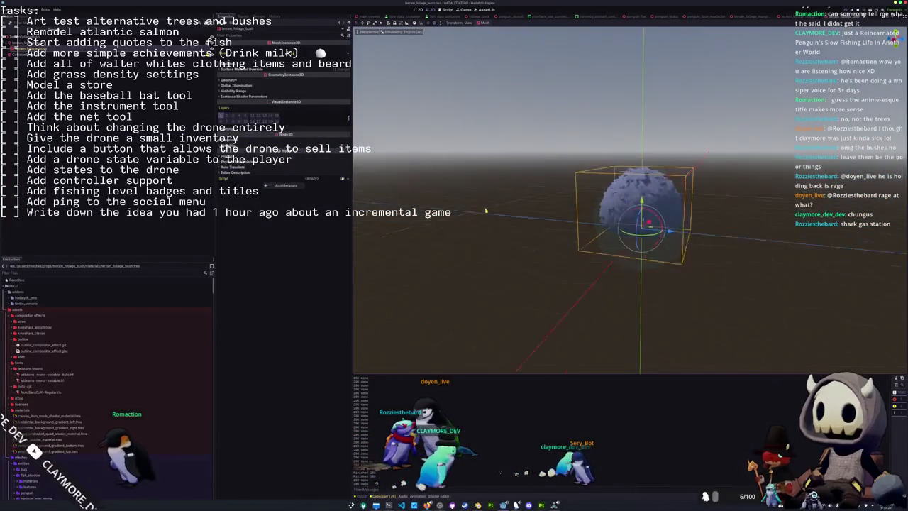
pyautogui.scroll(5, 437, 205)
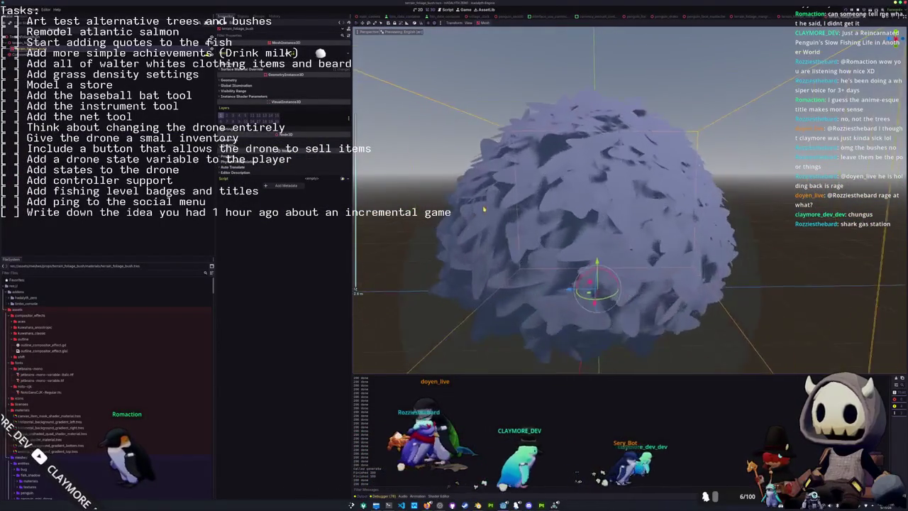
pyautogui.scroll(4, 508, 212)
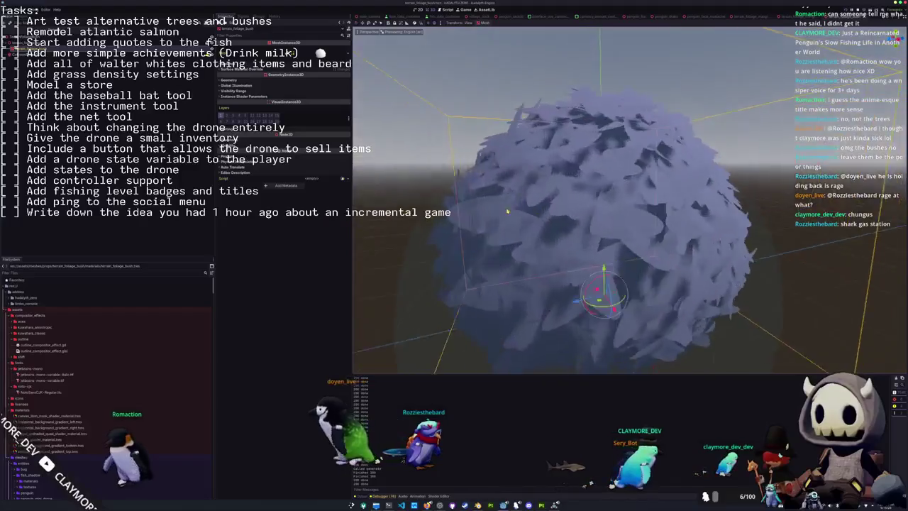
pyautogui.scroll(-5, 508, 211)
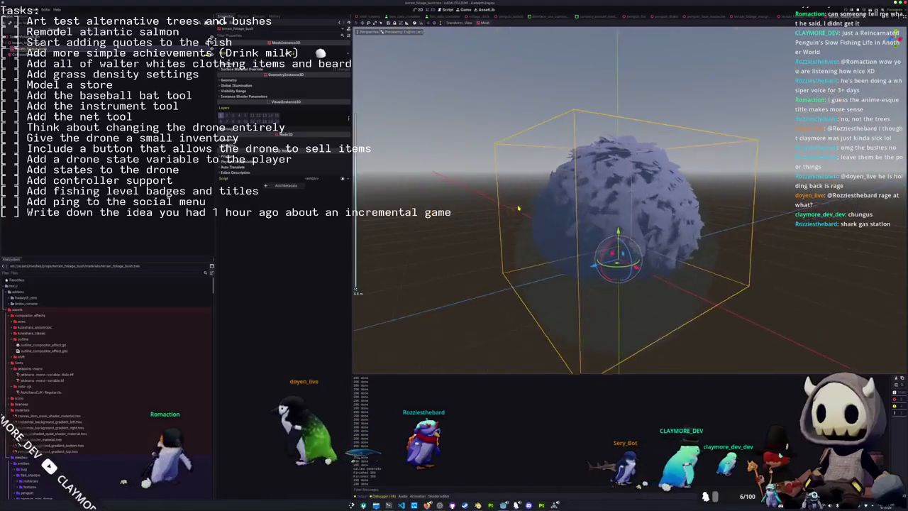
pyautogui.hotkey('ctrl', 's')
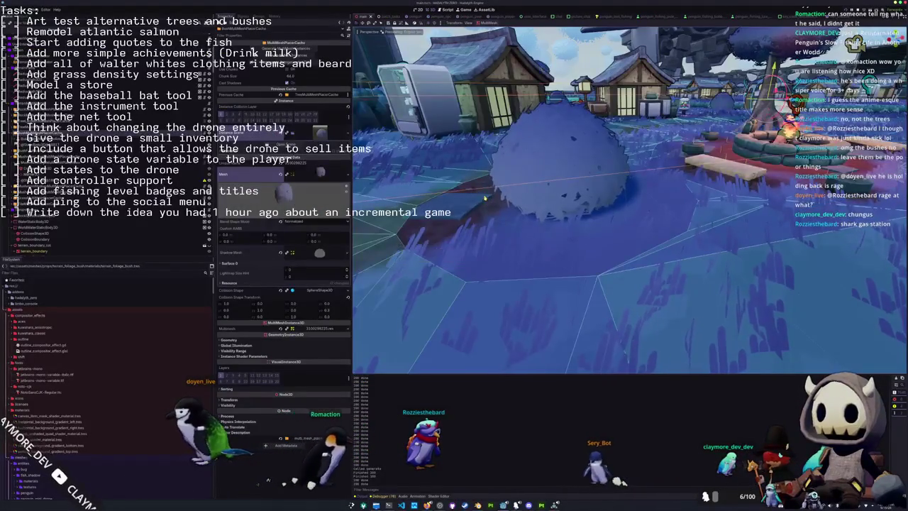
pyautogui.scroll(-5, 477, 193)
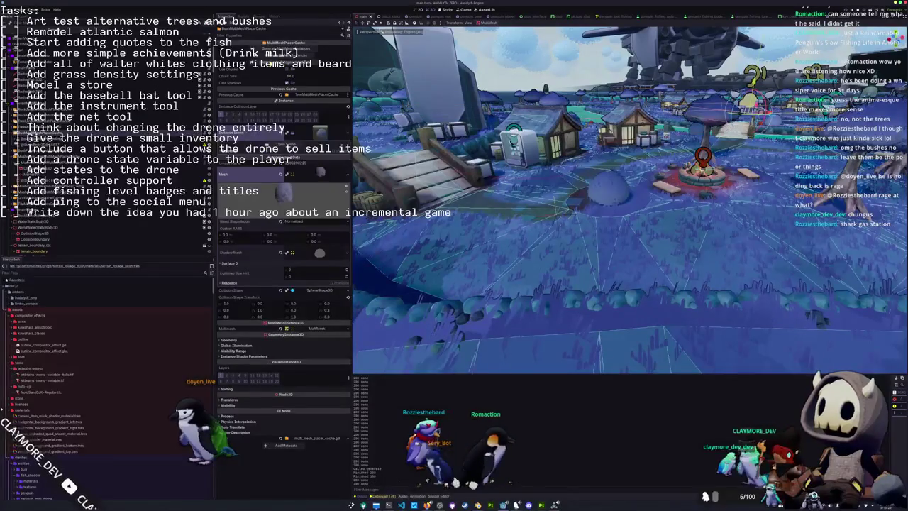
# - Quick-load the foliage bush scene as the bush placer's mesh and save the level
pyautogui.click(306, 157)
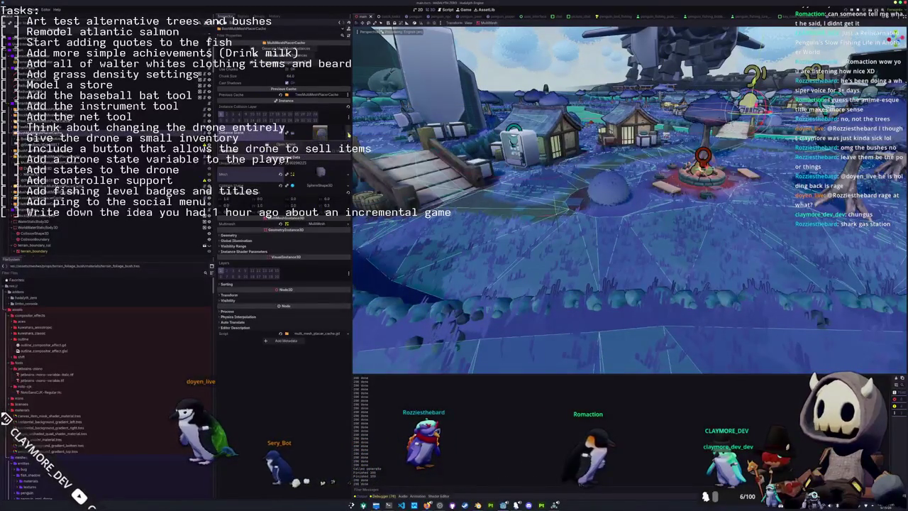
pyautogui.click(349, 134)
pyautogui.click(328, 159)
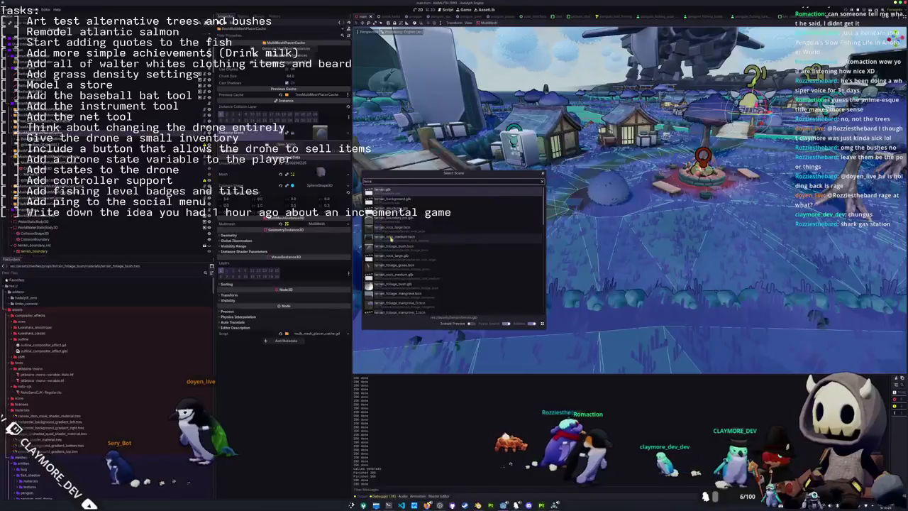
pyautogui.doubleClick(393, 251)
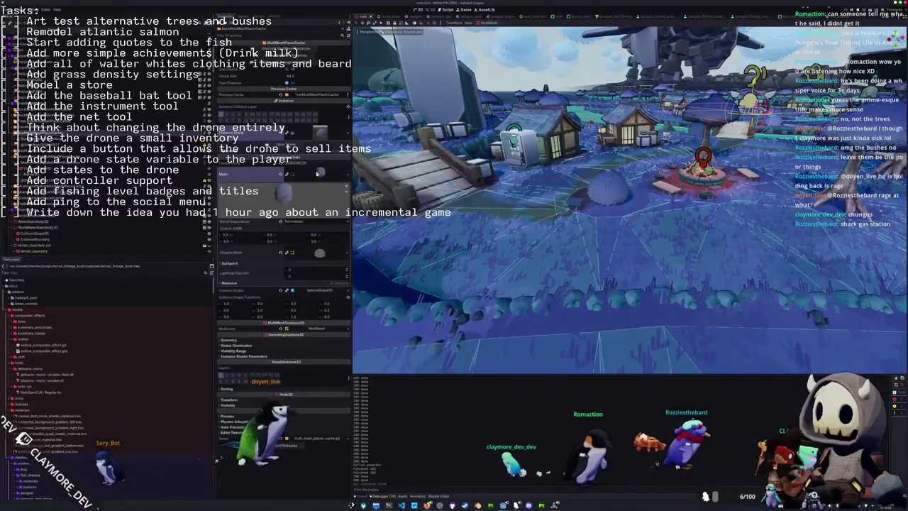
pyautogui.hotkey('ctrl', 's')
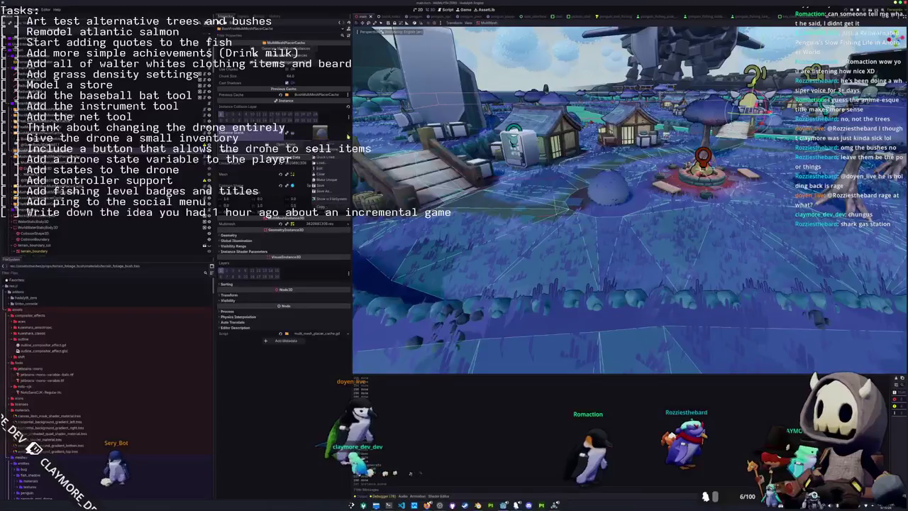
# - Pick the foliage bush scene as the mesh again and focus the view on the bush
pyautogui.click(325, 159)
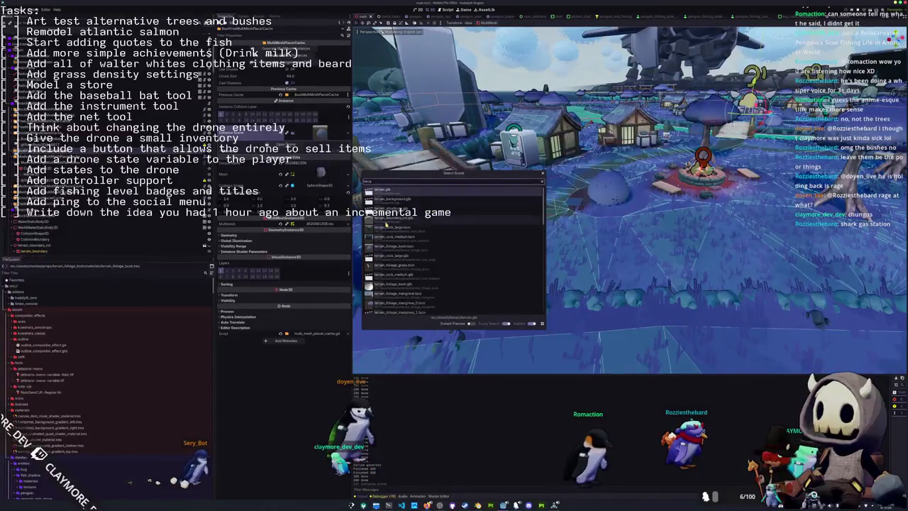
pyautogui.doubleClick(399, 248)
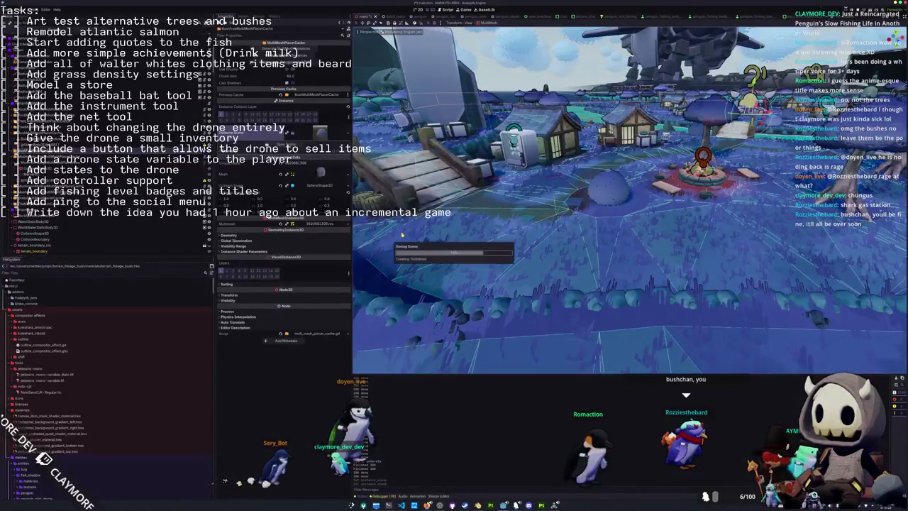
pyautogui.press('f')
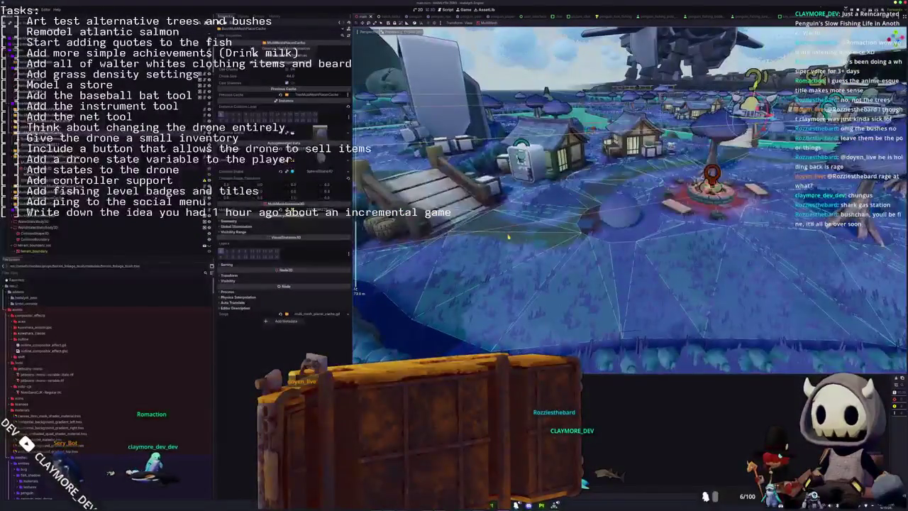
# - Test-run the game with F5 to check the bushes, then close it and move to Blender
pyautogui.press('F5')
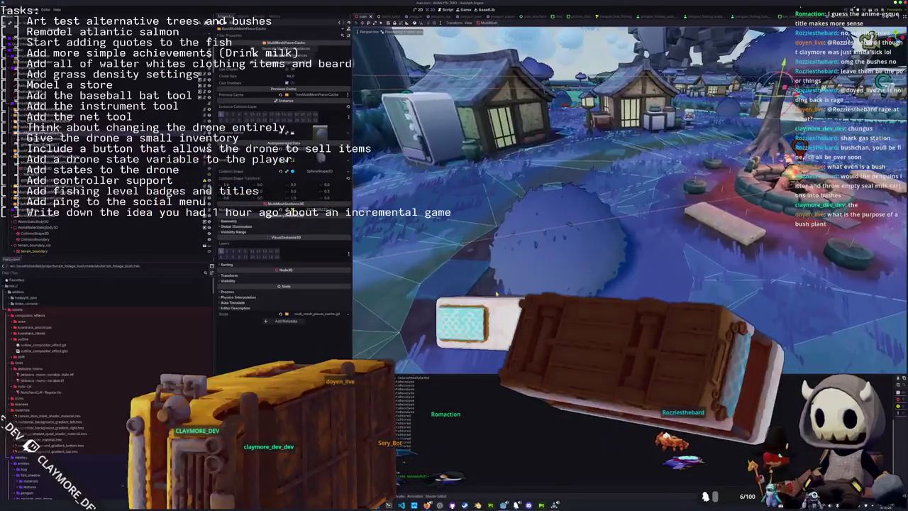
pyautogui.hotkey('alt', 'Tab')
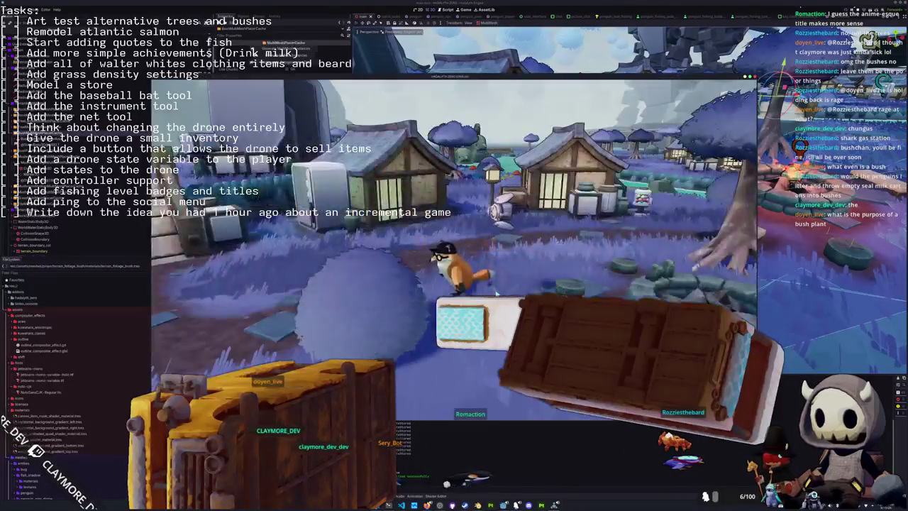
pyautogui.scroll(-3, 496, 293)
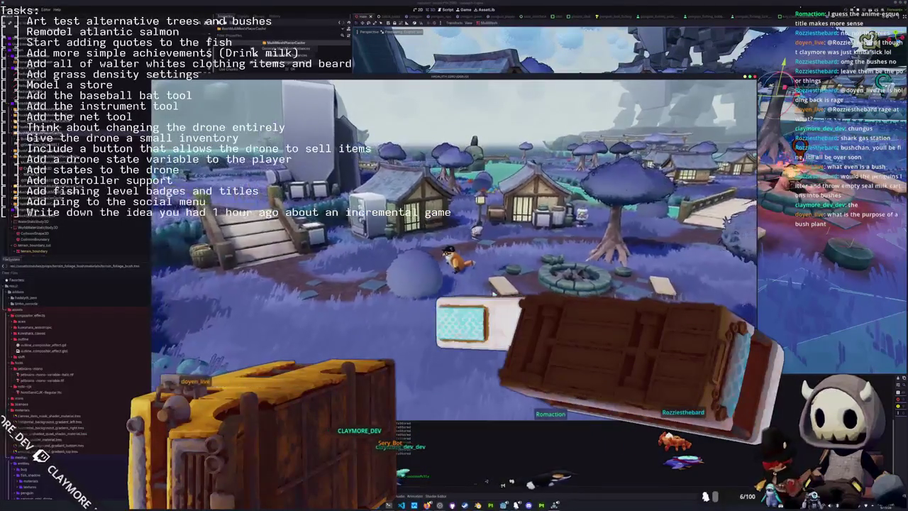
pyautogui.hotkey('alt', 'Tab')
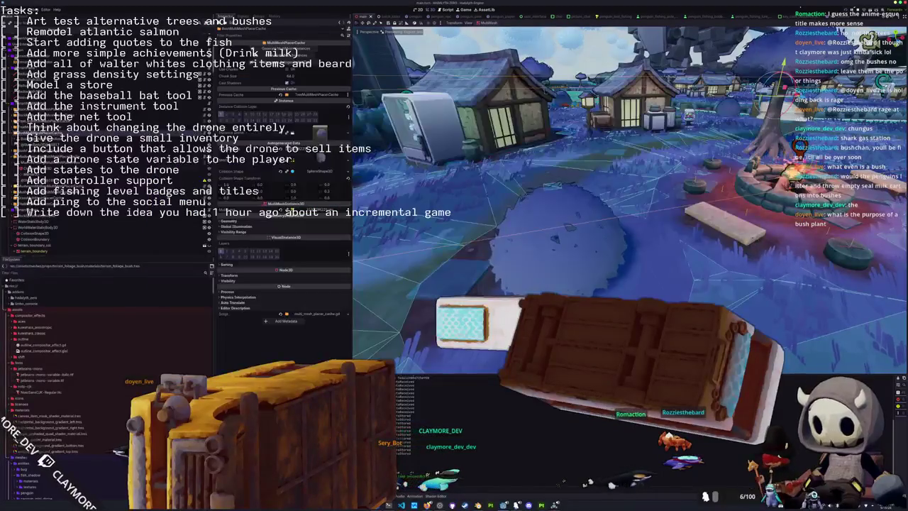
pyautogui.hotkey('alt', 'Tab')
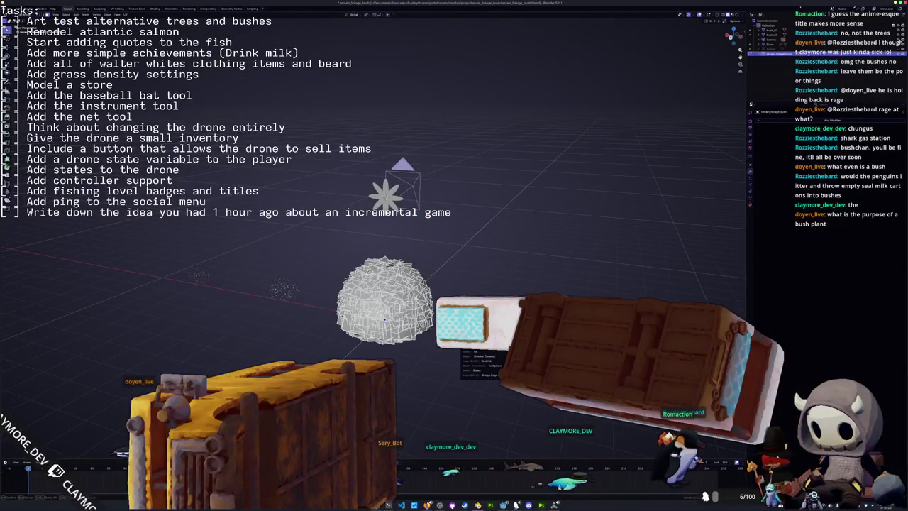
# - Scale the bush mesh slightly smaller and apply all its transforms
pyautogui.click(385, 301)
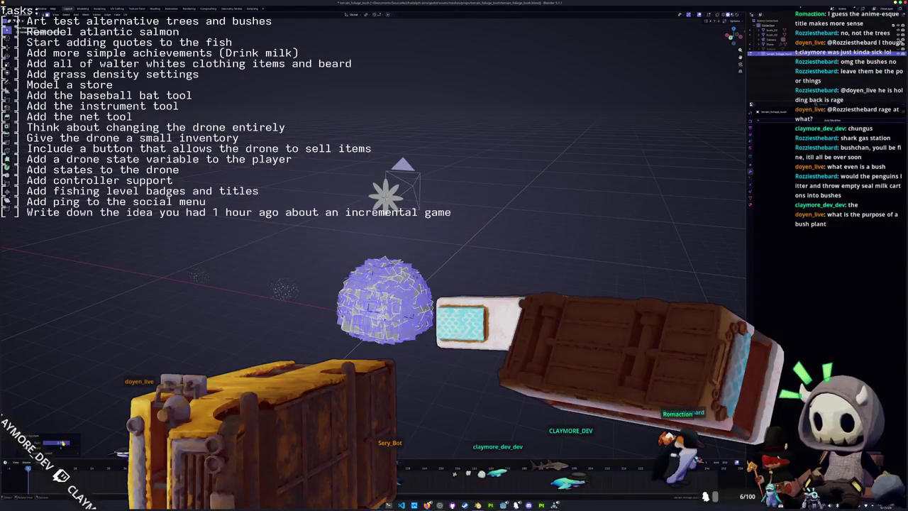
pyautogui.hotkey('alt', 'a')
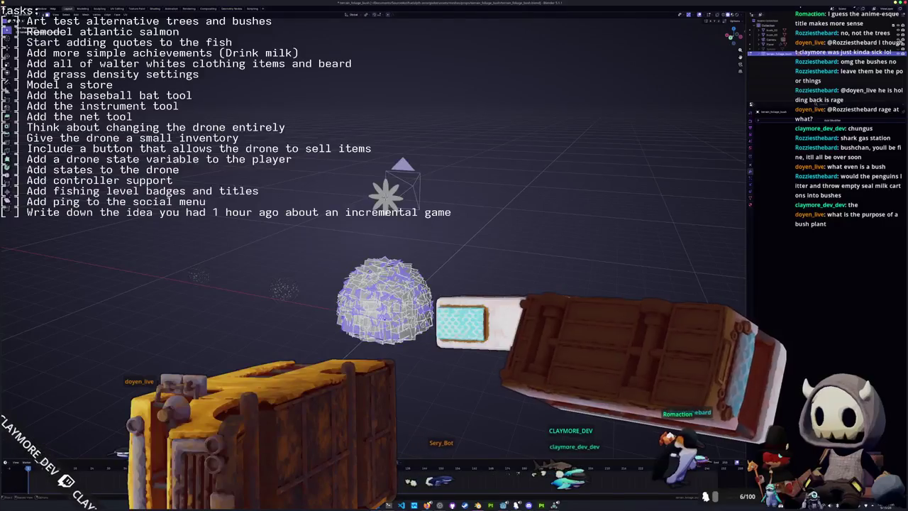
pyautogui.click(384, 319)
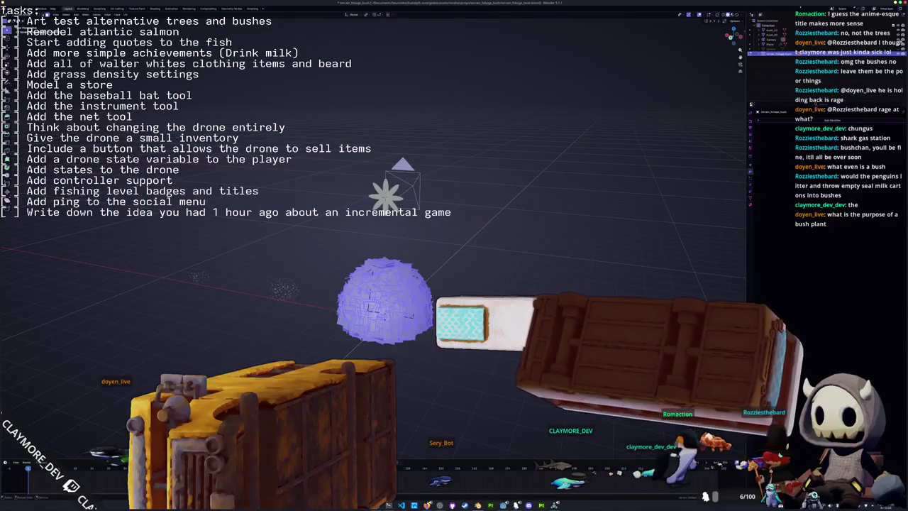
pyautogui.press('s')
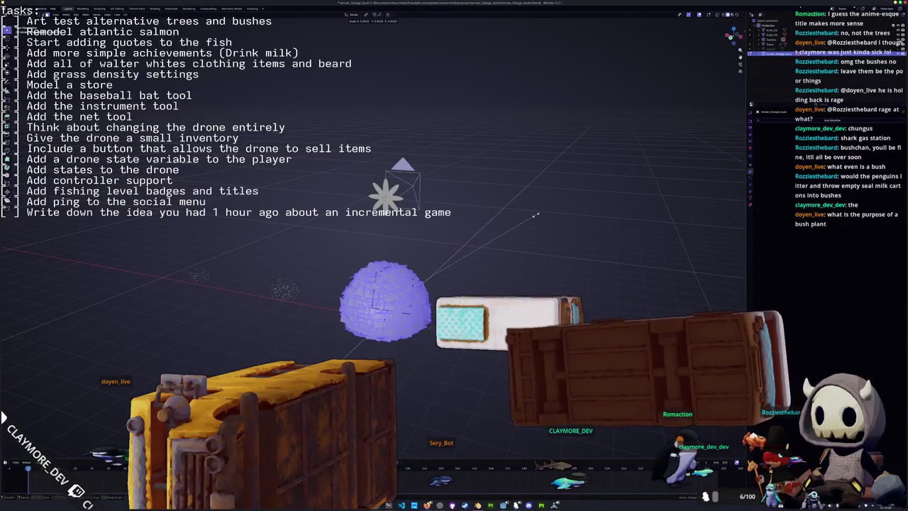
pyautogui.click(541, 213)
pyautogui.hotkey('ctrl', 'a')
pyautogui.click(531, 225)
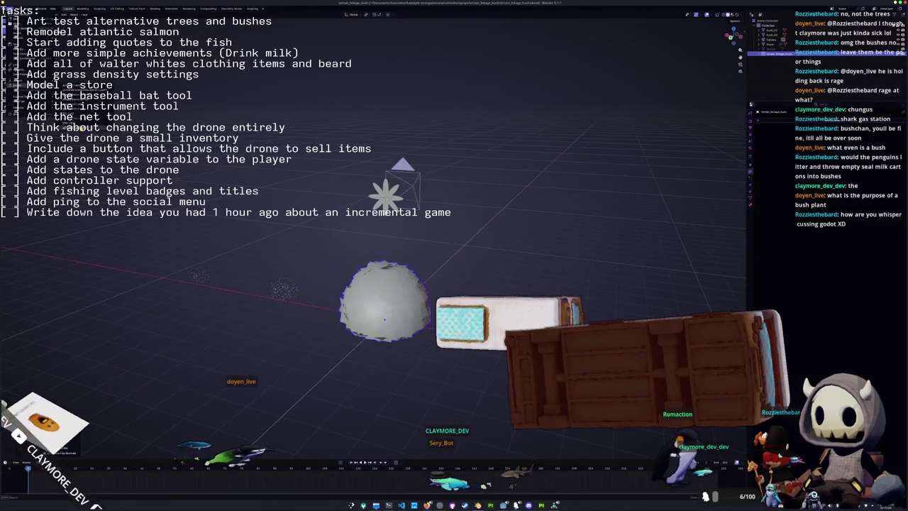
# - Re-export the bush as glTF over terrain_foliage_bush.glb and return to Godot
pyautogui.hotkey('ctrl', 'shift', 'e')
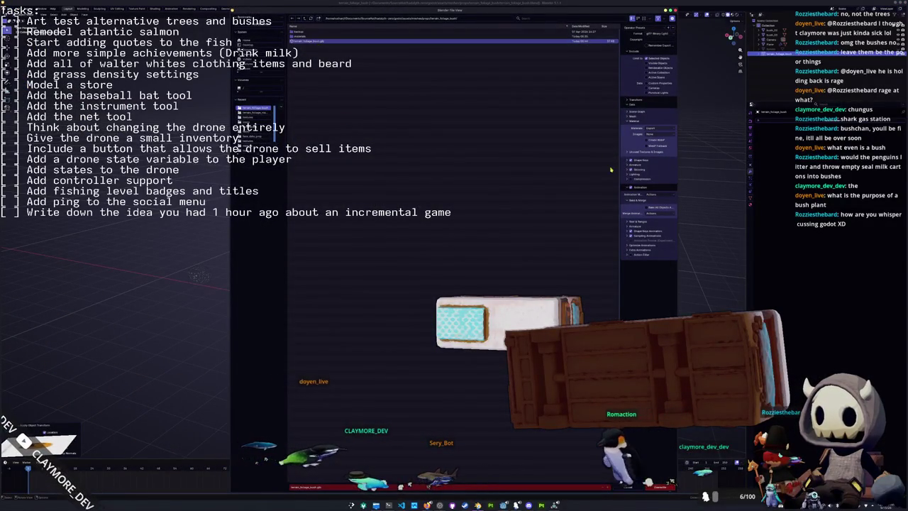
pyautogui.click(661, 486)
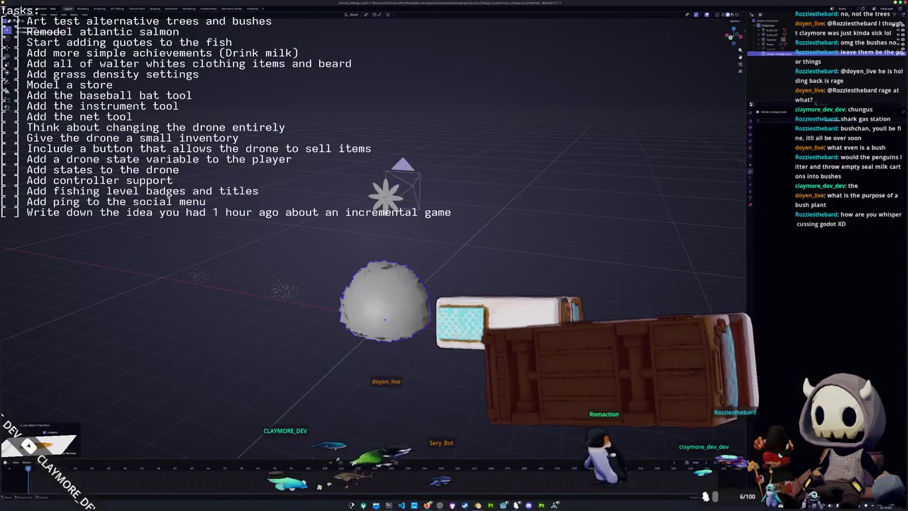
pyautogui.hotkey('alt', 'Tab')
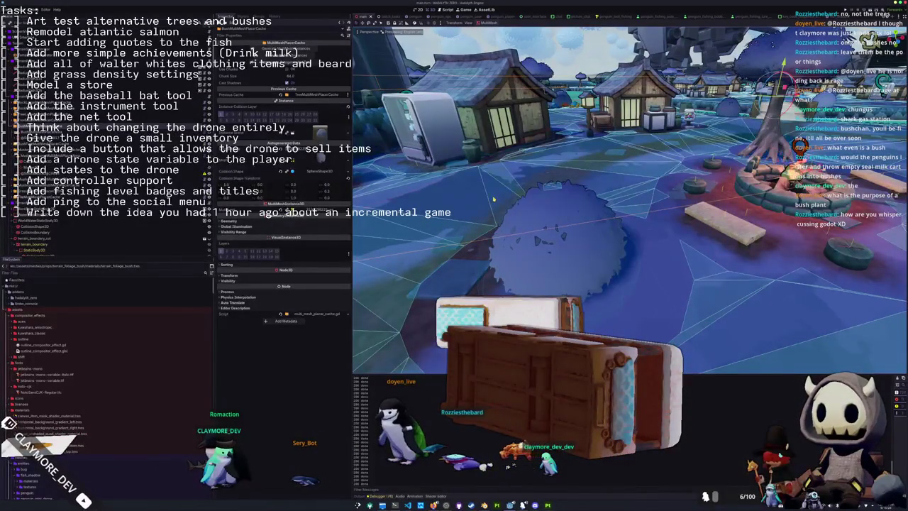
# - Look over the updated bushes in the village viewport and launch the game with F5
pyautogui.press('F5')
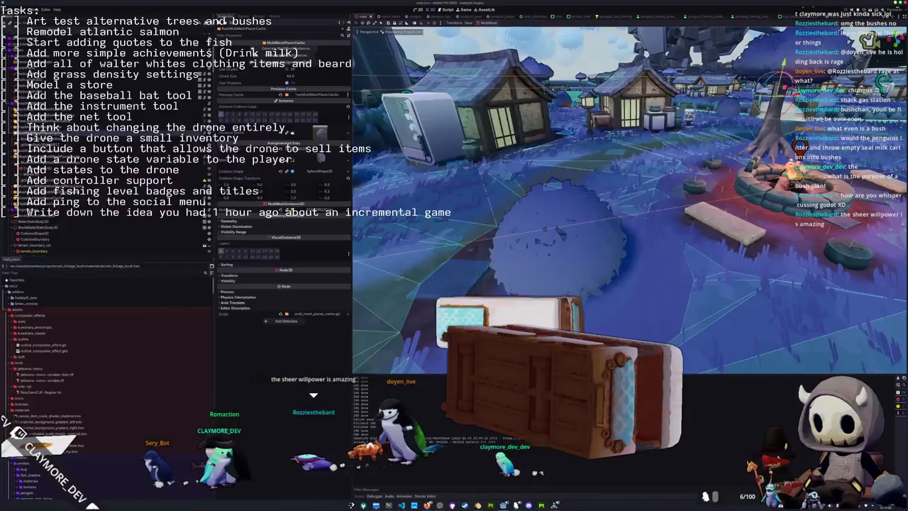
pyautogui.scroll(-3, 491, 285)
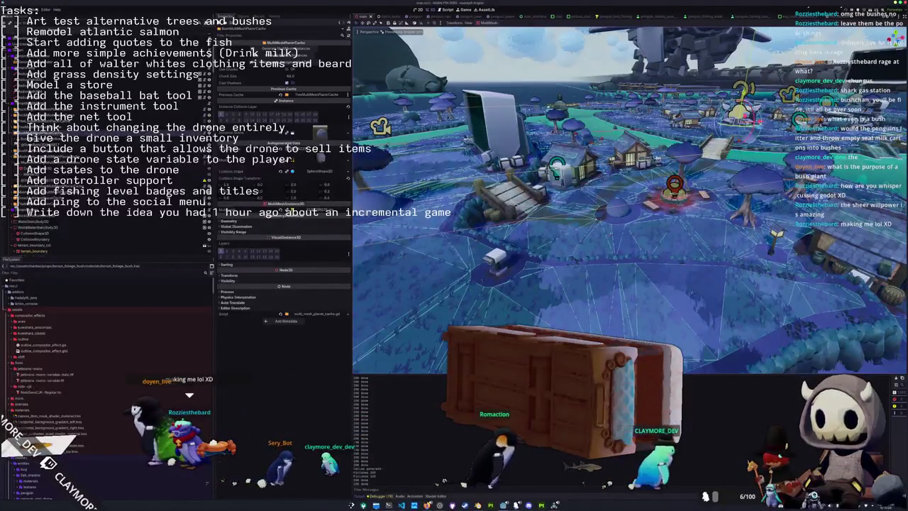
pyautogui.scroll(3, 630, 200)
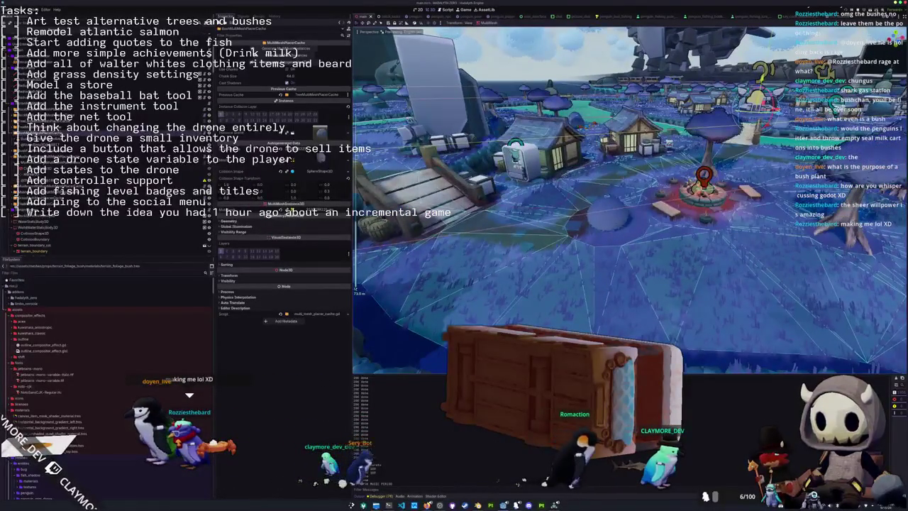
pyautogui.press('F5')
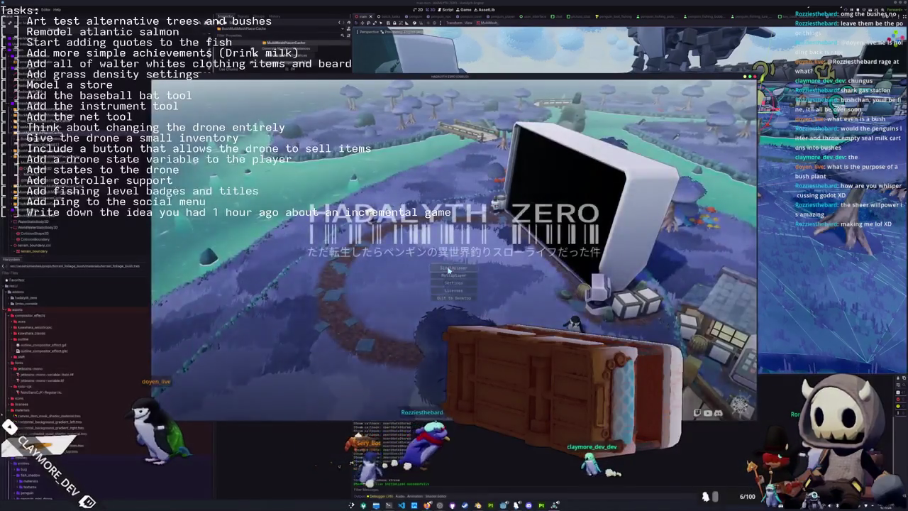
# - Play a singleplayer run, walking past the resized bushes, then return to Blender
pyautogui.click(448, 269)
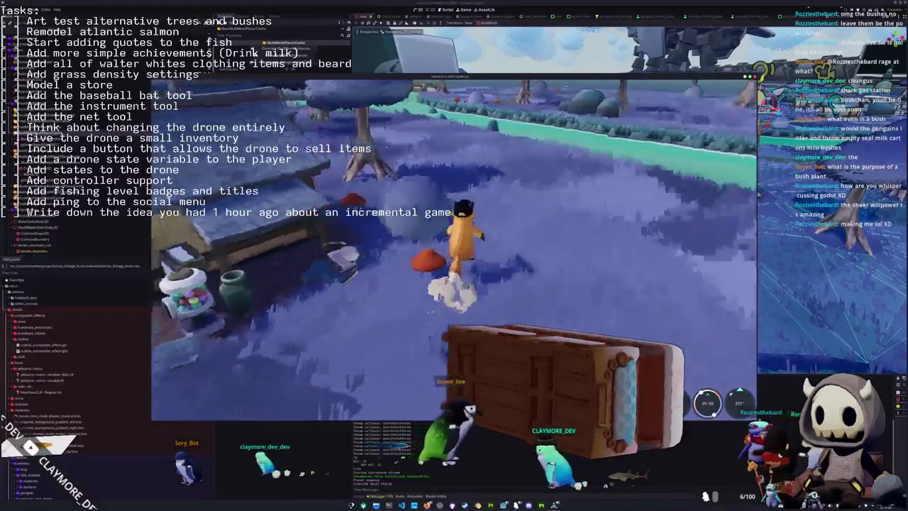
pyautogui.press('w')
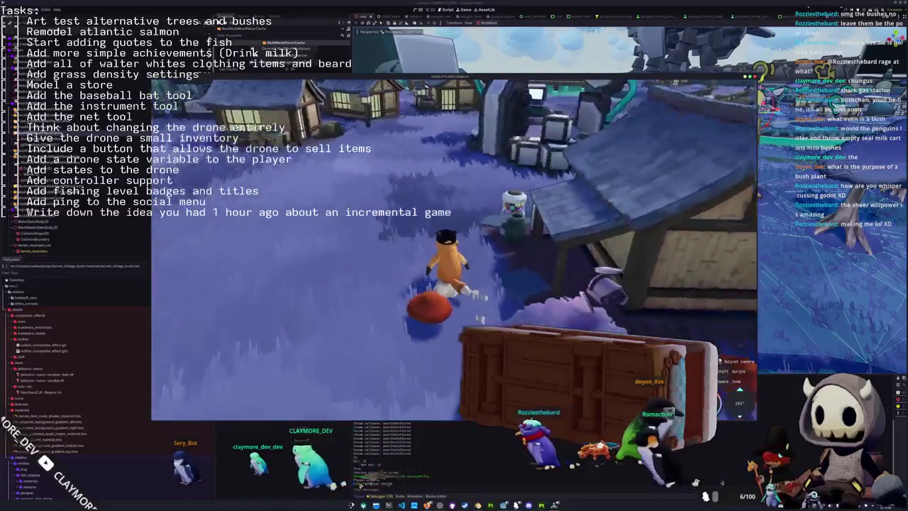
pyautogui.press('w')
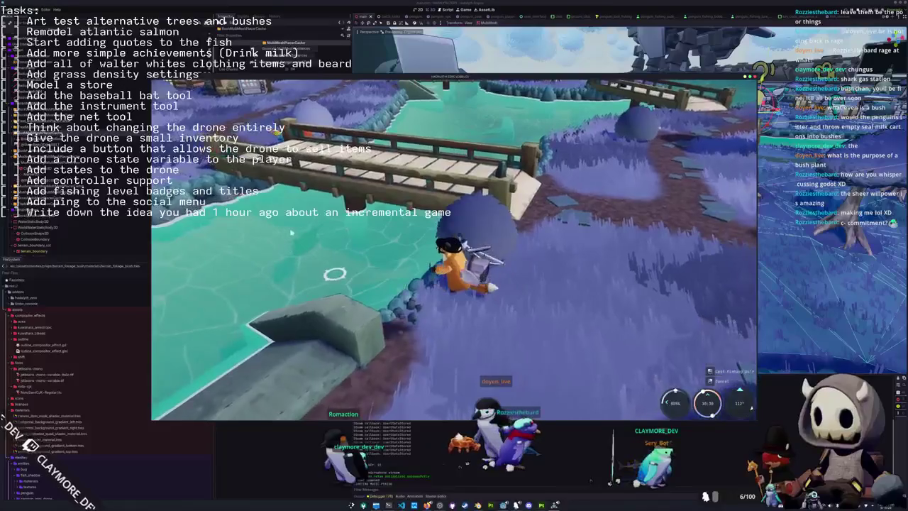
pyautogui.hotkey('alt', 'Tab')
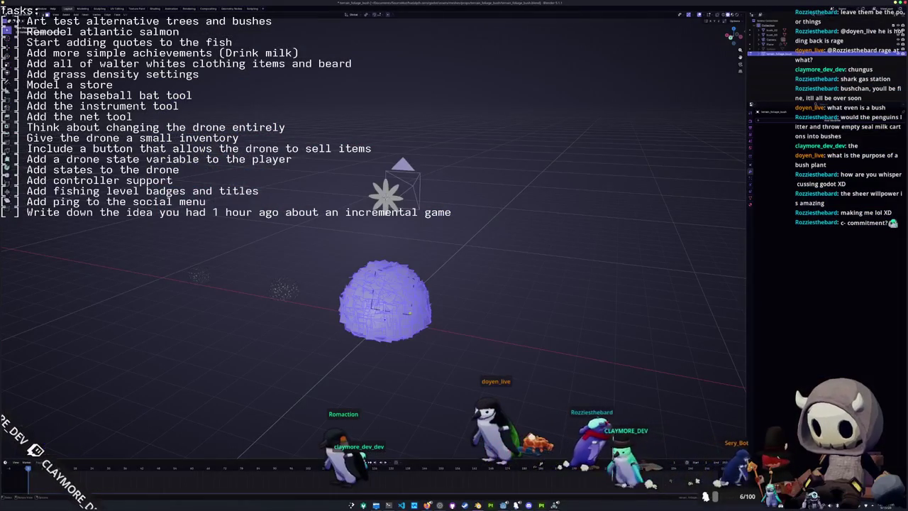
# - Select random bush faces, clear the selection, return to Object Mode and apply transforms
pyautogui.press('F3')
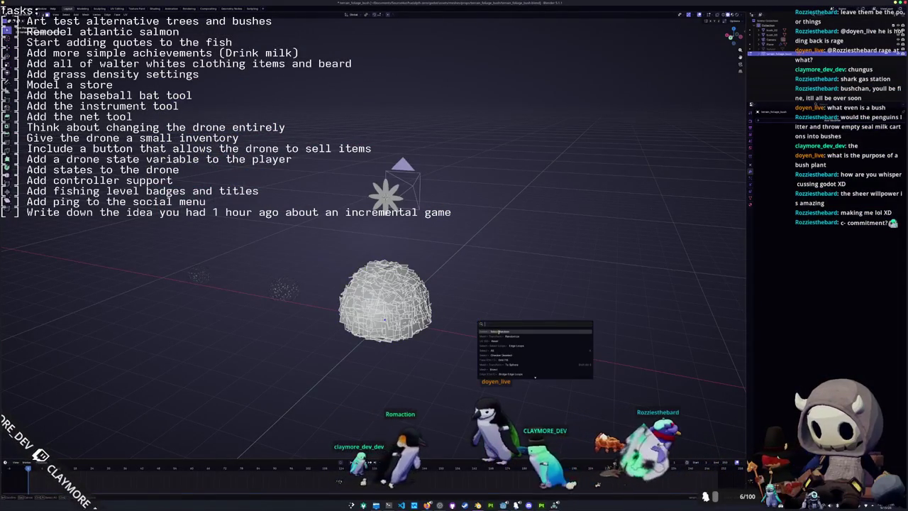
pyautogui.press('Return')
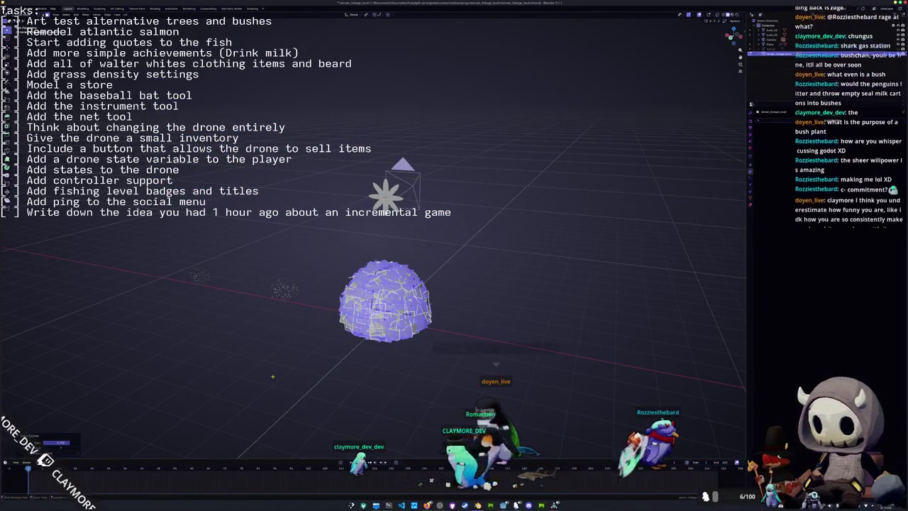
pyautogui.hotkey('alt', 'a')
pyautogui.press('Tab')
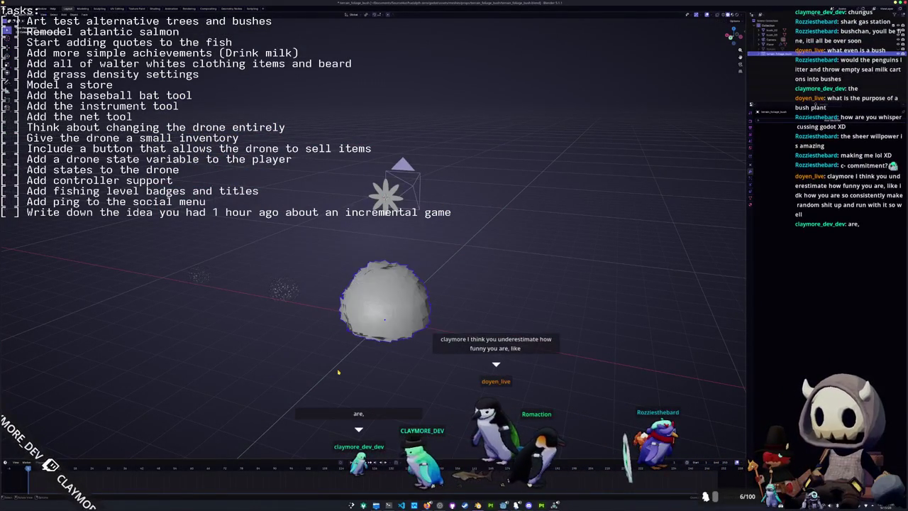
pyautogui.hotkey('ctrl', 'a')
pyautogui.click(402, 338)
# - Save the Blender file, re-export the bush as glTF, and switch to Godot
pyautogui.hotkey('ctrl', 's')
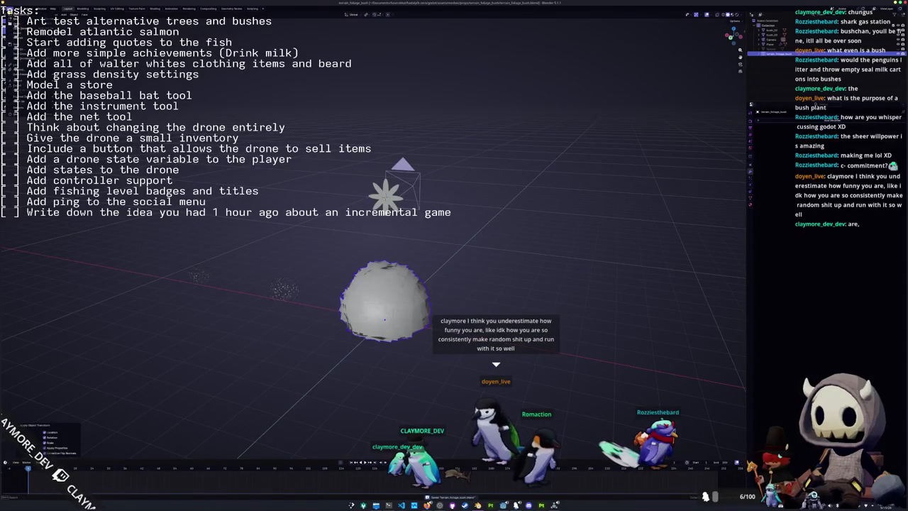
pyautogui.click(84, 128)
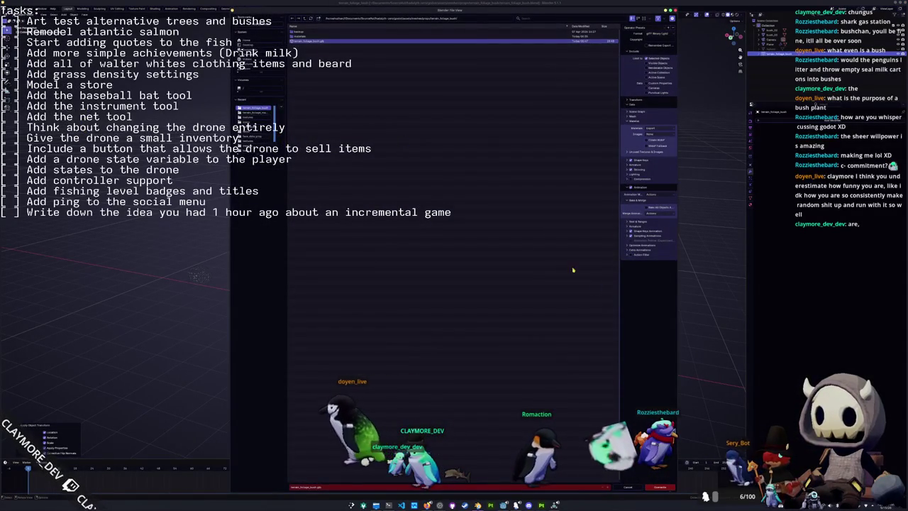
pyautogui.click(660, 487)
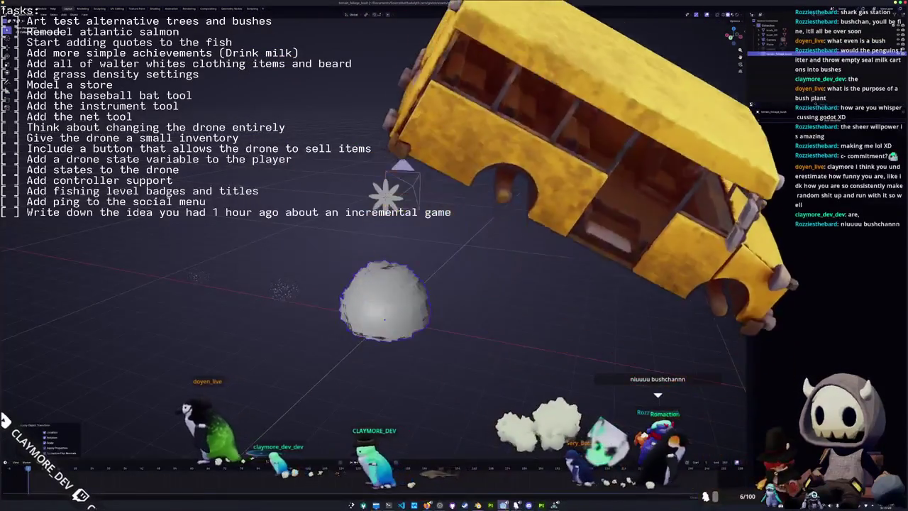
pyautogui.hotkey('alt', 'Tab')
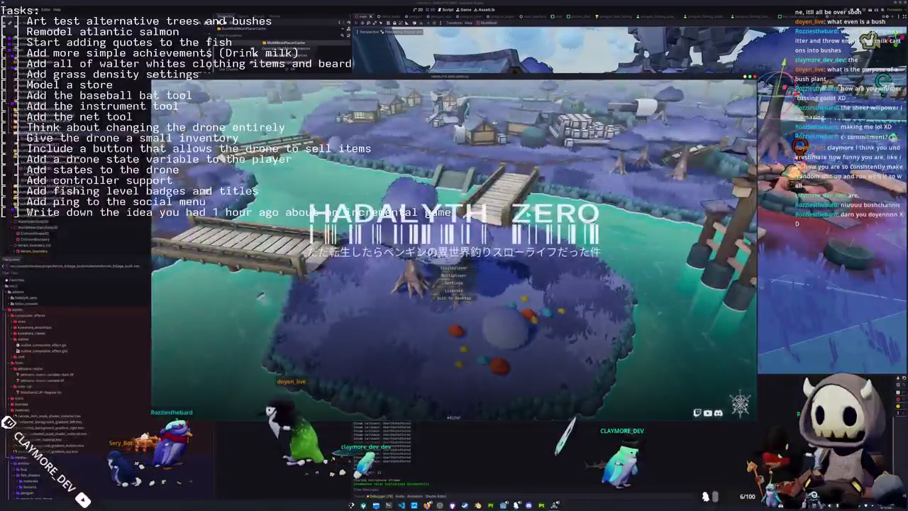
# - Run the character through the village in a singleplayer game, then stop it with F8
pyautogui.click(453, 267)
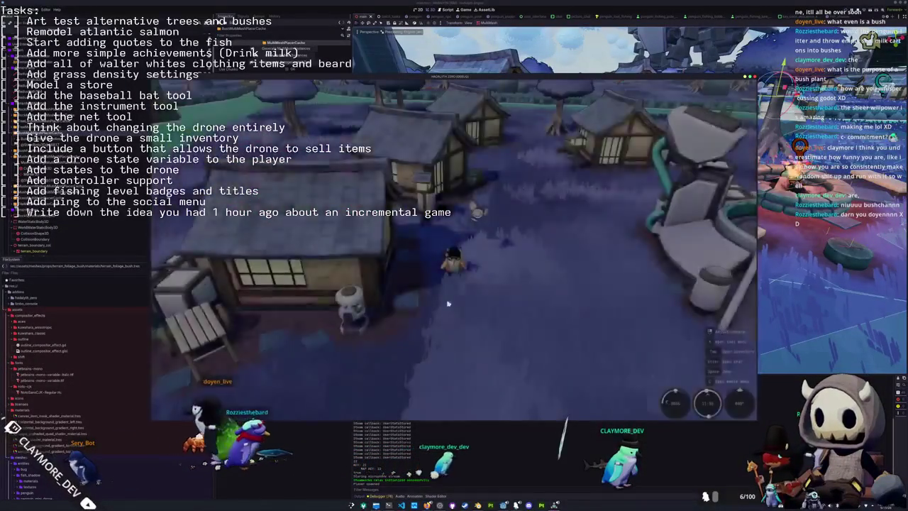
pyautogui.press('w')
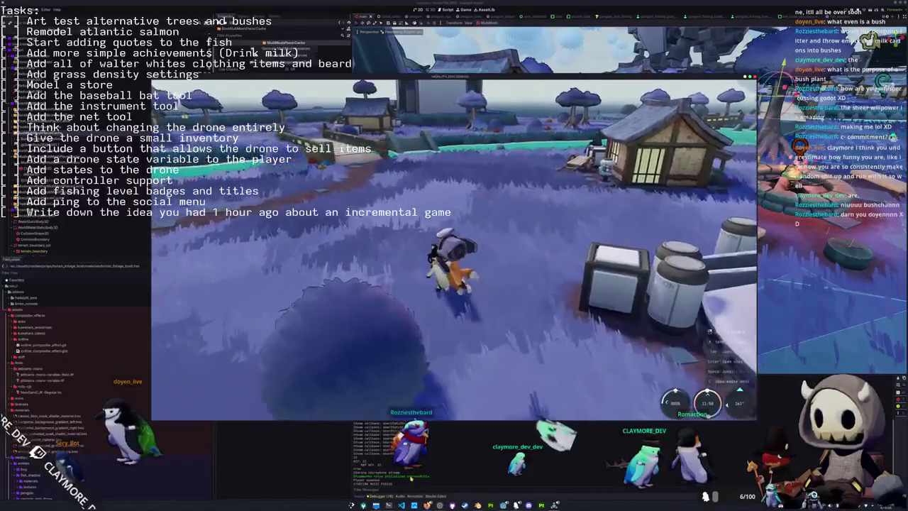
pyautogui.press('F8')
pyautogui.scroll(-5, 466, 401)
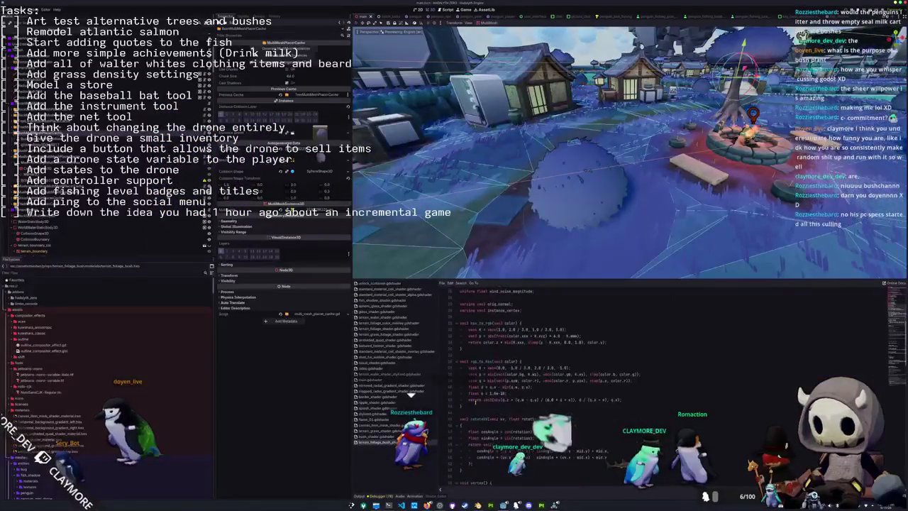
pyautogui.scroll(-2, 479, 388)
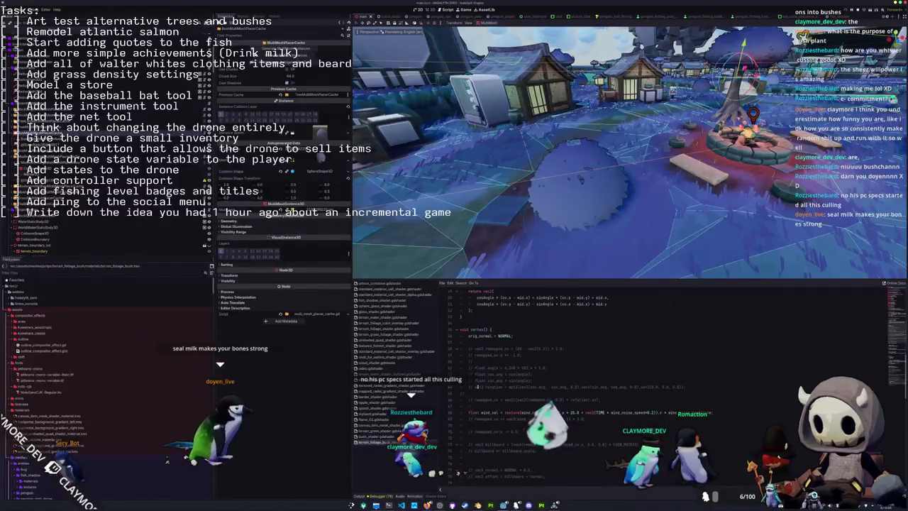
pyautogui.scroll(-2, 477, 387)
pyautogui.scroll(-3, 477, 386)
pyautogui.scroll(-5, 479, 386)
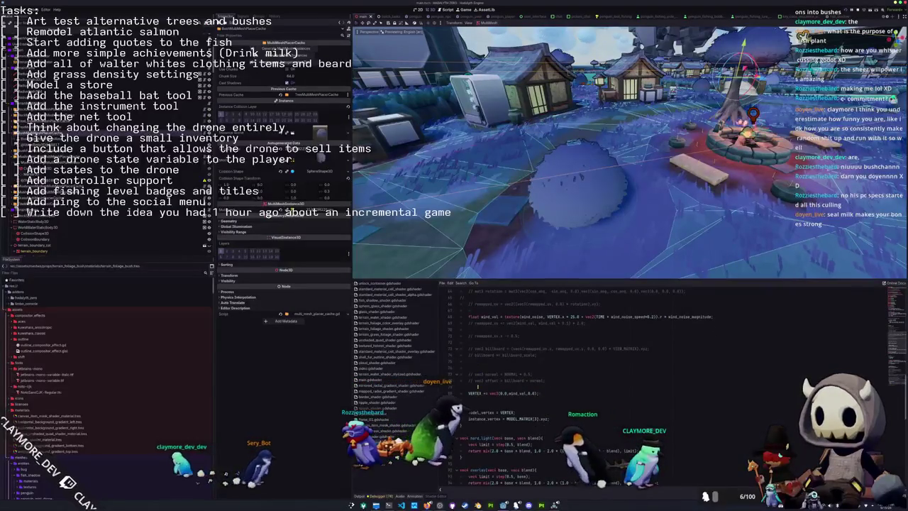
pyautogui.scroll(-3, 478, 387)
pyautogui.scroll(3, 478, 387)
pyautogui.click(479, 387)
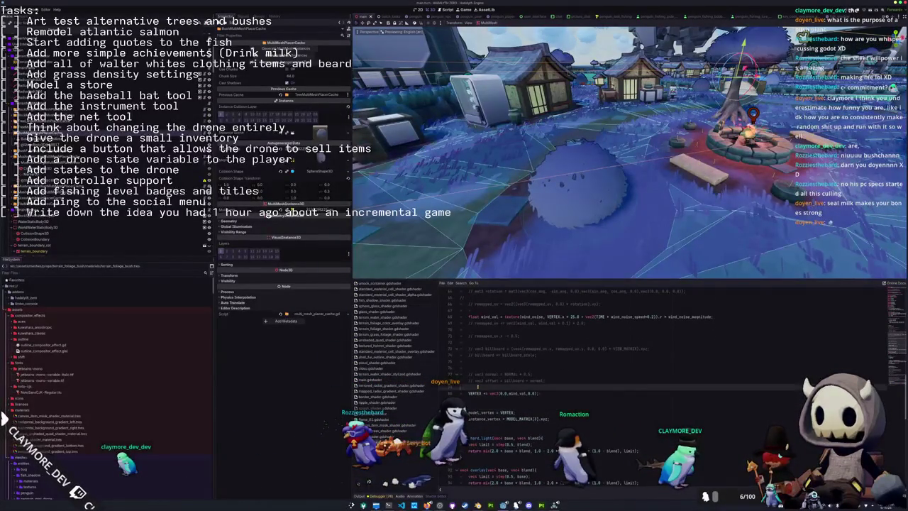
pyautogui.scroll(5, 478, 387)
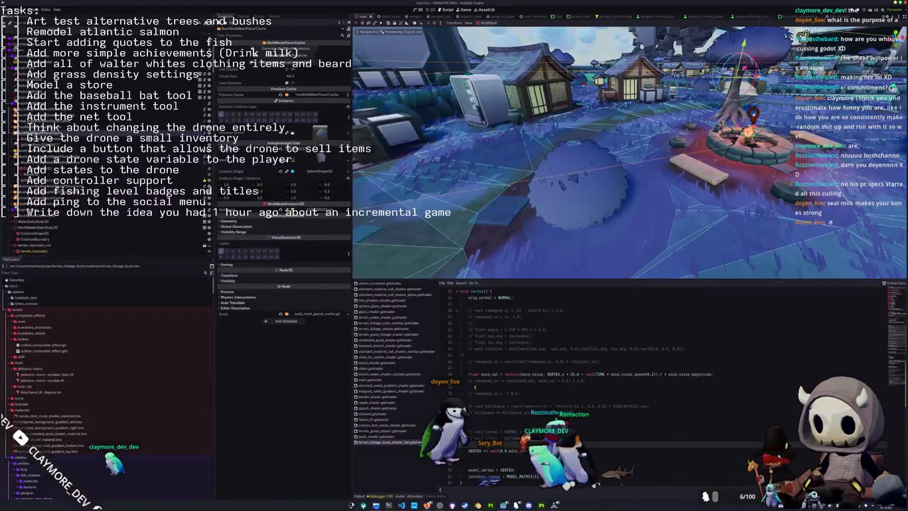
pyautogui.press('Up')
pyautogui.press('Up')
pyautogui.press('Up')
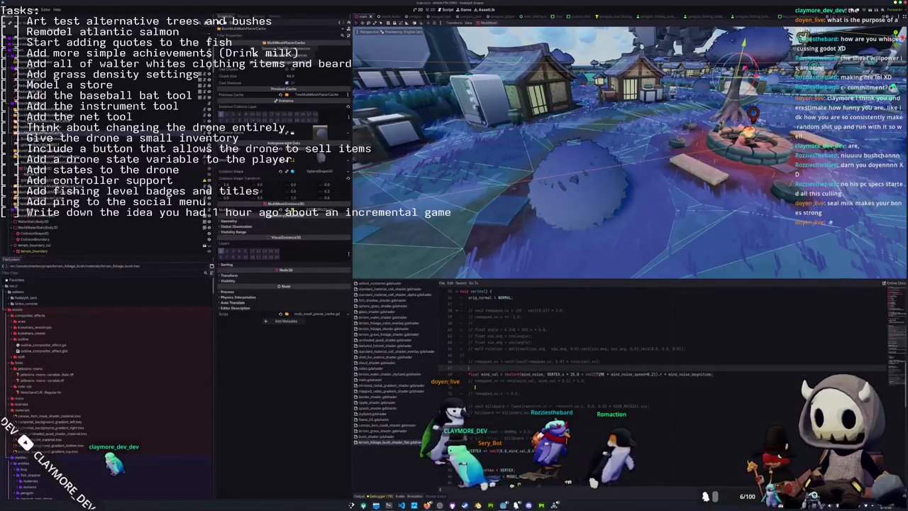
pyautogui.press('Up')
pyautogui.press('Up')
pyautogui.press('Up')
pyautogui.press('Down')
pyautogui.press('Down')
pyautogui.press('Down')
pyautogui.press('Down')
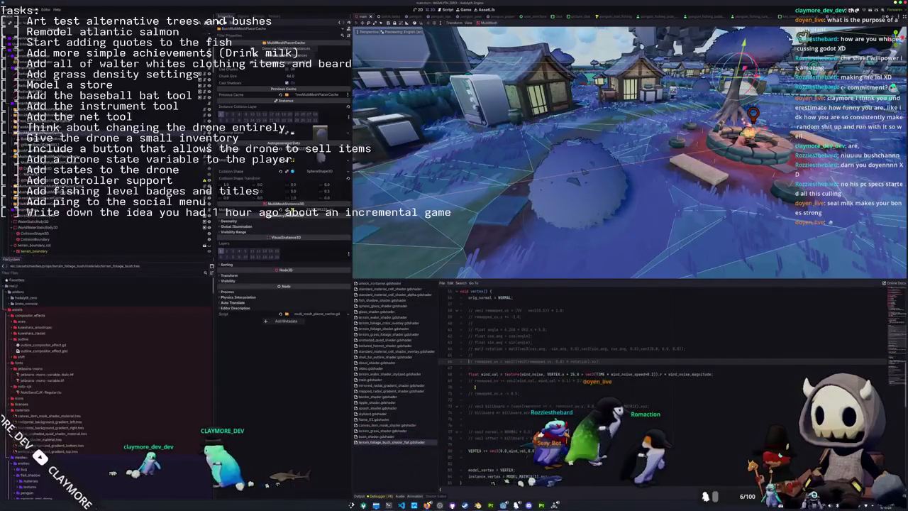
pyautogui.press('Down')
pyautogui.press('Down')
pyautogui.press('Down')
pyautogui.press('Down')
pyautogui.press('Down')
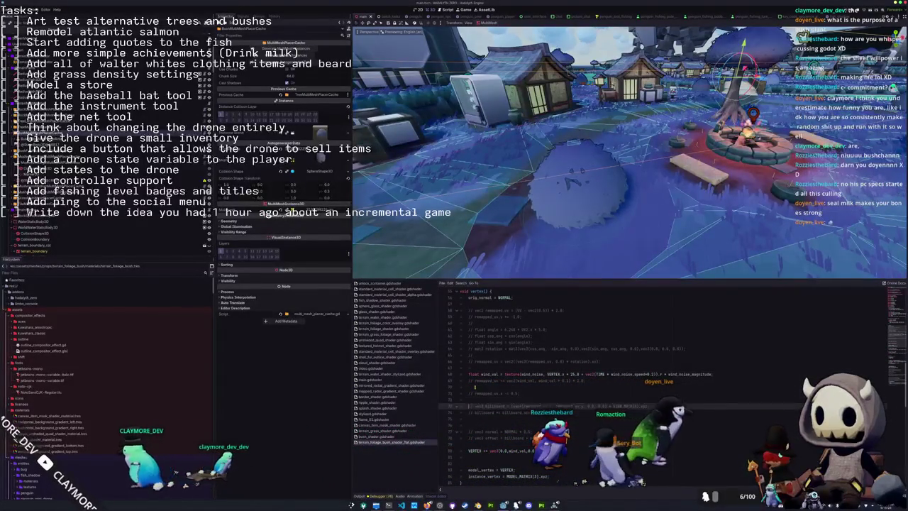
pyautogui.scroll(-5, 475, 387)
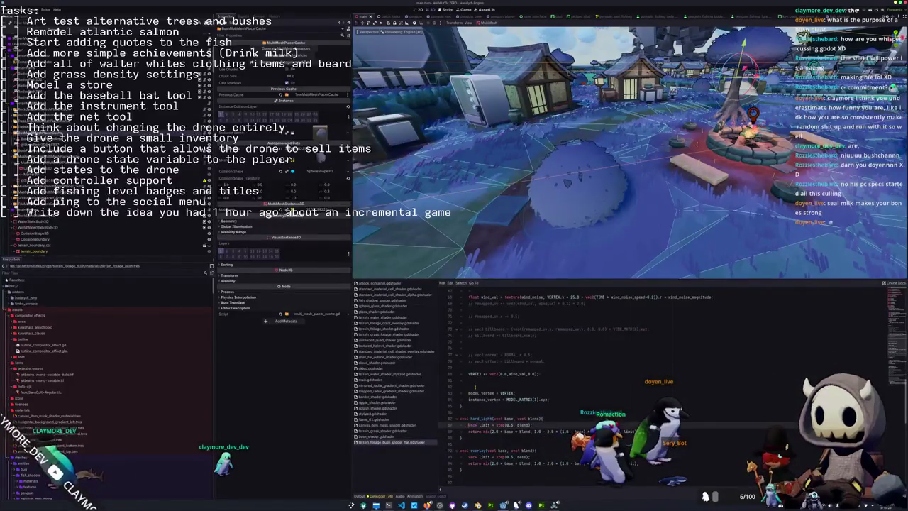
pyautogui.scroll(-7, 475, 387)
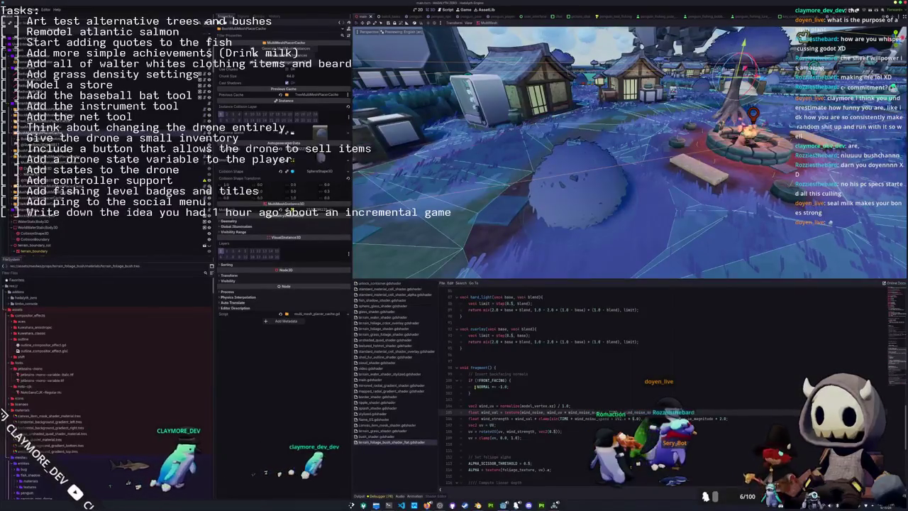
pyautogui.hotkey('ctrl', 's')
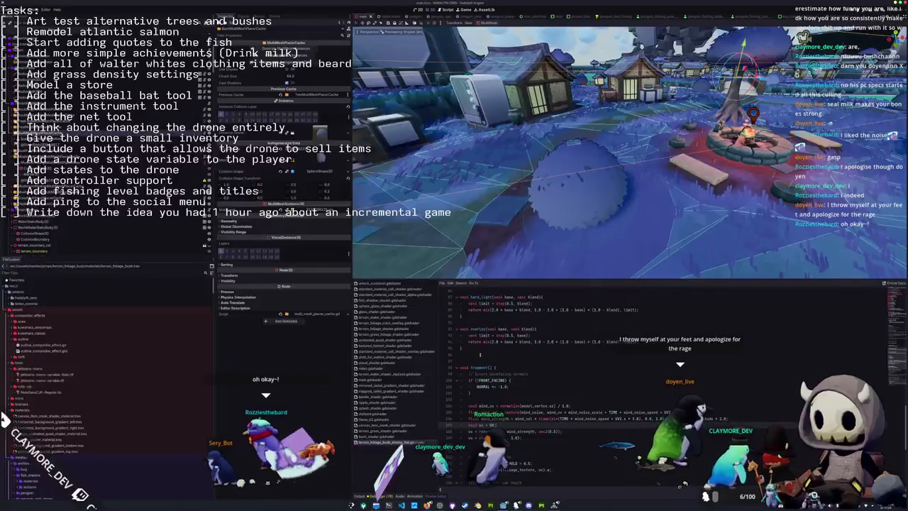
# - Close the floating shader editor with Ctrl+J and run the game with F5
pyautogui.hotkey('ctrl', 'j')
pyautogui.press('F5')
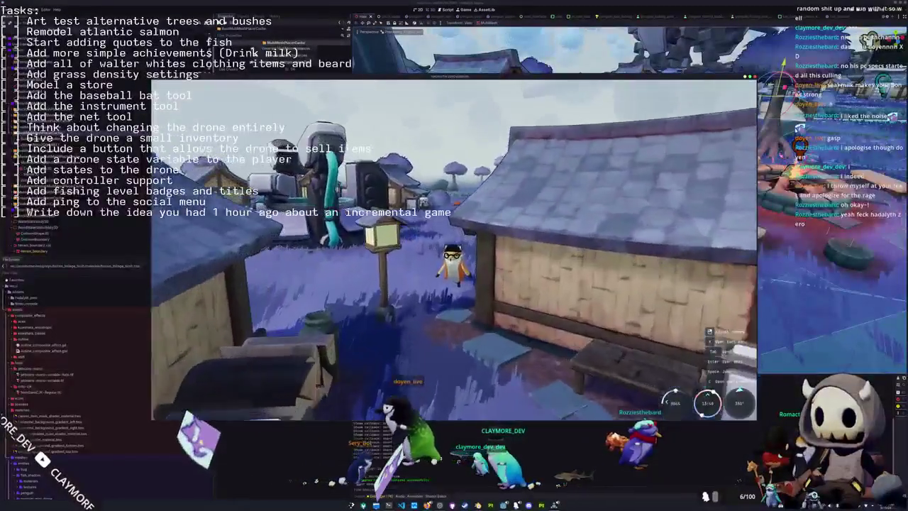
# - Run the character past the lantern across the field, then close the game
pyautogui.press('w')
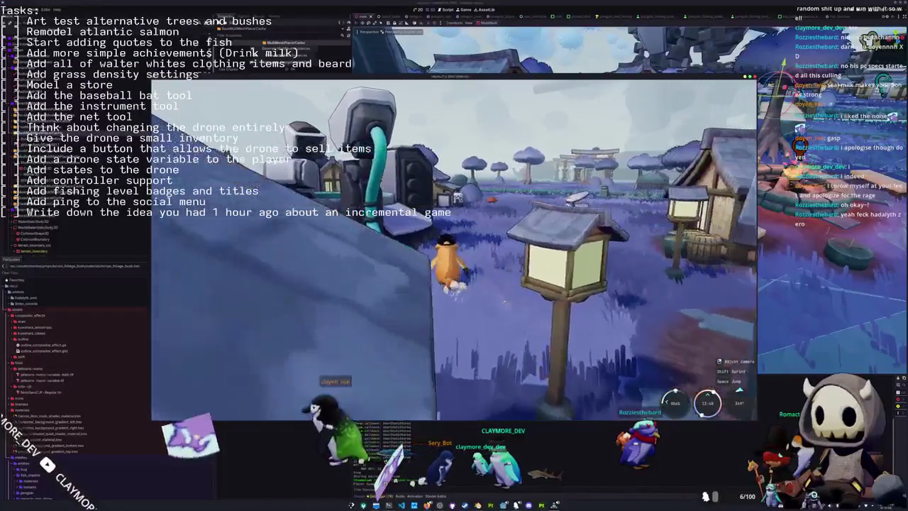
pyautogui.press('w')
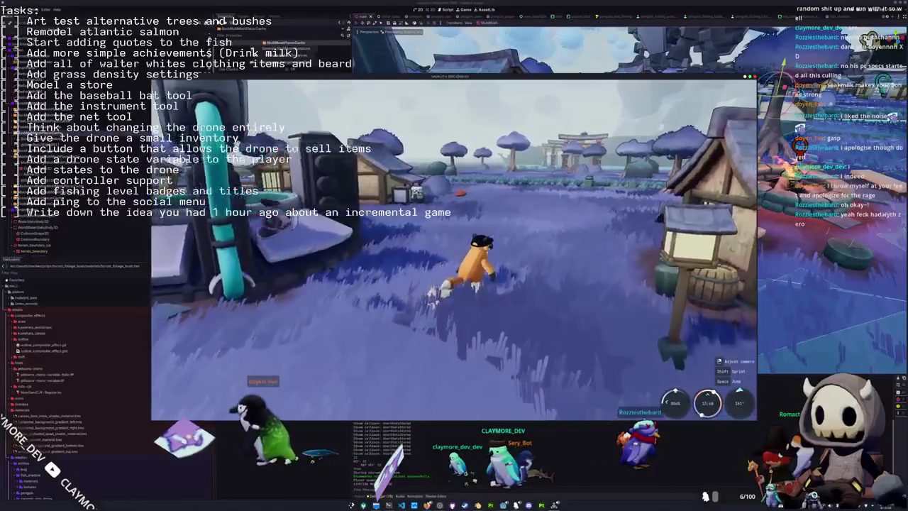
pyautogui.press('w')
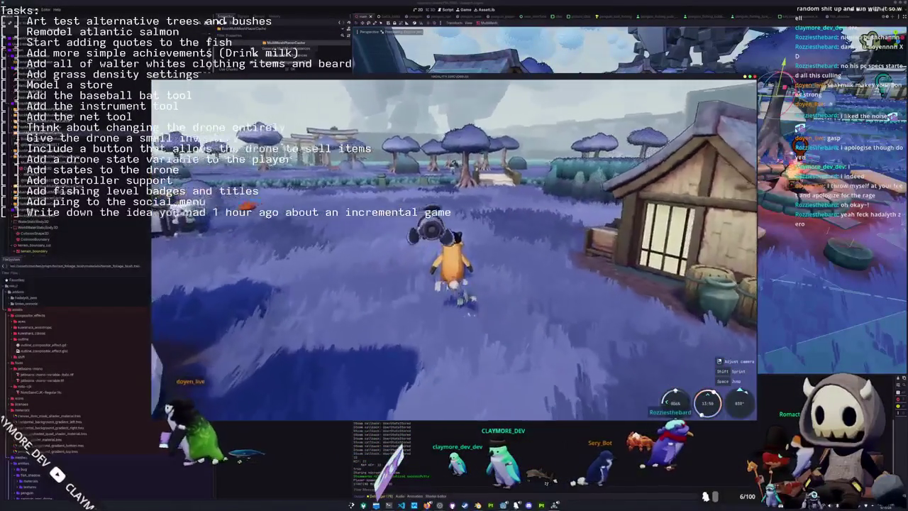
pyautogui.press('w')
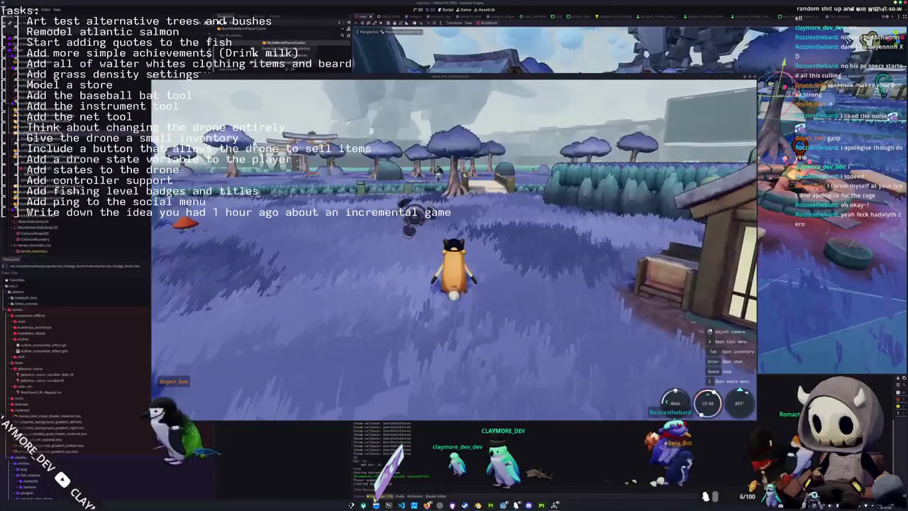
pyautogui.press('F8')
# - Show the debugger's Profiler, relaunch the game on the right side, and open its pause menu
pyautogui.click(426, 345)
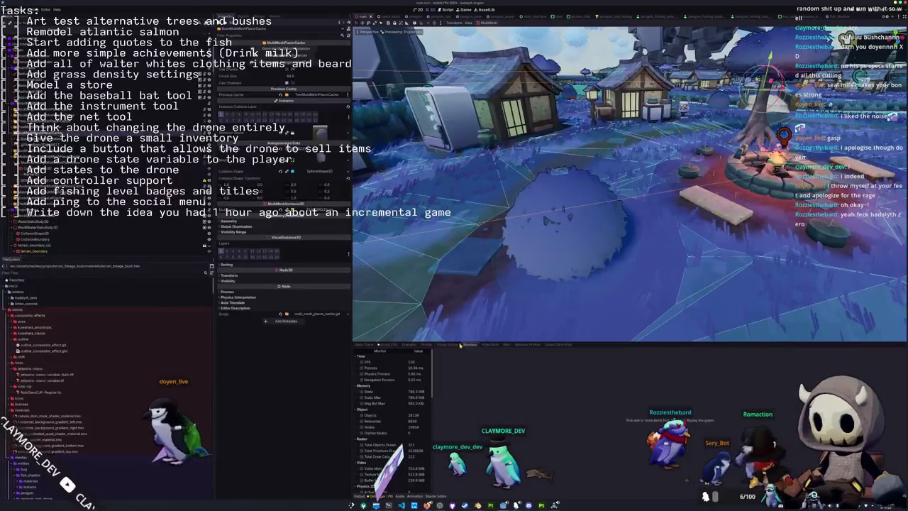
pyautogui.press('F5')
pyautogui.moveTo(381, 80)
pyautogui.mouseDown()
pyautogui.moveTo(658, 107)
pyautogui.moveTo(681, 101)
pyautogui.mouseUp()
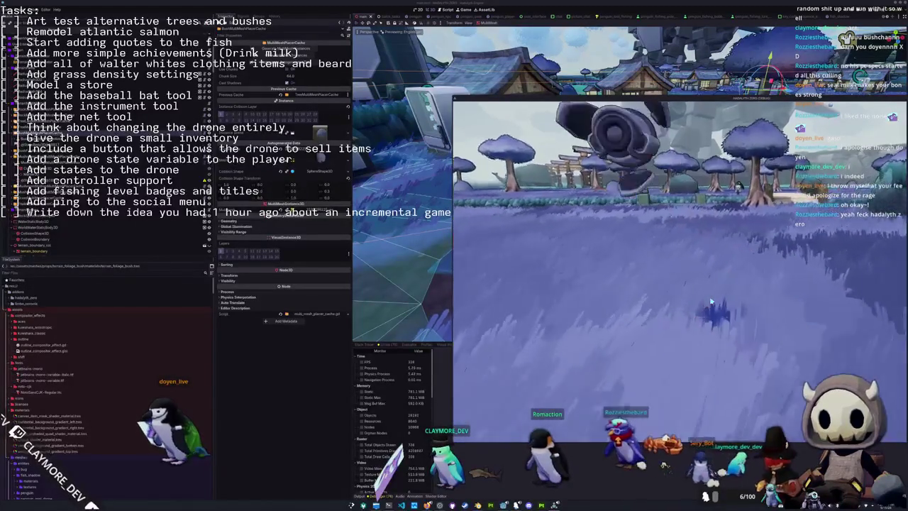
pyautogui.click(711, 301)
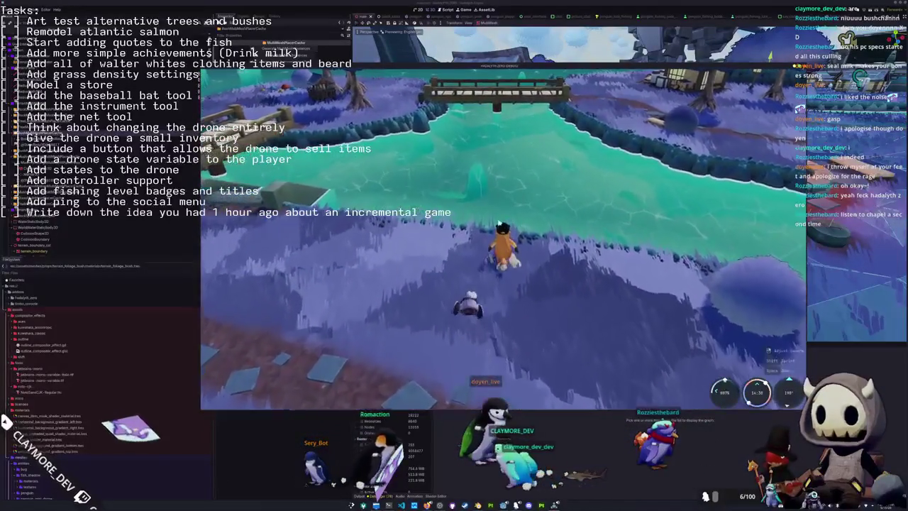
pyautogui.press('Escape')
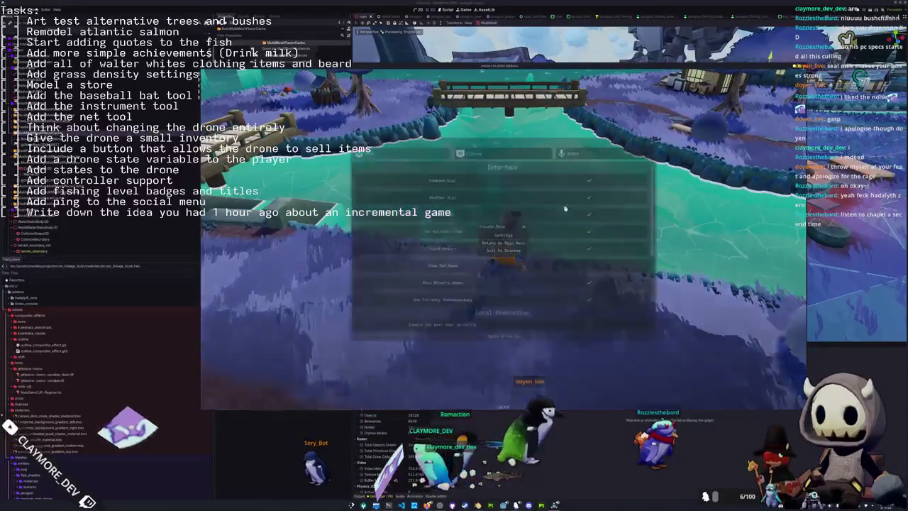
# - Look over the Display settings from the pause menu, then cast the fishing line into the lake
pyautogui.click(575, 153)
pyautogui.click(474, 153)
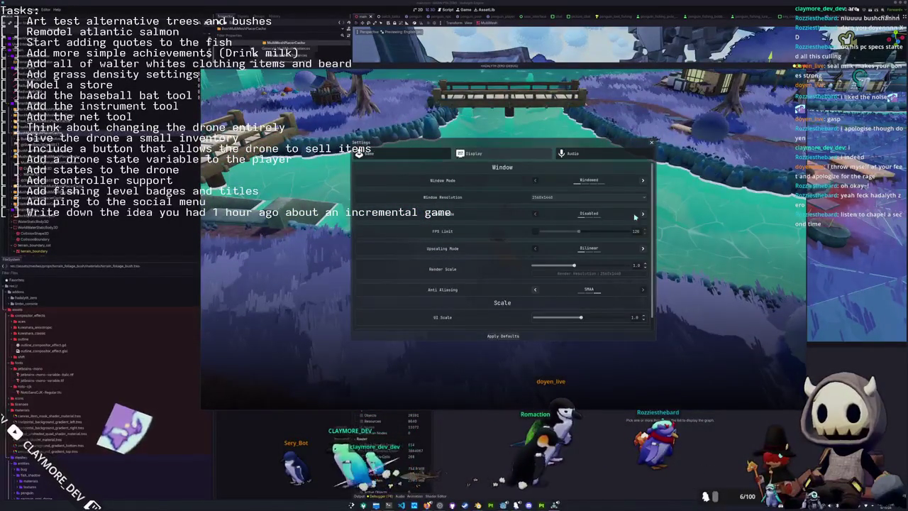
pyautogui.press('Escape')
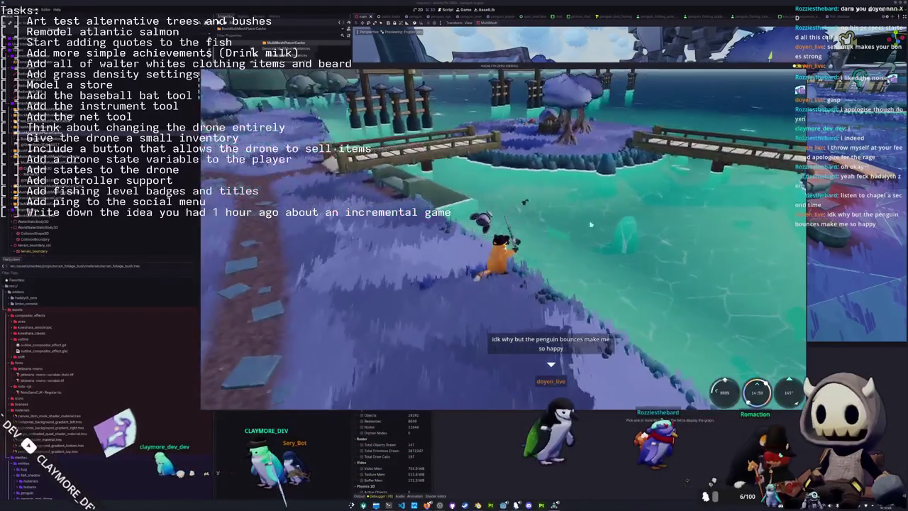
pyautogui.click(502, 239)
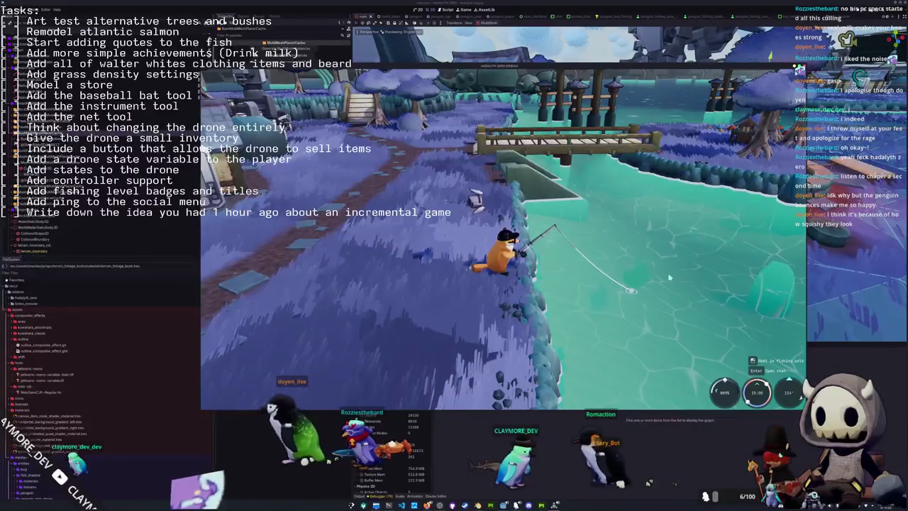
# - Reel in and land a Freshwater Drum with the Up/Down arrow sequence, then dismiss the catch card
pyautogui.click(668, 278)
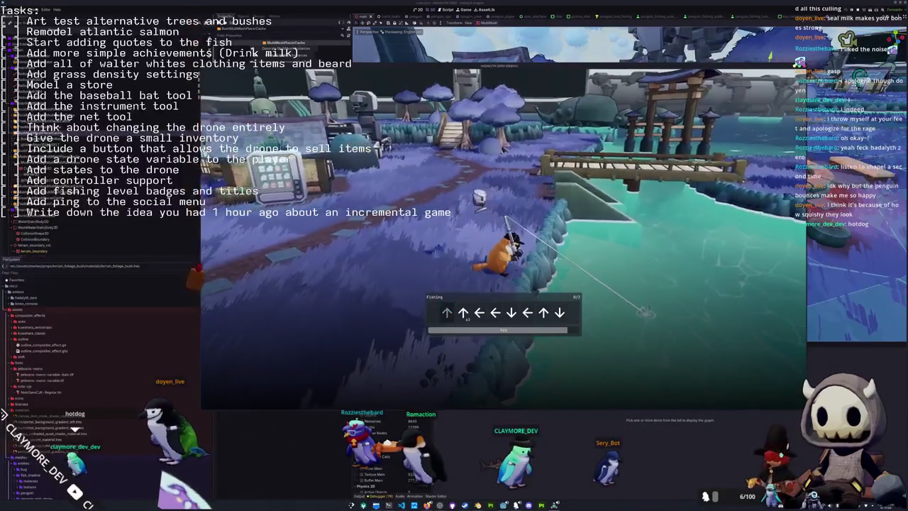
pyautogui.press('Up')
pyautogui.press('Up')
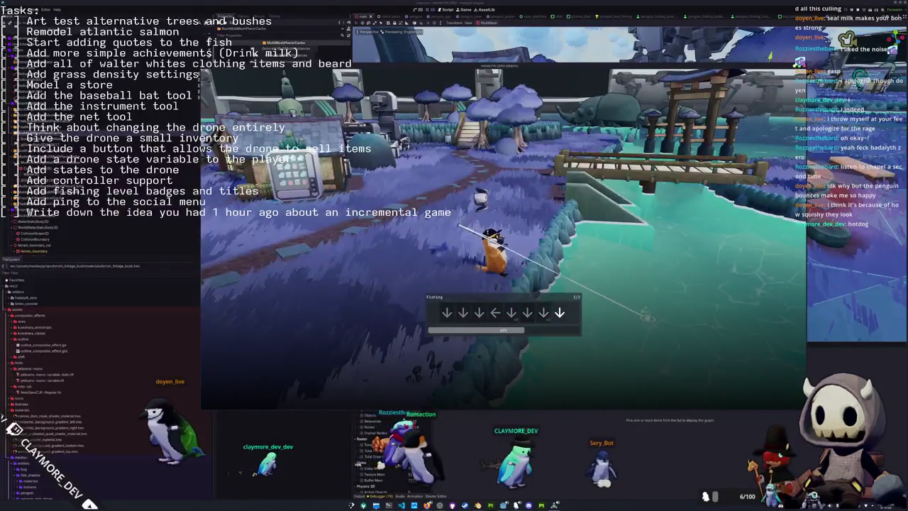
pyautogui.press('Down')
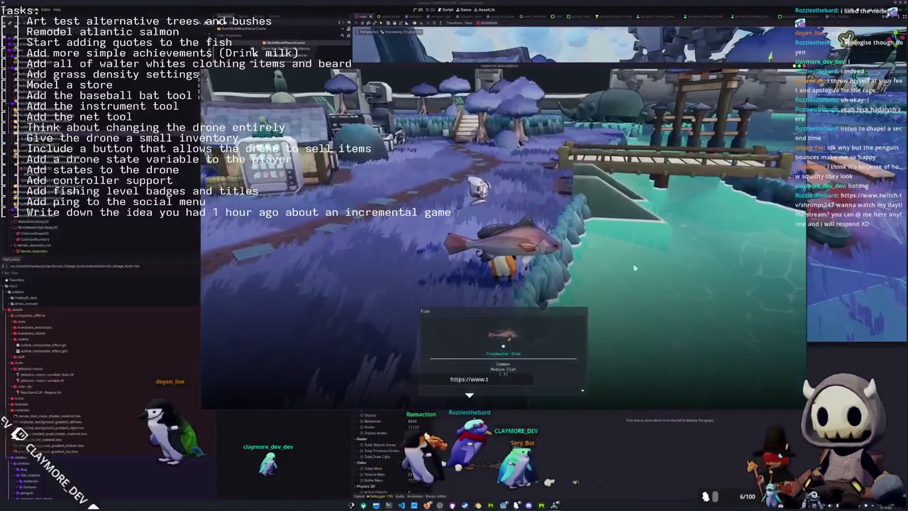
pyautogui.click(652, 264)
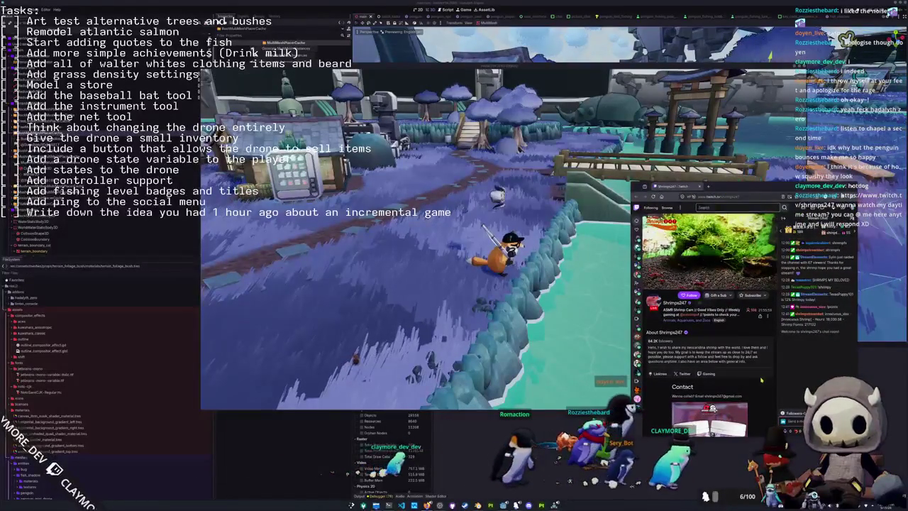
# - Follow the aquarium shrimp Twitch channel and switch back to the game
pyautogui.scroll(-2, 753, 387)
pyautogui.scroll(2, 754, 387)
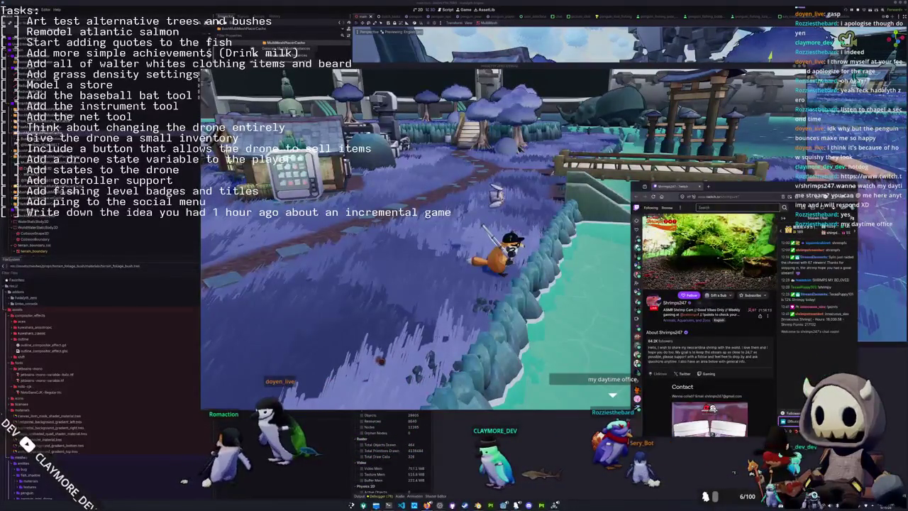
pyautogui.click(688, 294)
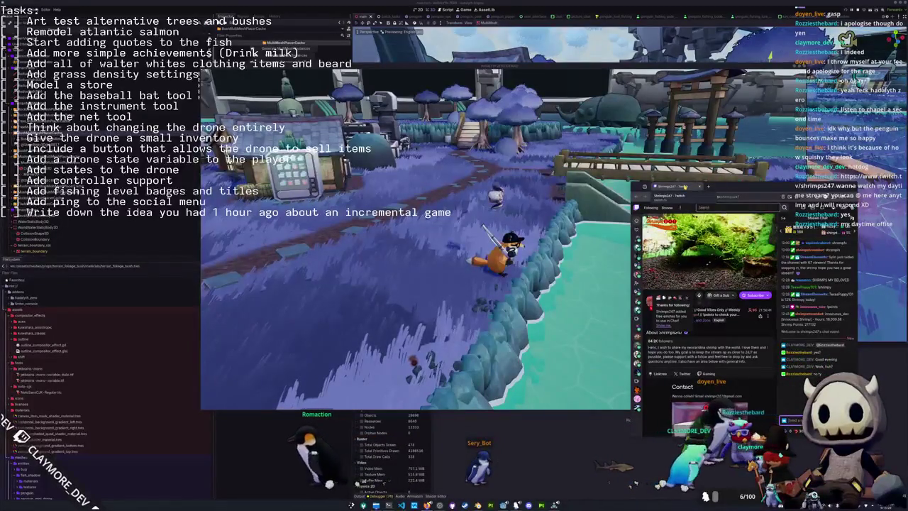
pyautogui.hotkey('alt', 'Tab')
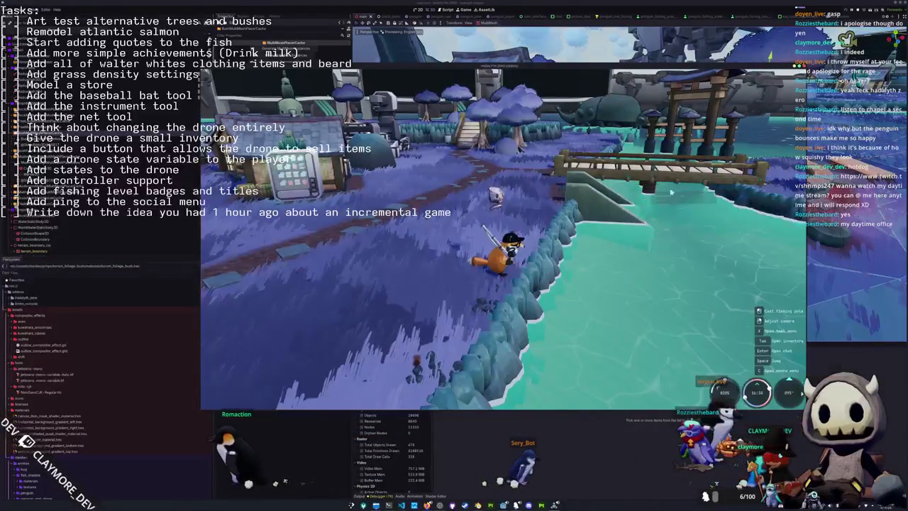
# - Walk the penguin along the path toward the bridge to fish
pyautogui.press('w')
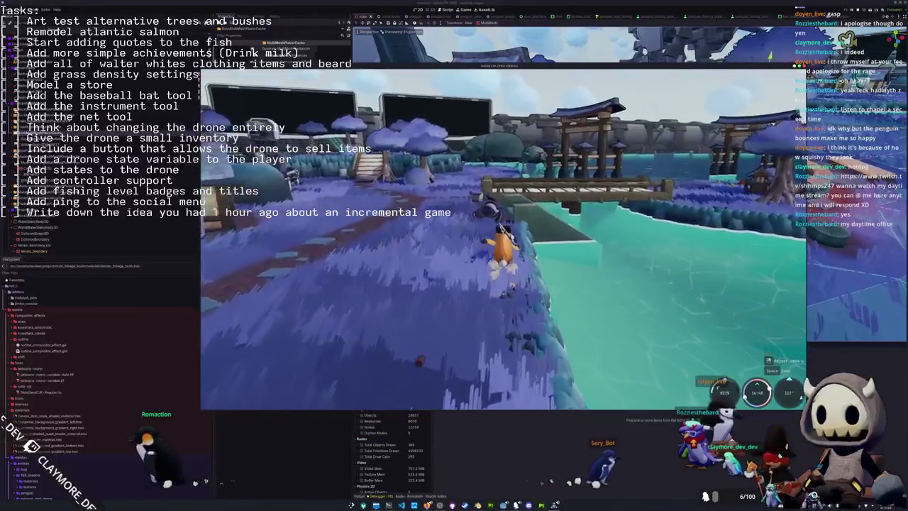
pyautogui.press('w')
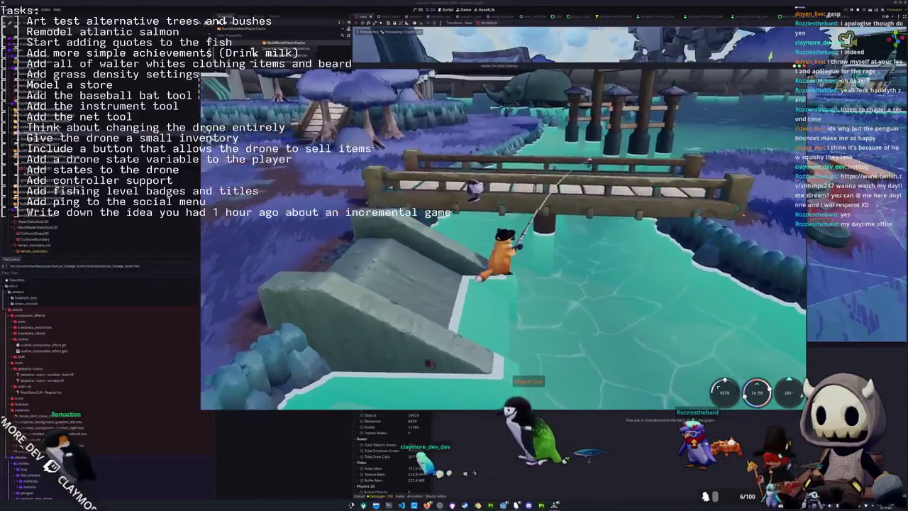
pyautogui.press('1')
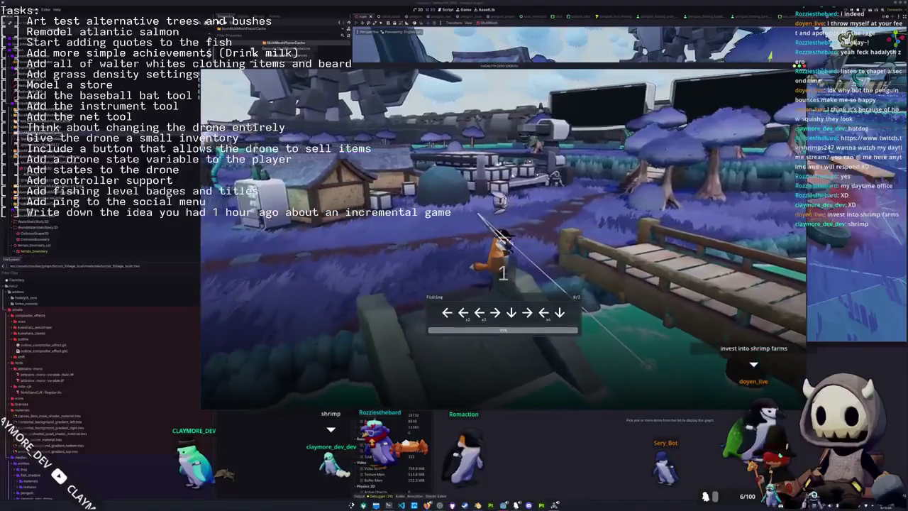
# - Complete the arrow-key fishing sequences to land a Silver Carp, then view it in the inventory
pyautogui.press('Left')
pyautogui.press('Left')
pyautogui.press('Left')
pyautogui.press('Right')
pyautogui.press('Down')
pyautogui.press('Right')
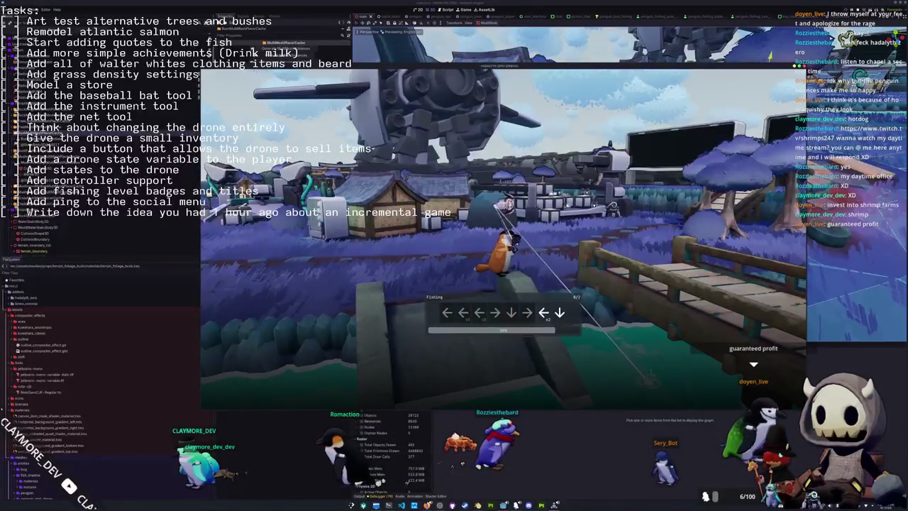
pyautogui.press('Left')
pyautogui.press('Left')
pyautogui.press('Right')
pyautogui.press('Left')
pyautogui.press('Down')
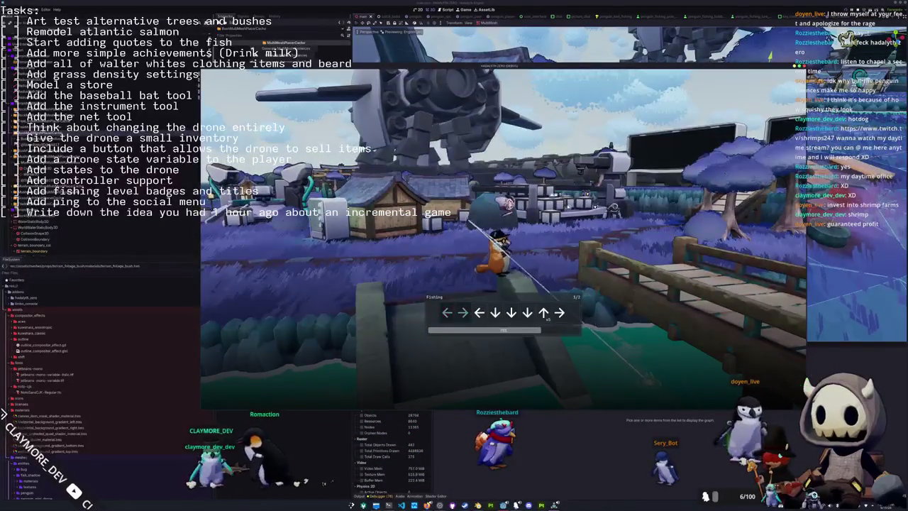
pyautogui.press('Down')
pyautogui.press('Down')
pyautogui.press('Up')
pyautogui.press('Up')
pyautogui.press('Up')
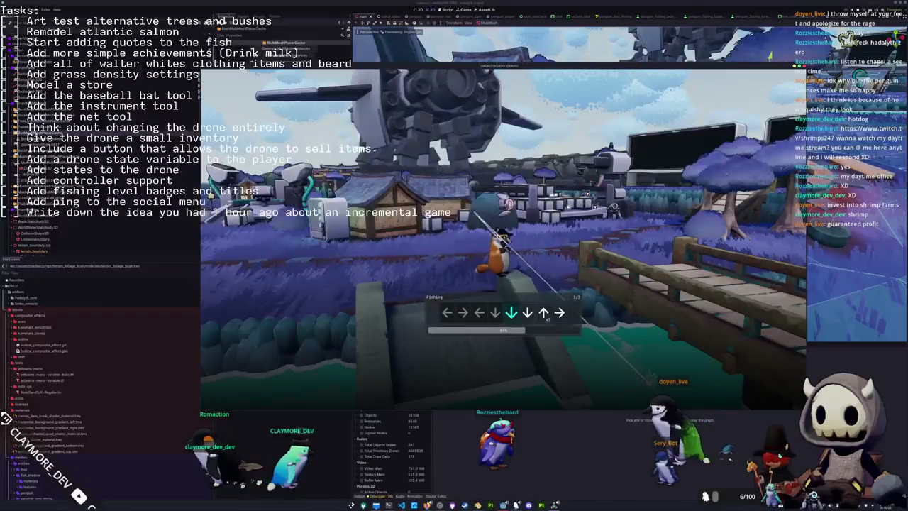
pyautogui.press('Right')
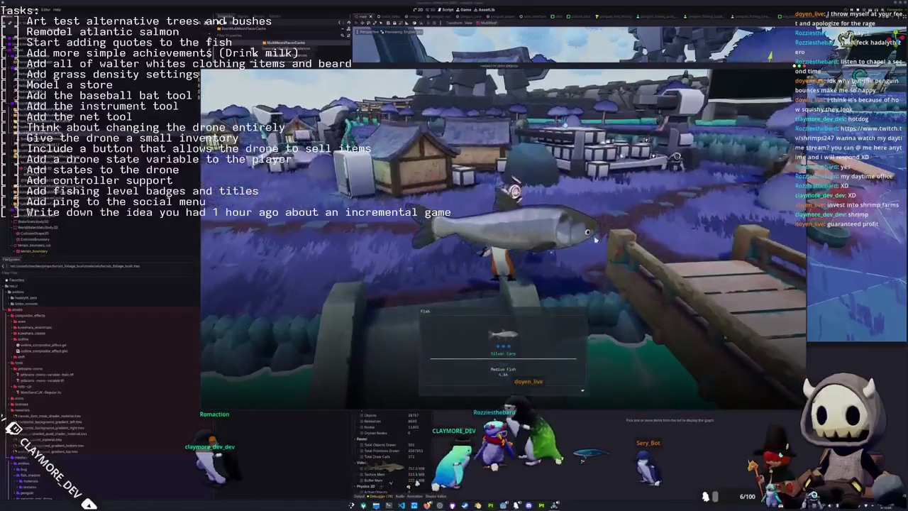
pyautogui.press('Tab')
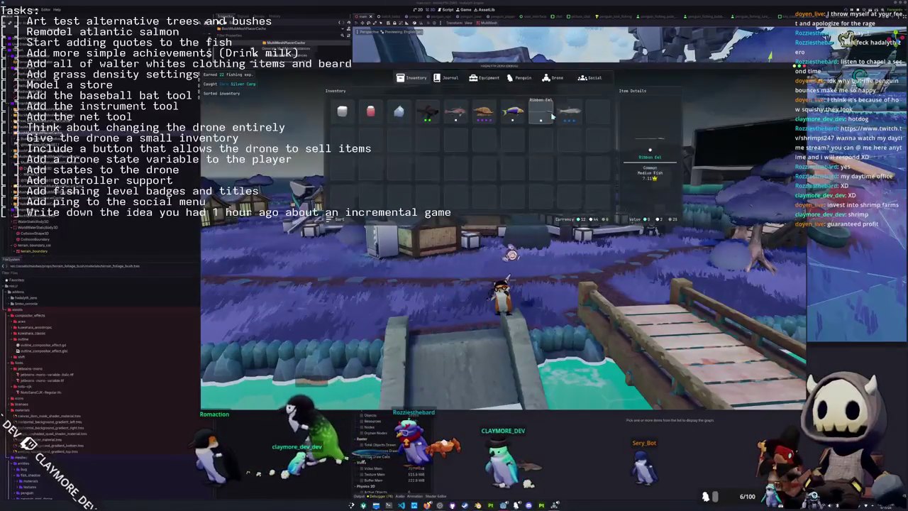
# - Sell the caught fish at the drone's store, run toward the bridge, then open OBS's task-list text properties
pyautogui.press('Tab')
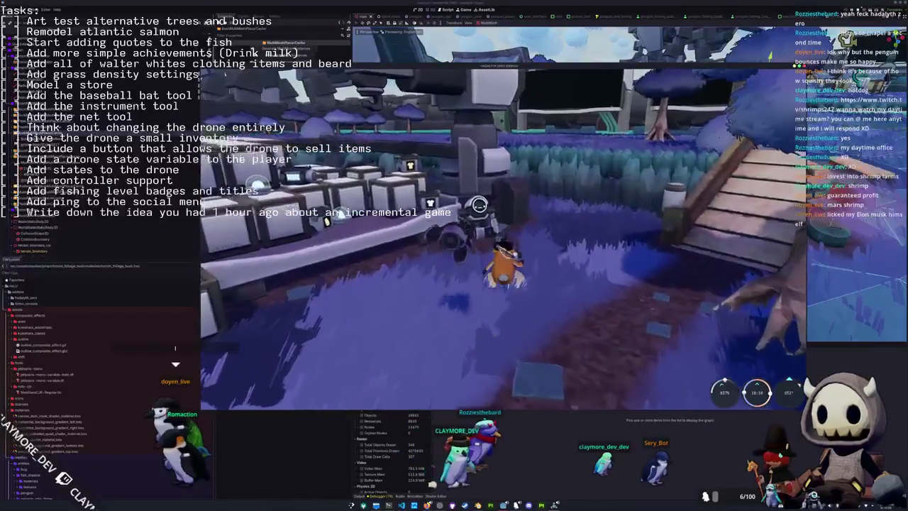
pyautogui.press('e')
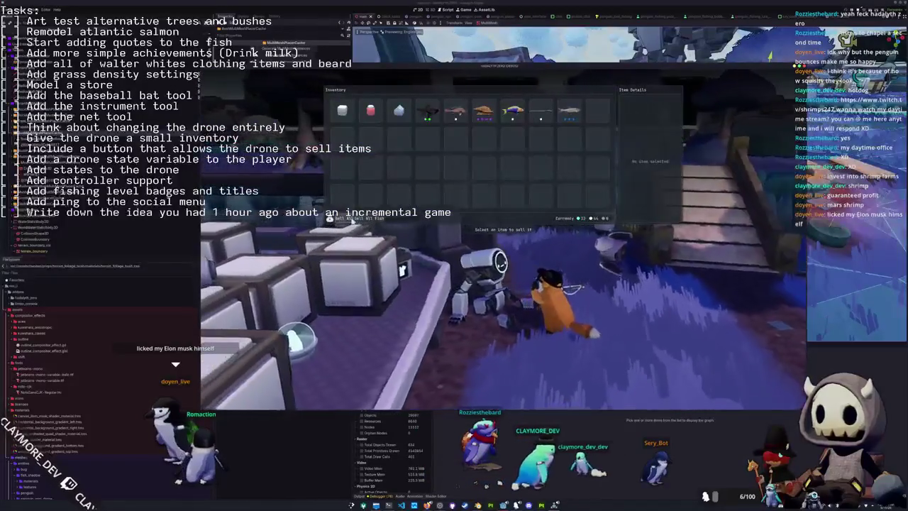
pyautogui.press('w')
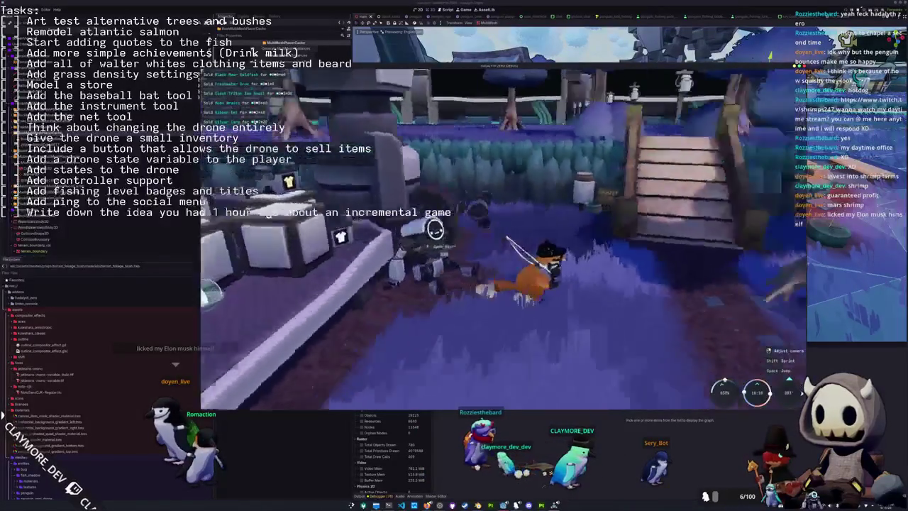
pyautogui.press('w')
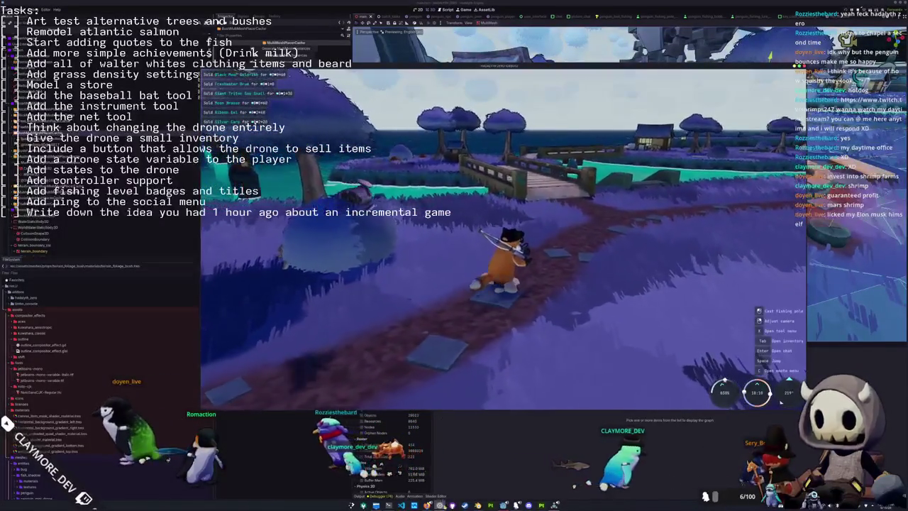
pyautogui.hotkey('alt', 'Tab')
pyautogui.click(402, 258)
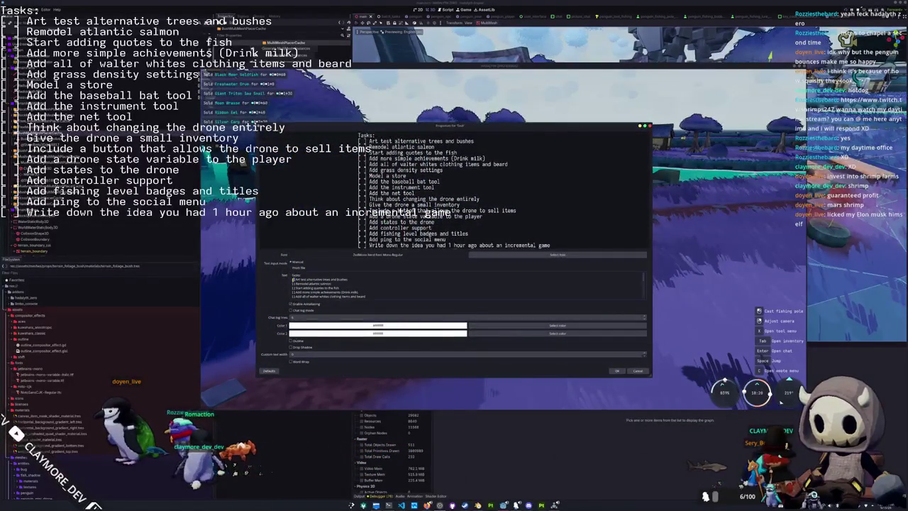
# - Mark the first task done with X and add the task 'Make the drone's their own entity that is controlled via state change rpcs'
pyautogui.write('X')
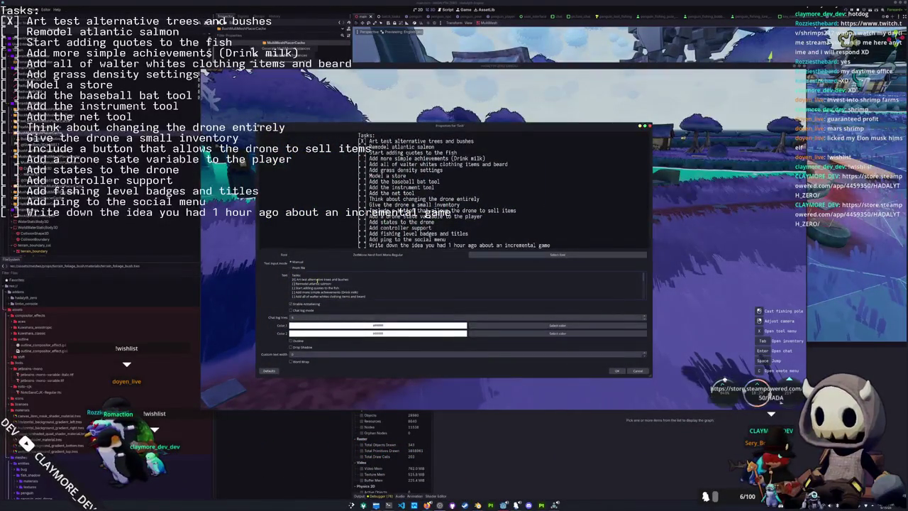
pyautogui.scroll(-1, 316, 281)
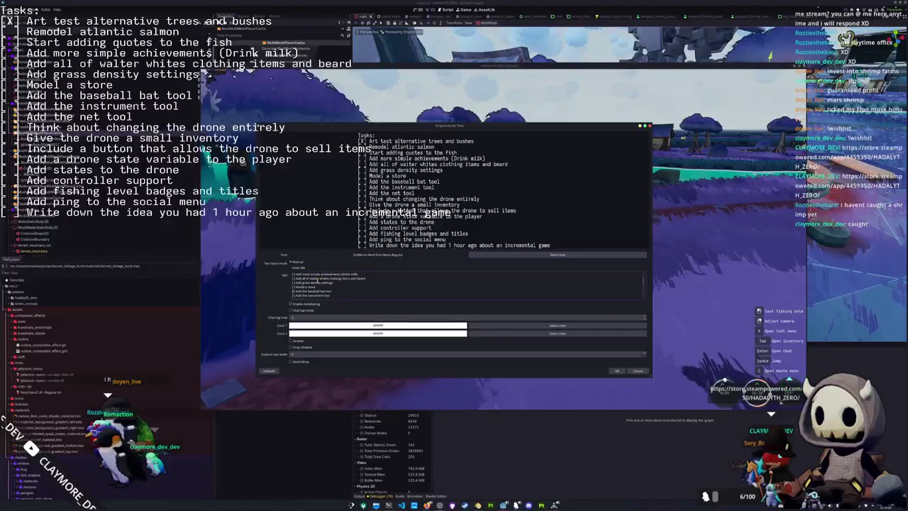
pyautogui.scroll(1, 316, 281)
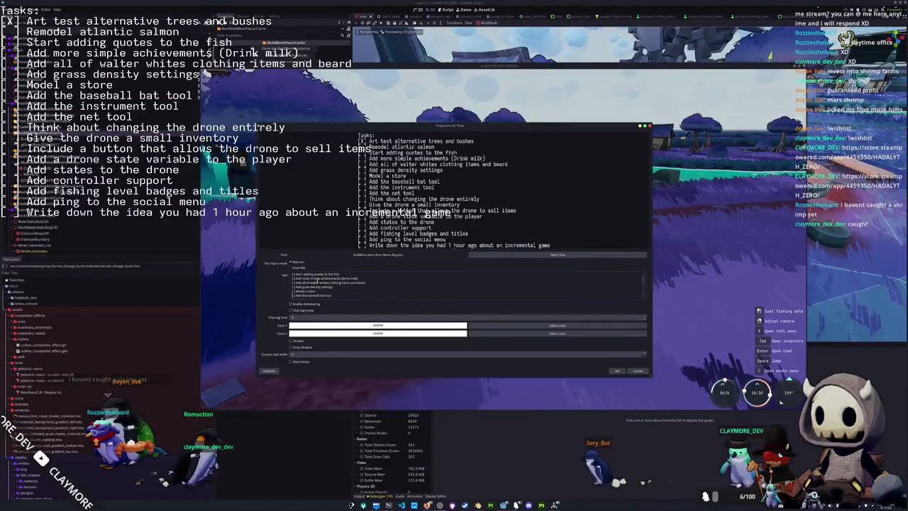
pyautogui.scroll(-1, 315, 281)
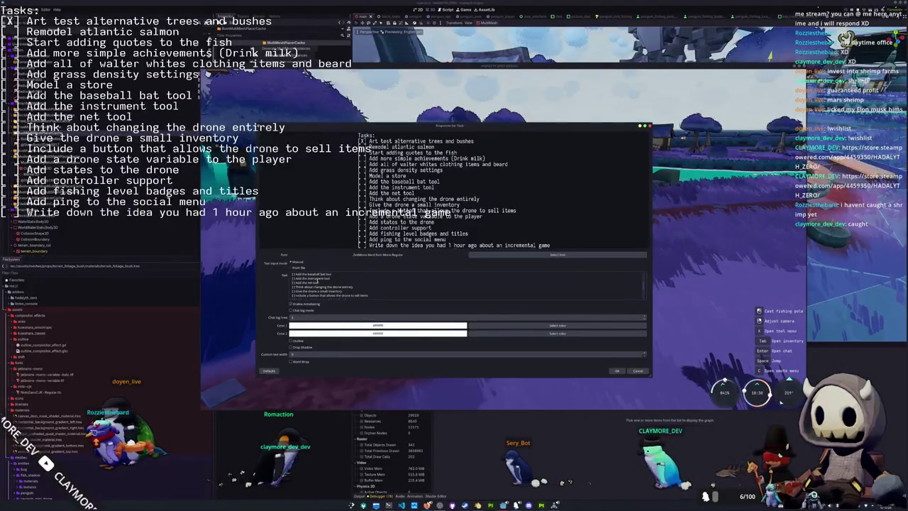
pyautogui.scroll(-1, 315, 281)
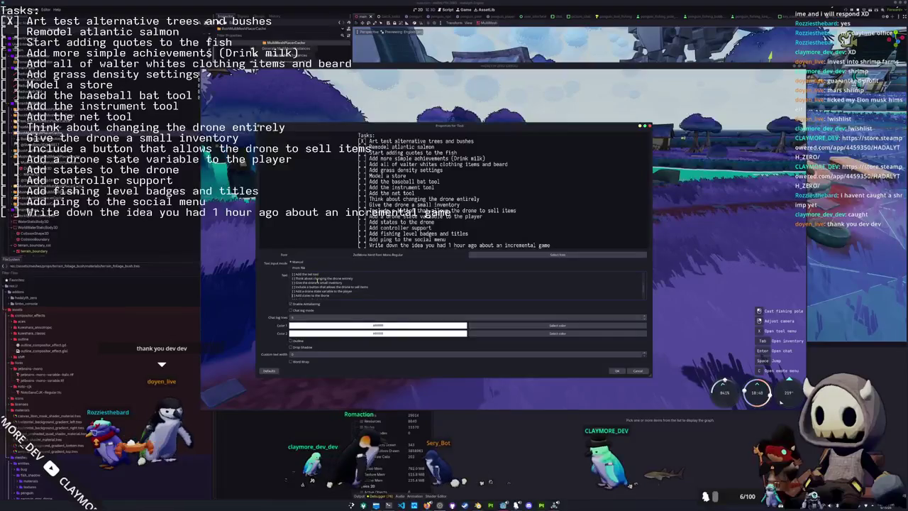
pyautogui.scroll(-2, 316, 280)
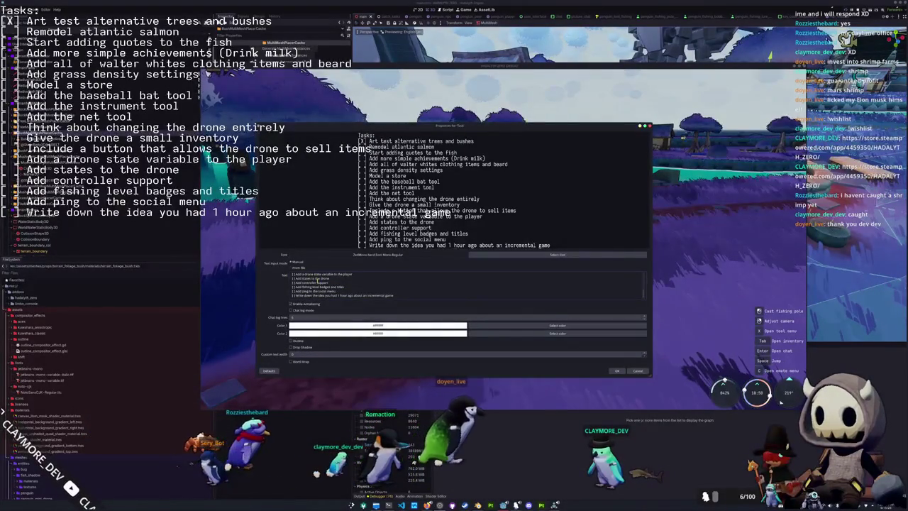
pyautogui.scroll(1, 326, 284)
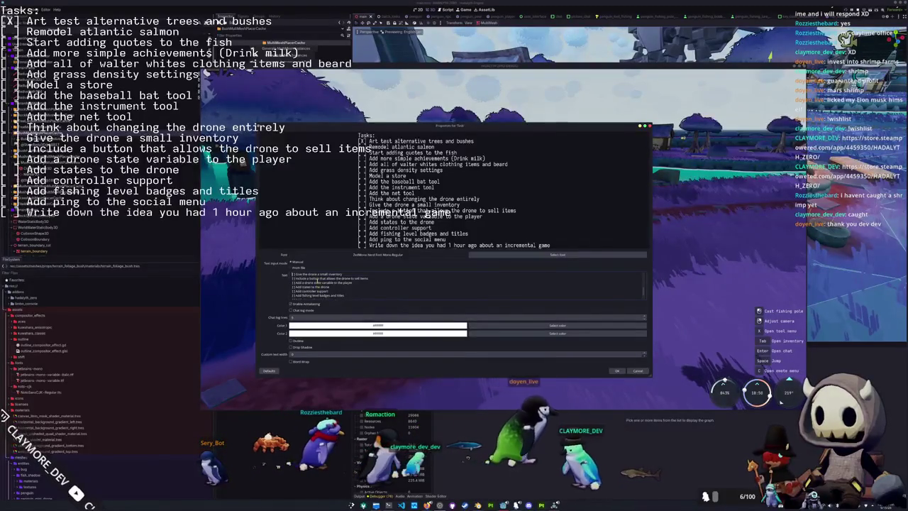
pyautogui.press('Return')
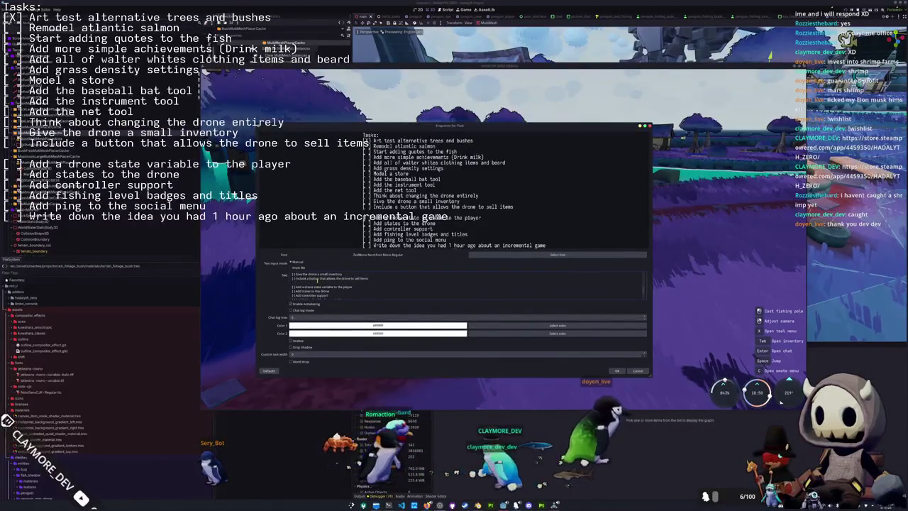
pyautogui.write('Make the dro')
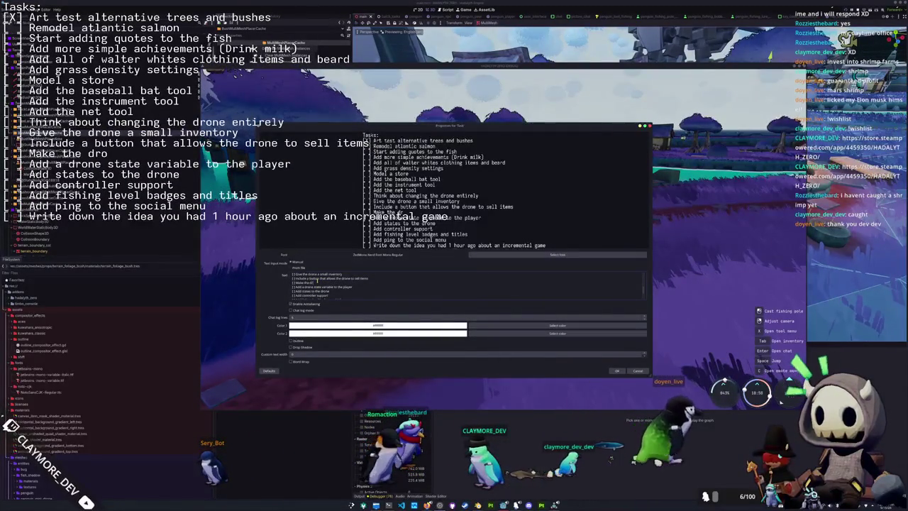
pyautogui.write("ne's their own entity th")
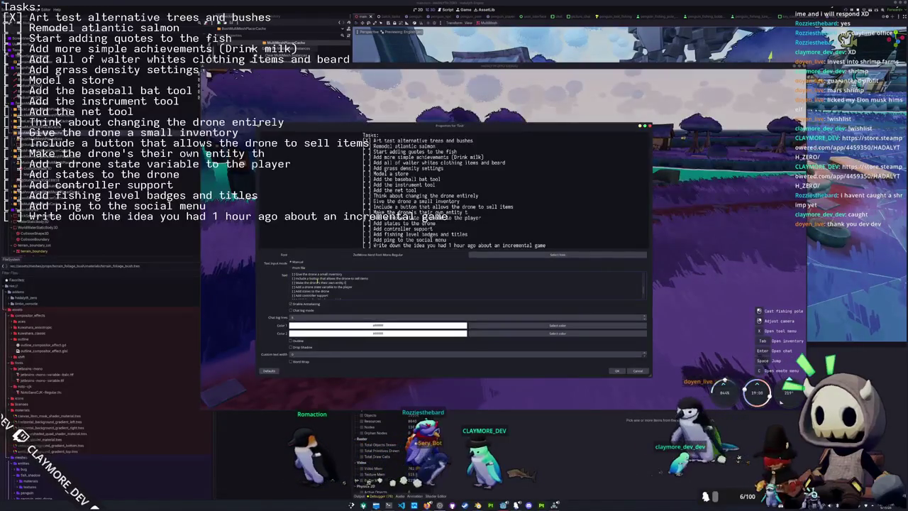
pyautogui.write('at is controlled')
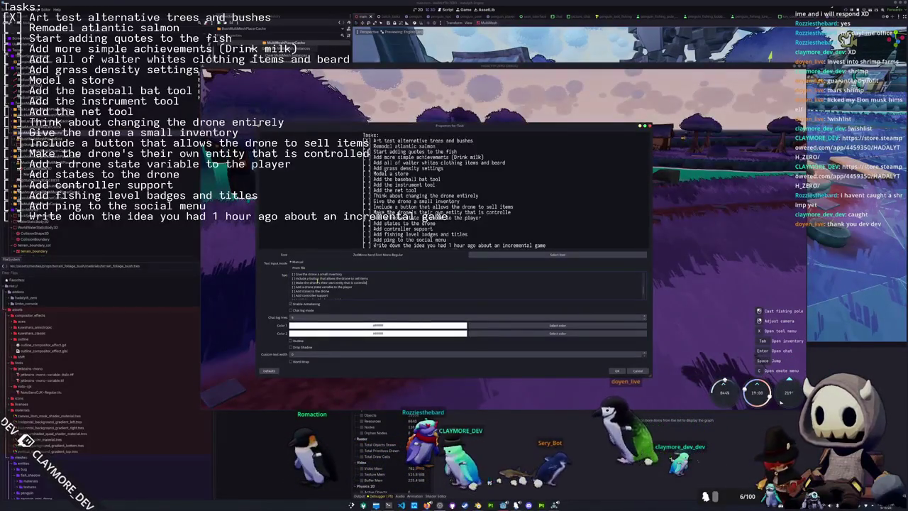
pyautogui.write(' via state change rpcs')
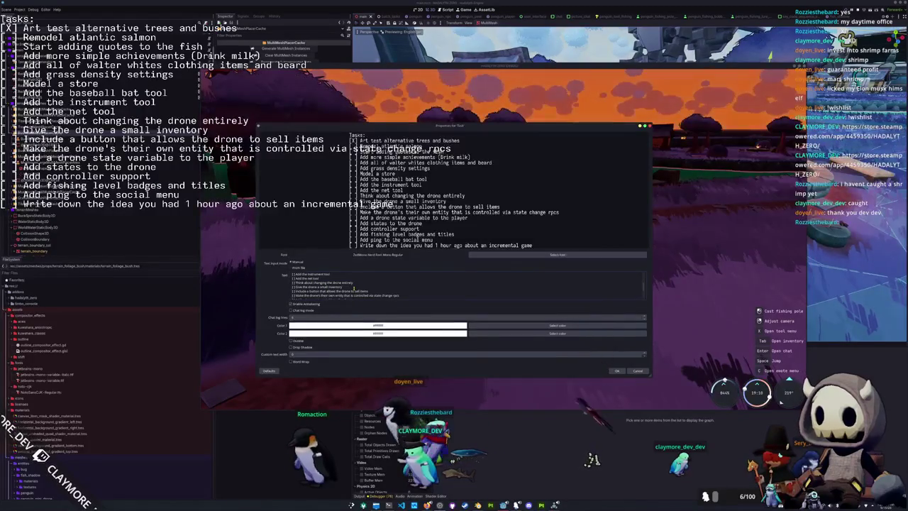
pyautogui.scroll(5, 353, 287)
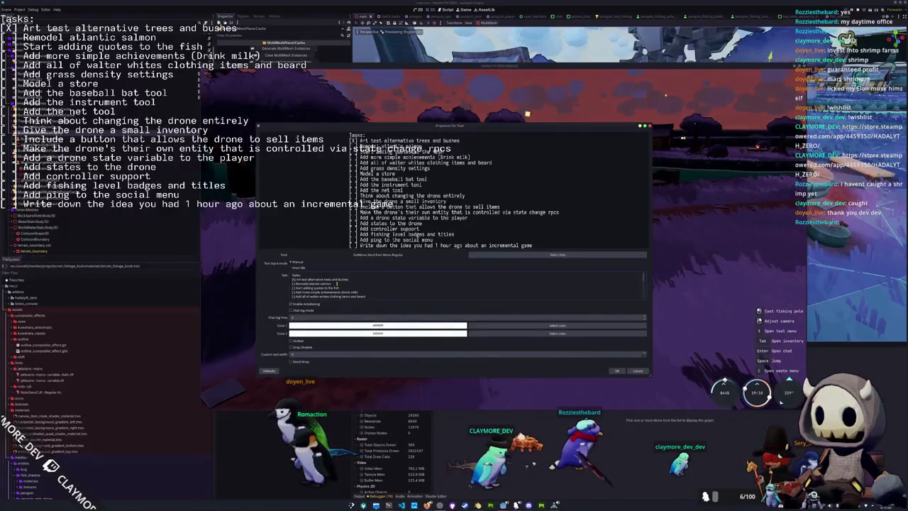
pyautogui.click(616, 370)
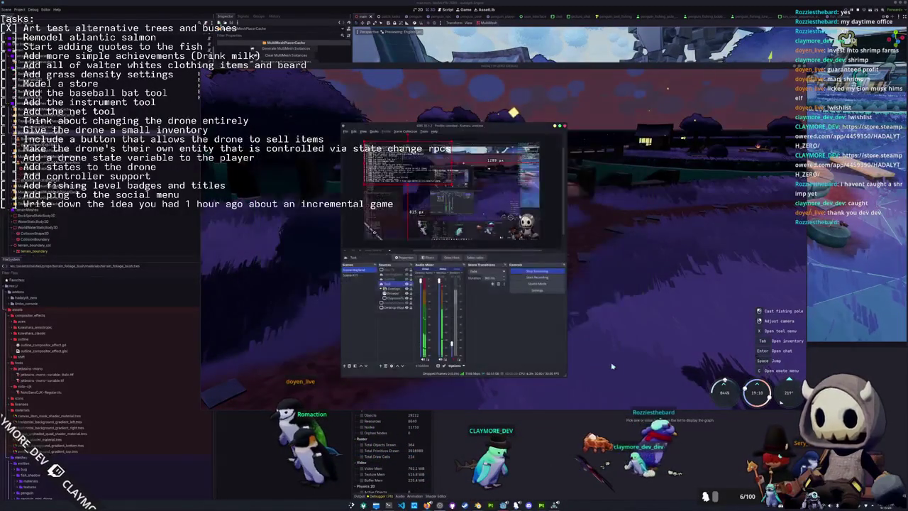
# - Walk the penguin briefly, then stop the running game with F8
pyautogui.click(581, 328)
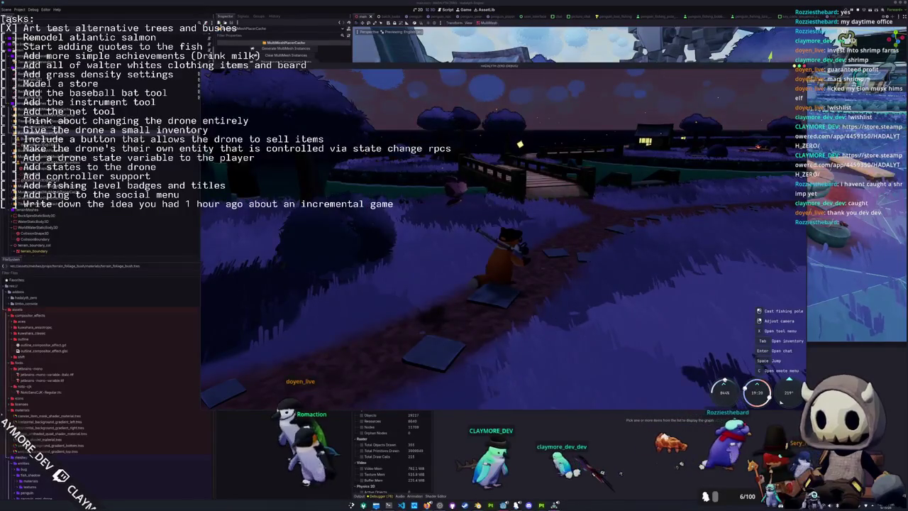
pyautogui.press('w')
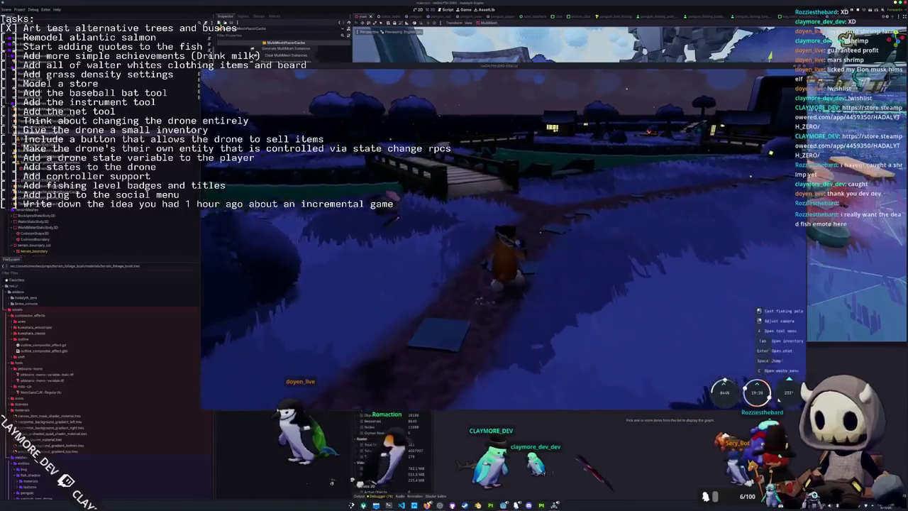
pyautogui.press('F8')
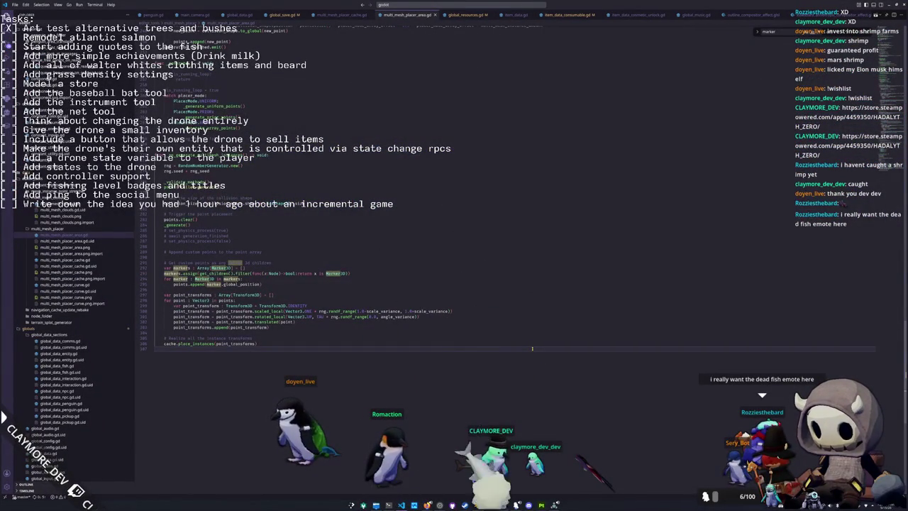
# - Search Quick Open for 'face' and open batch_face_tasks.gd
pyautogui.hotkey('ctrl', 'p')
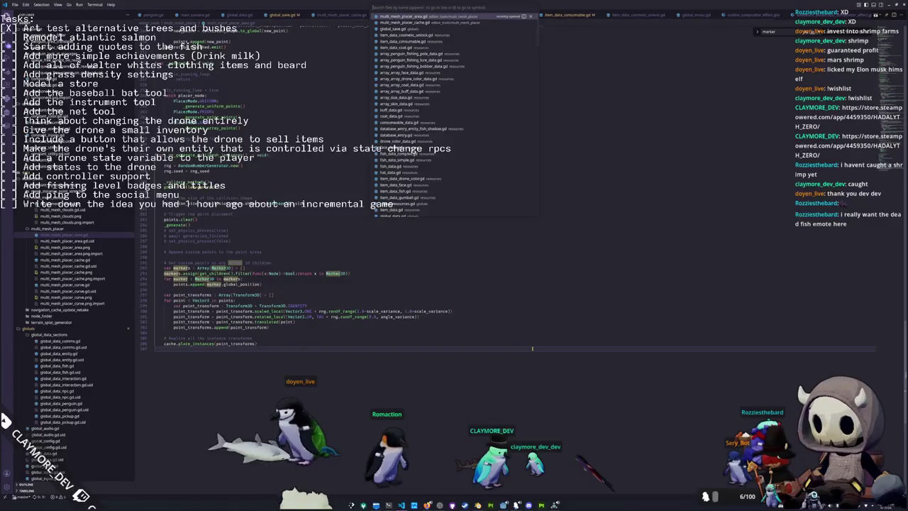
pyautogui.write('data')
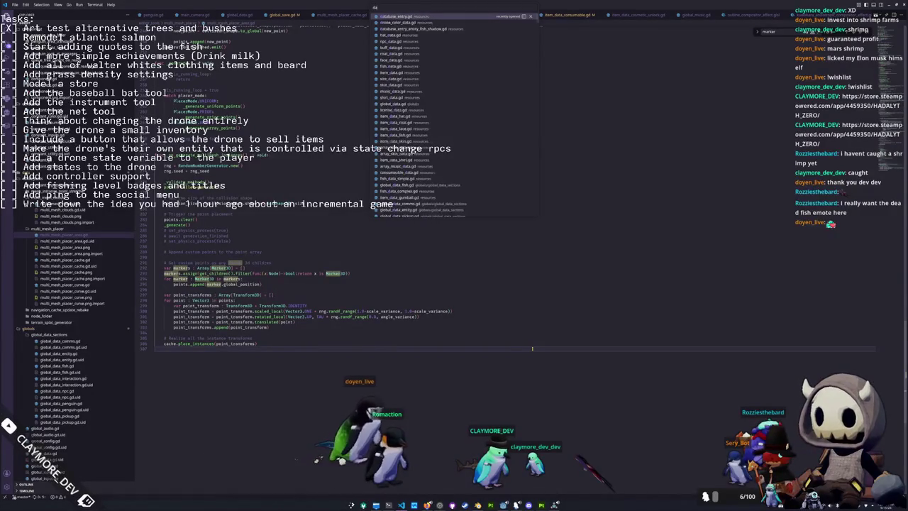
pyautogui.write('_classes')
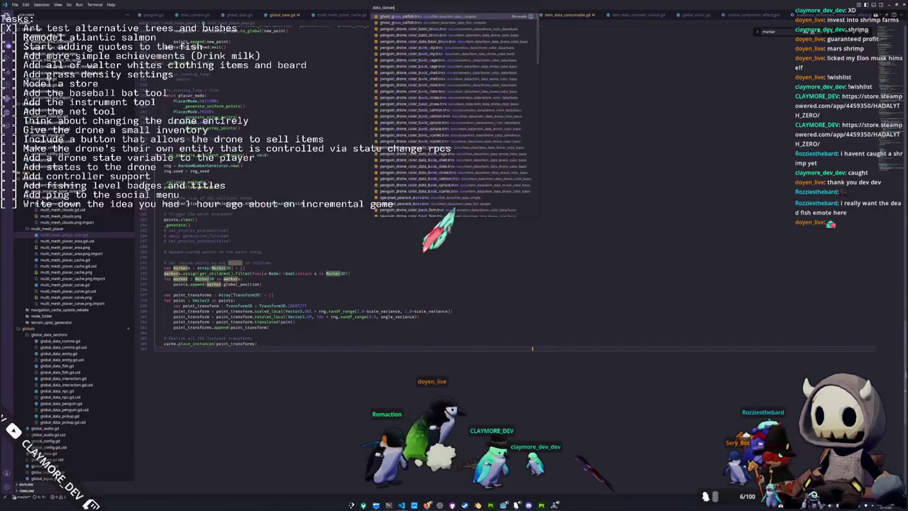
pyautogui.hotkey('ctrl', 'a')
pyautogui.write('batch')
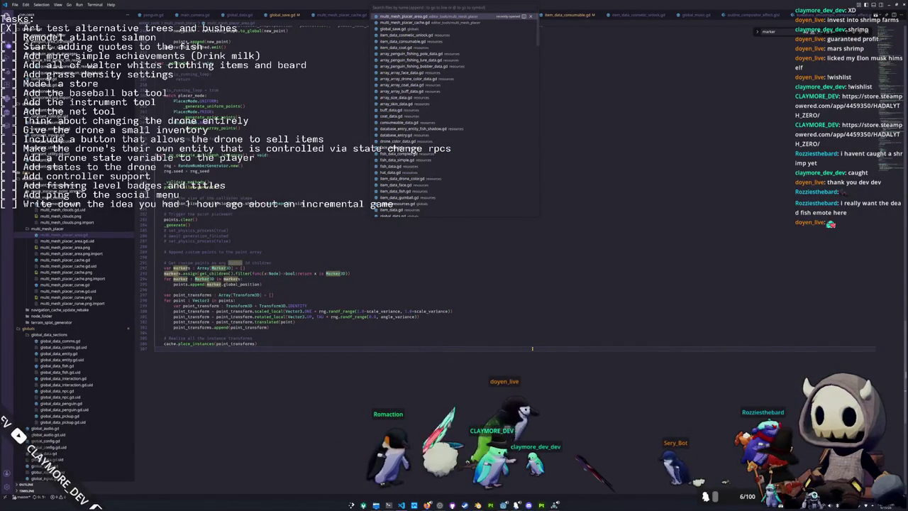
pyautogui.write('_task_g')
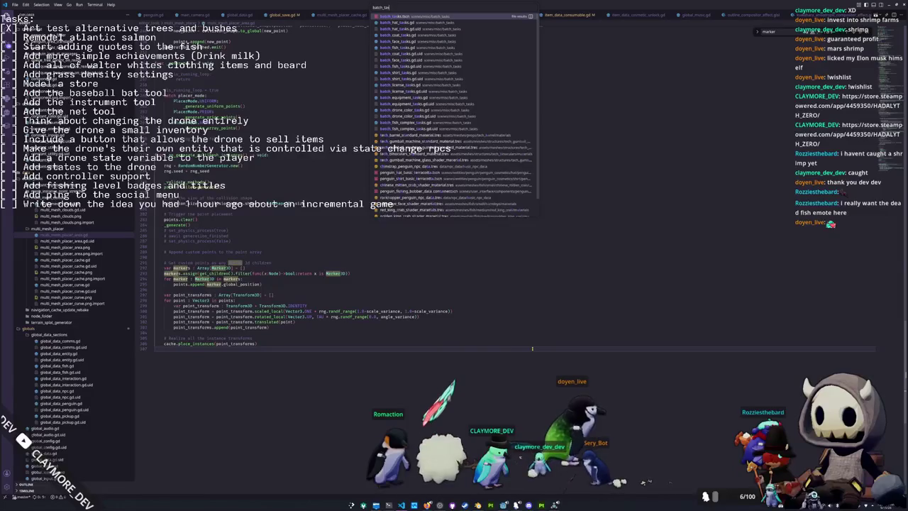
pyautogui.press('BackSpace')
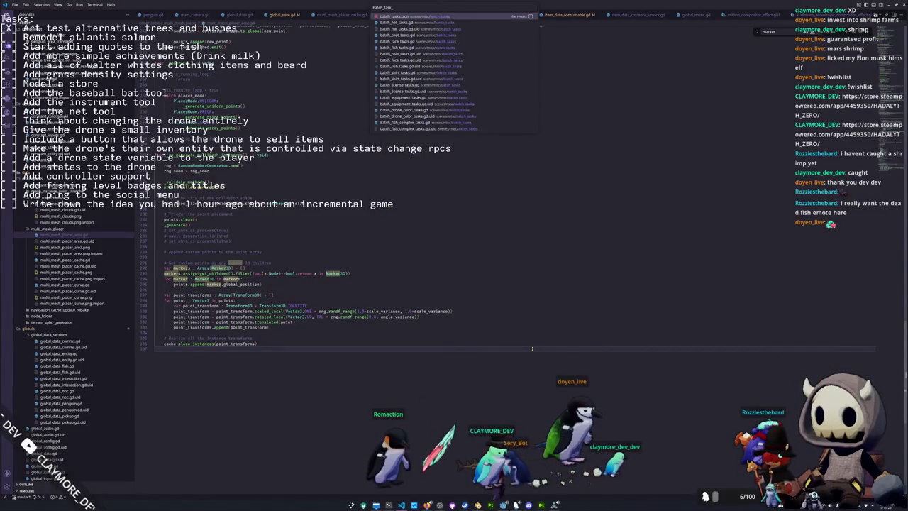
pyautogui.press('BackSpace')
pyautogui.press('BackSpace')
pyautogui.press('BackSpace')
pyautogui.write('g')
pyautogui.press('BackSpace')
pyautogui.write('face')
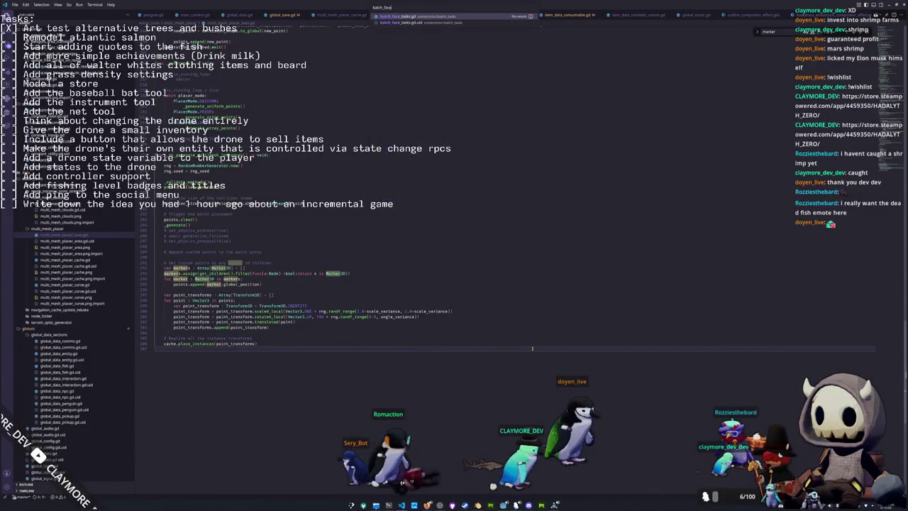
pyautogui.press('Return')
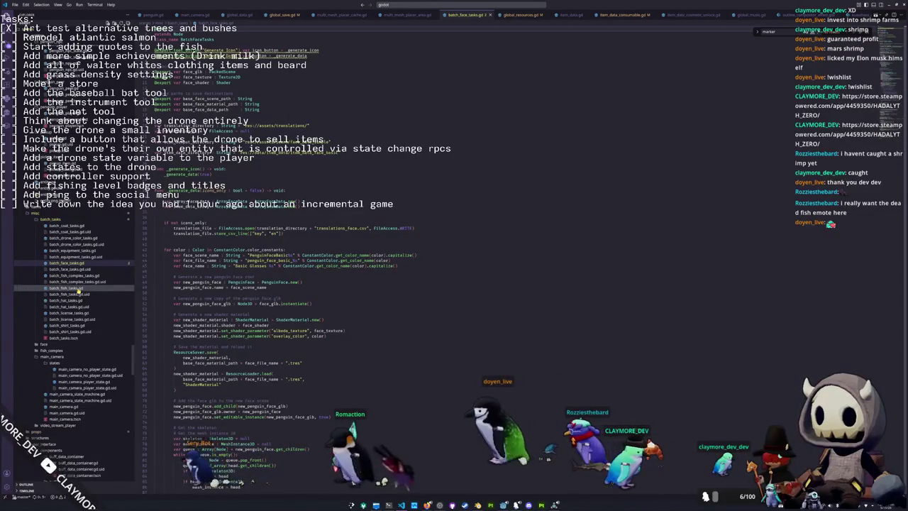
# - Open batch_hat_tasks.gd and read through its hat-creation loop and naming code
pyautogui.click(71, 287)
pyautogui.click(78, 307)
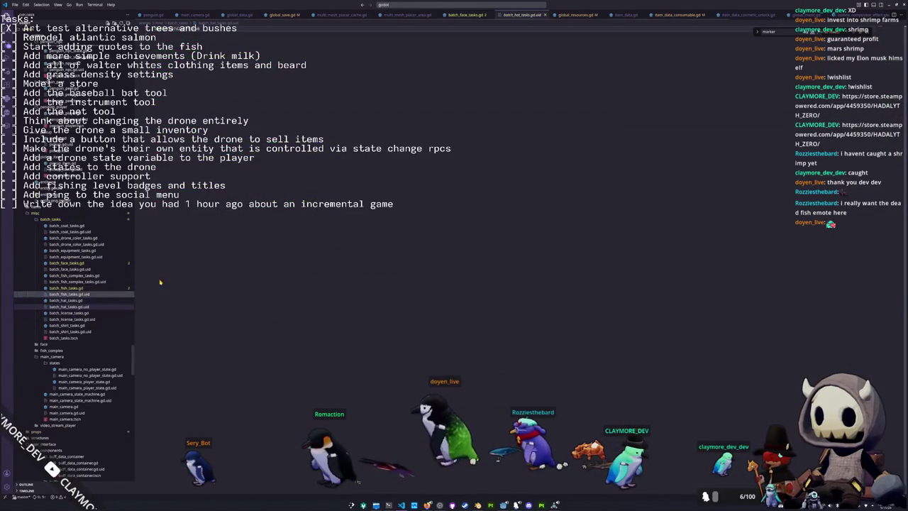
pyautogui.click(67, 301)
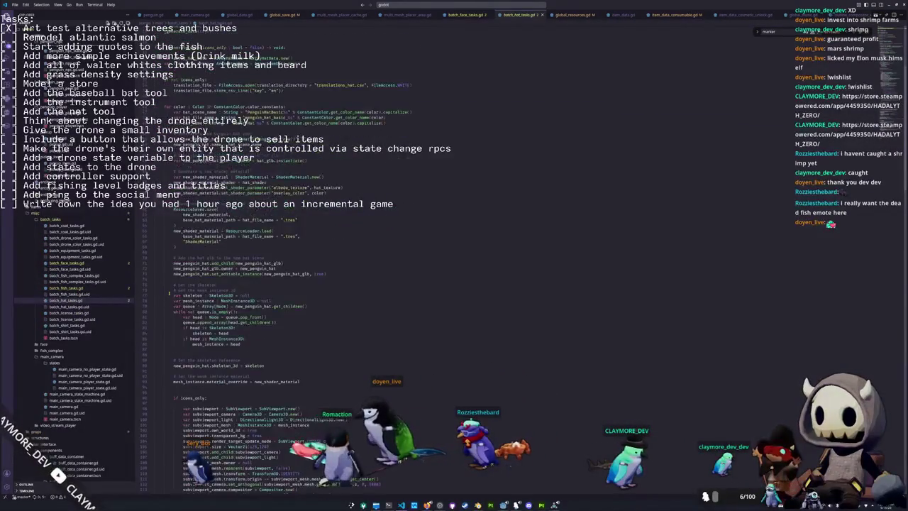
pyautogui.scroll(-15, 173, 292)
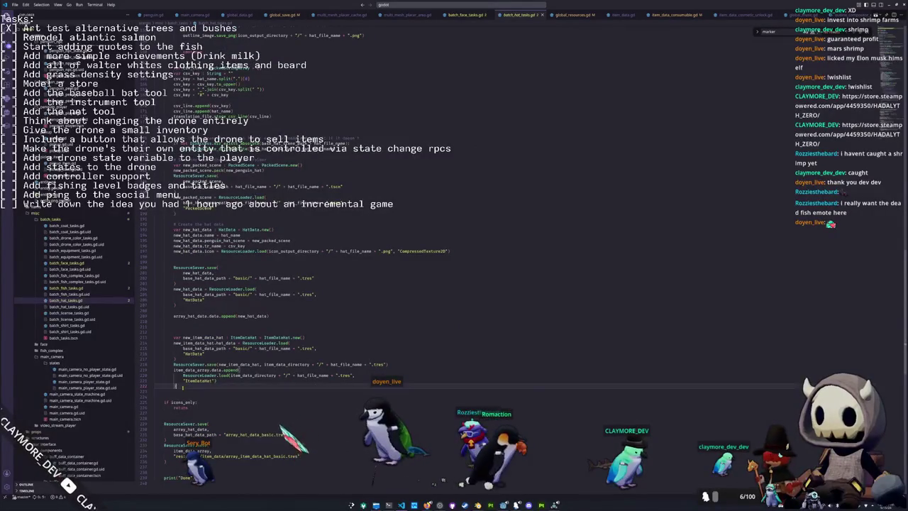
pyautogui.scroll(-3, 174, 292)
pyautogui.click(175, 368)
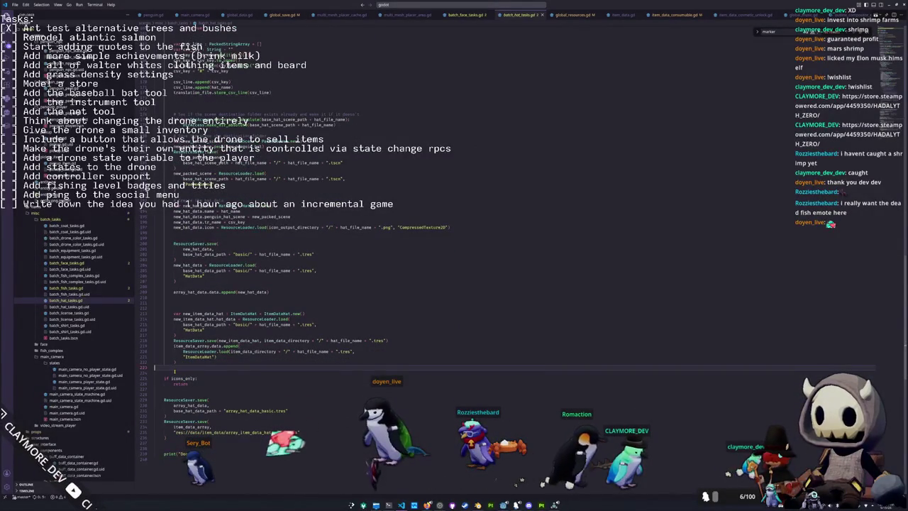
pyautogui.scroll(1, 175, 369)
pyautogui.scroll(15, 174, 371)
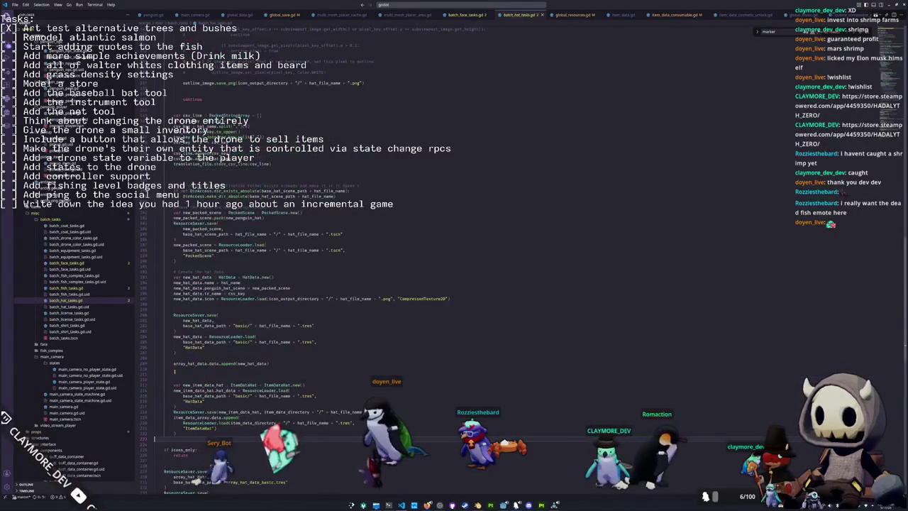
pyautogui.scroll(18, 175, 371)
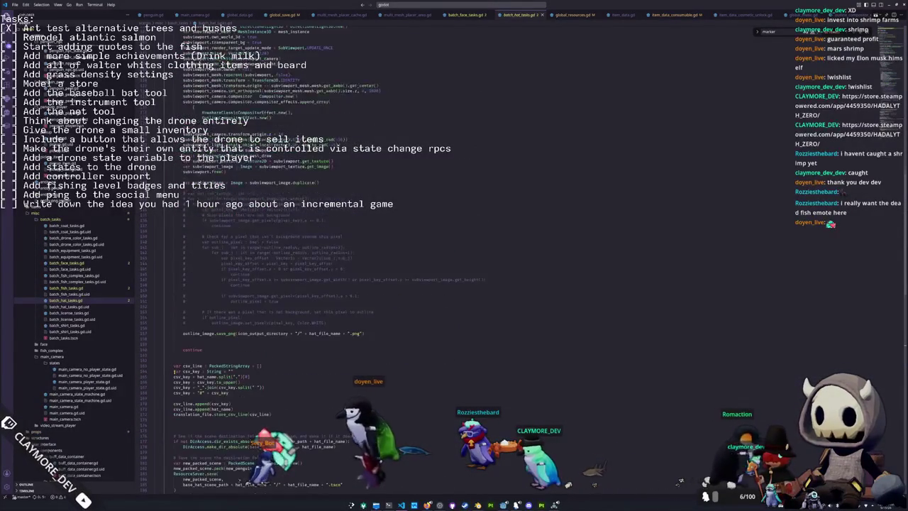
pyautogui.scroll(17, 175, 371)
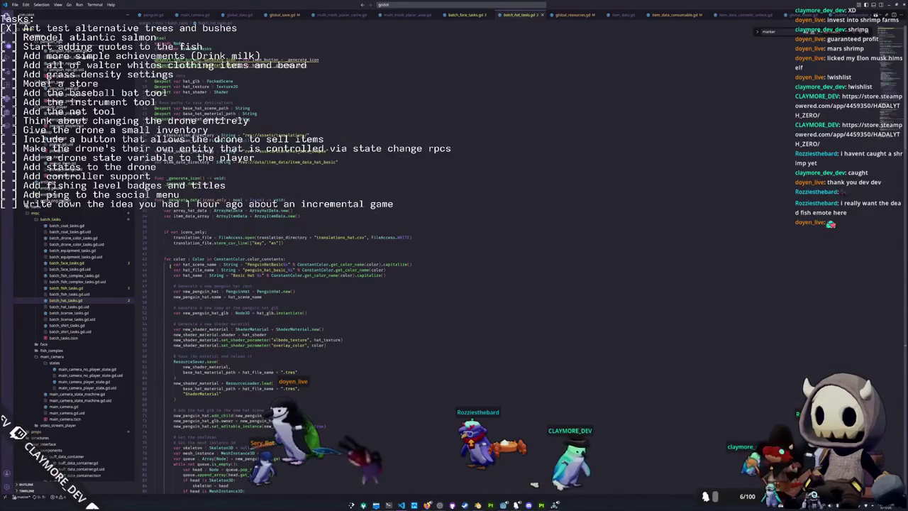
pyautogui.click(166, 252)
pyautogui.click(168, 227)
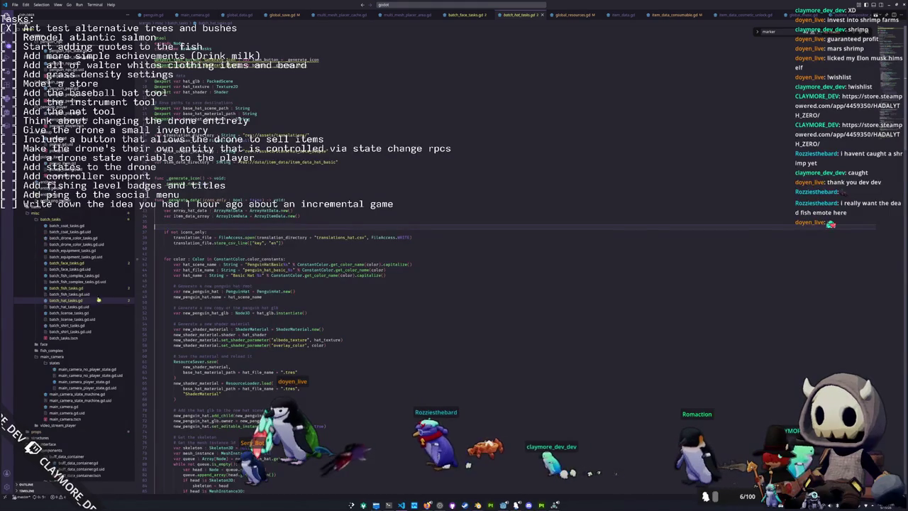
# - Compare the fish data code in batch_fish_tasks.gd, then reopen batch_hat_tasks.gd
pyautogui.click(66, 288)
pyautogui.click(190, 281)
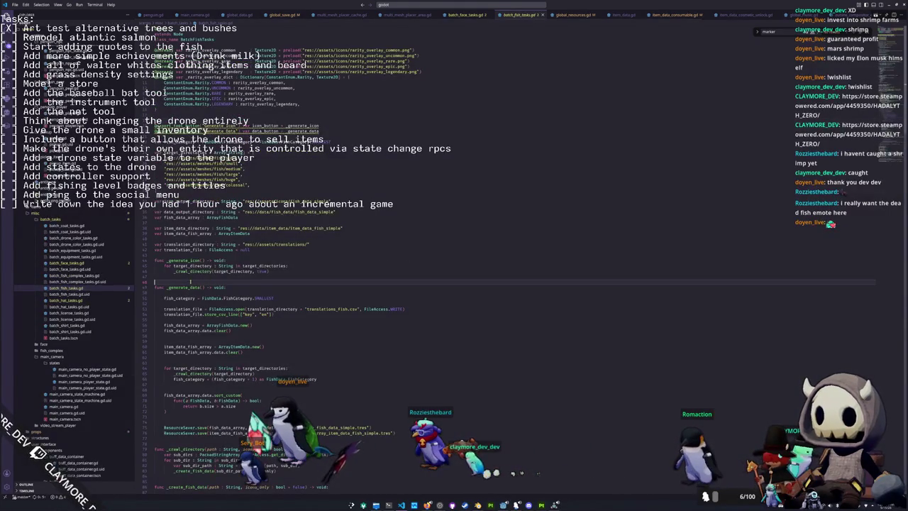
pyautogui.click(180, 255)
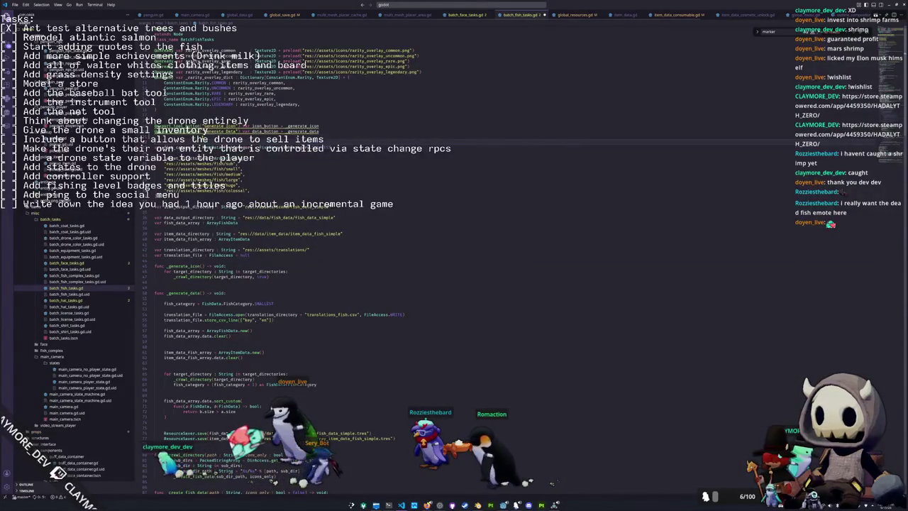
pyautogui.scroll(-7, 180, 255)
pyautogui.scroll(-4, 284, 284)
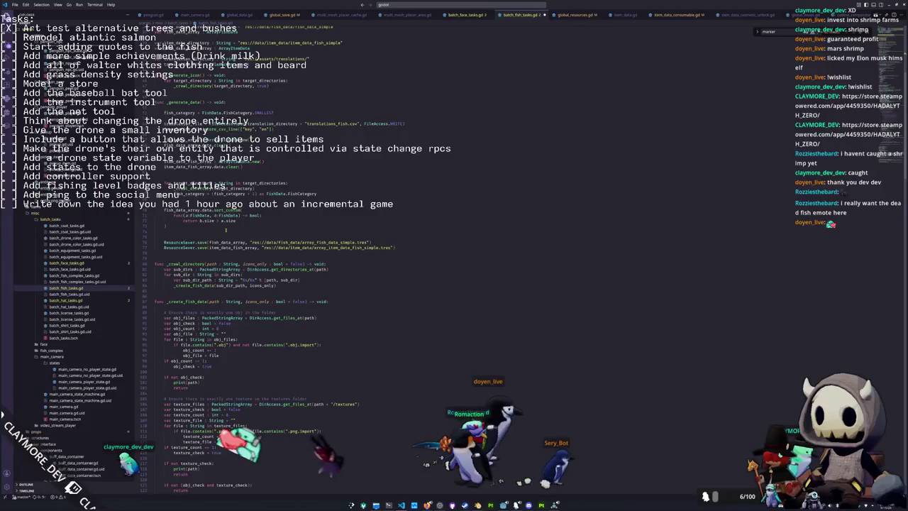
pyautogui.doubleClick(68, 301)
pyautogui.hotkey('alt', 'Tab')
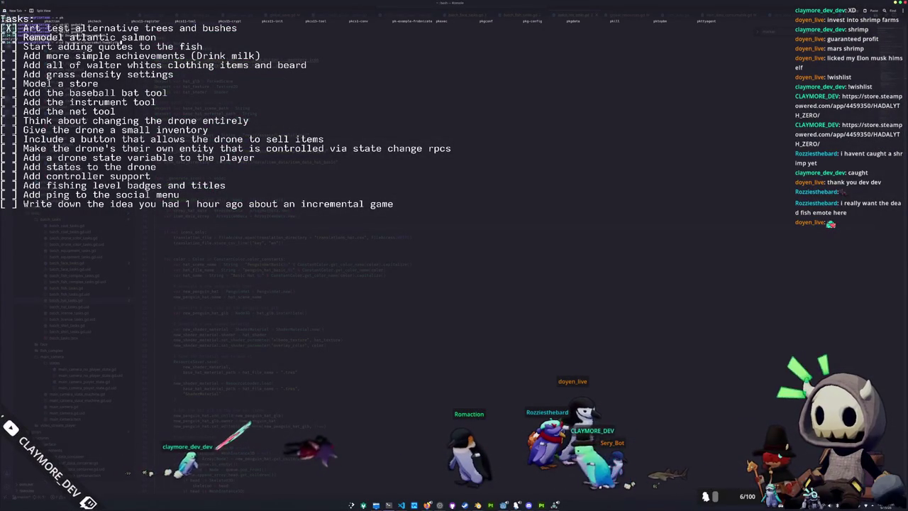
# - Check git status and commit the changes with the message 'Updated trees and bushes'
pyautogui.press('Return')
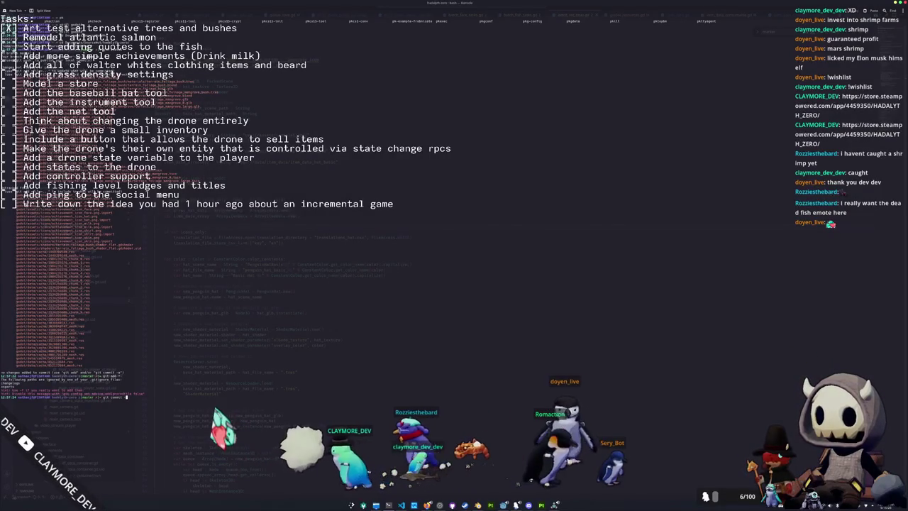
pyautogui.write('"Updated trees and bushes')
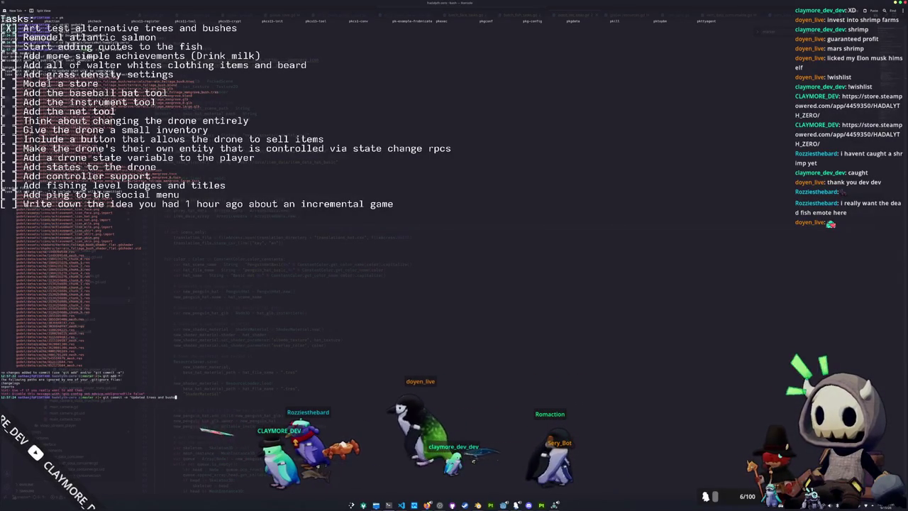
pyautogui.press('Return')
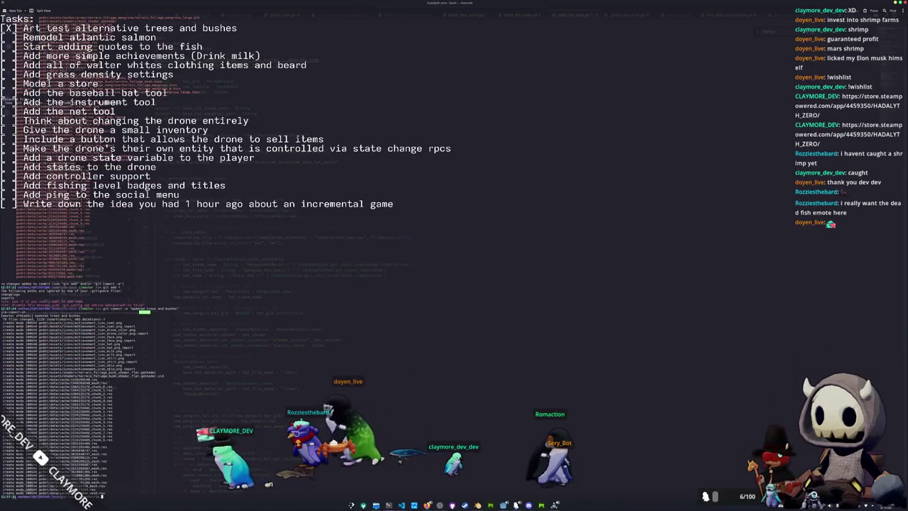
pyautogui.hotkey('alt', 'Tab')
pyautogui.scroll(-10, 363, 348)
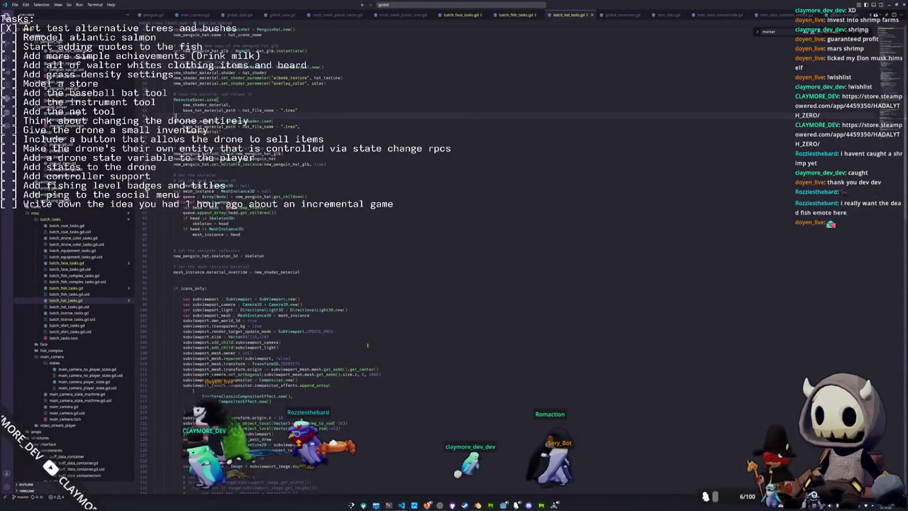
# - Scroll through batch_hat_tasks.gd, switch to batch_face_tasks.gd, and show the in-game Penguin cosmetics panel
pyautogui.scroll(-15, 368, 346)
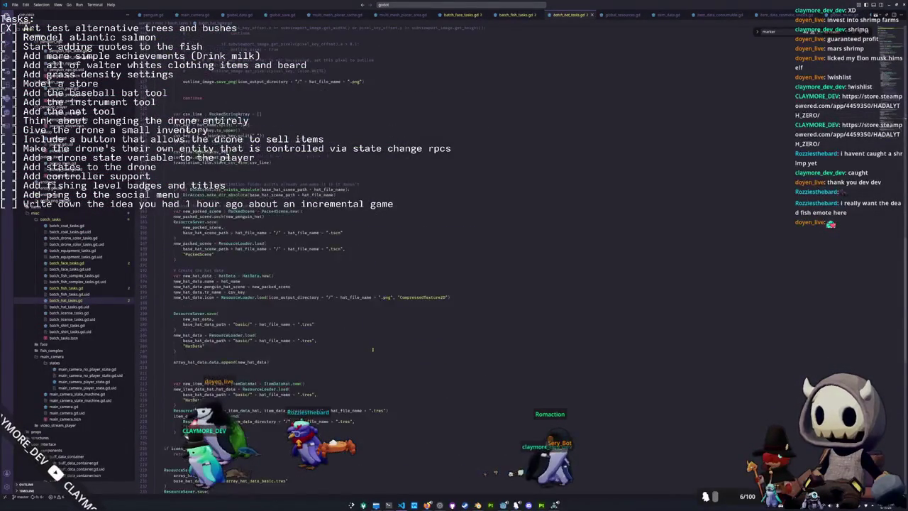
pyautogui.scroll(-5, 372, 349)
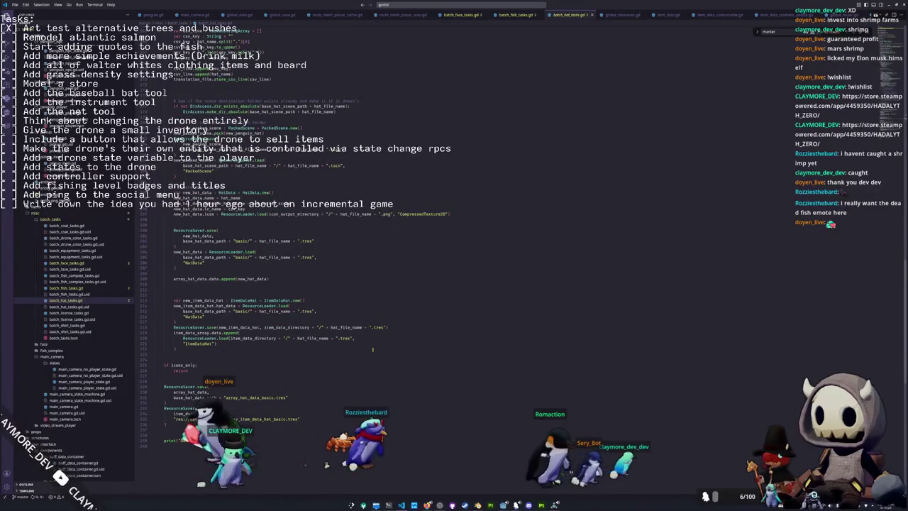
pyautogui.scroll(-1, 372, 349)
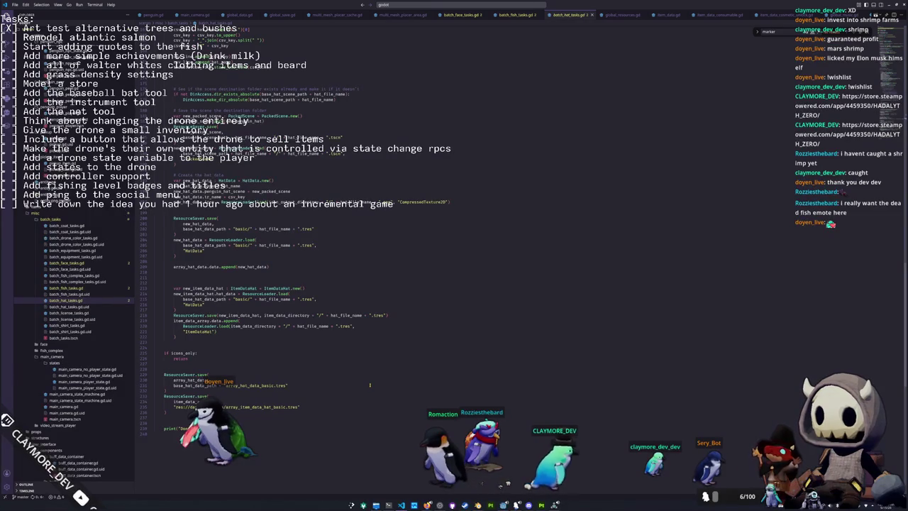
pyautogui.click(68, 263)
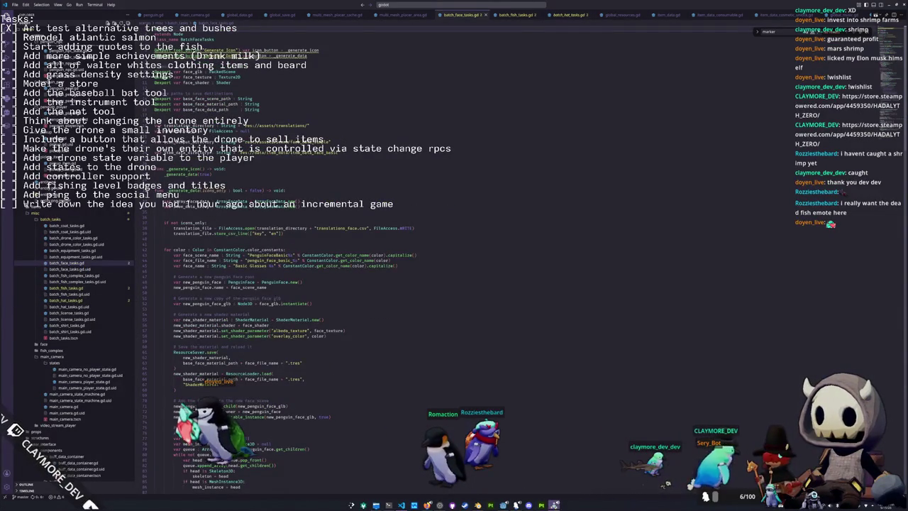
pyautogui.press('Tab')
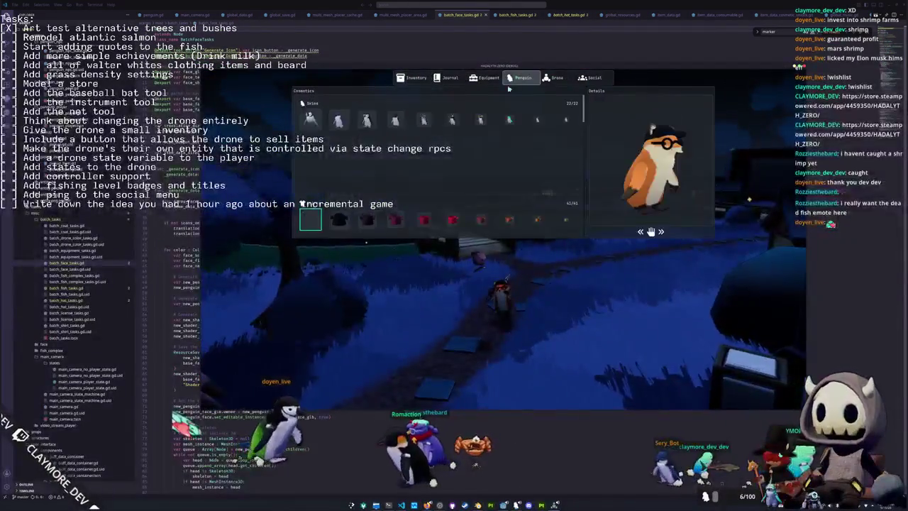
# - Scroll down to the coloured glasses in the Faces cosmetics grid, then close the inventory and stop the game
pyautogui.scroll(-3, 341, 181)
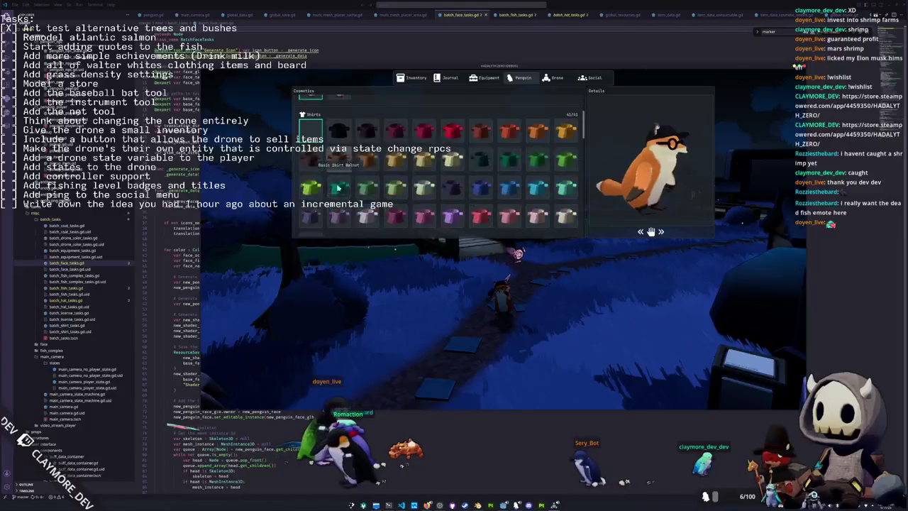
pyautogui.scroll(-5, 342, 159)
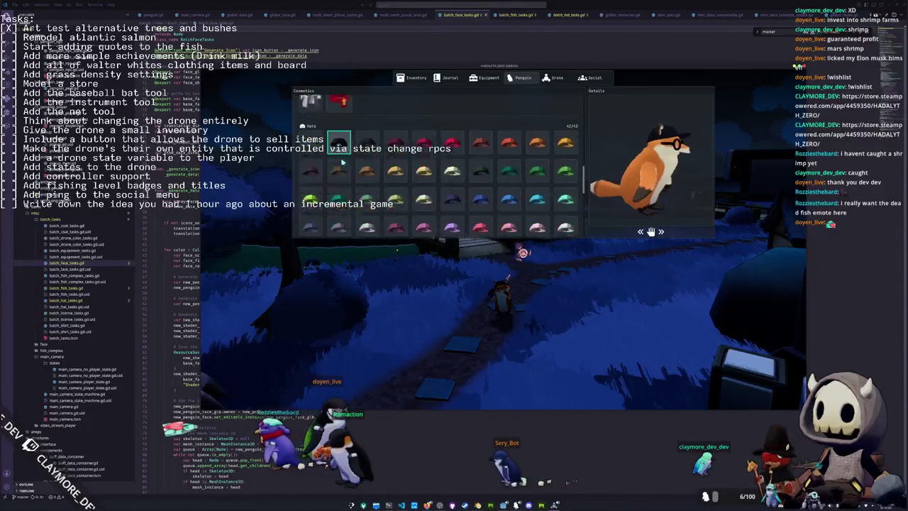
pyautogui.scroll(-3, 343, 124)
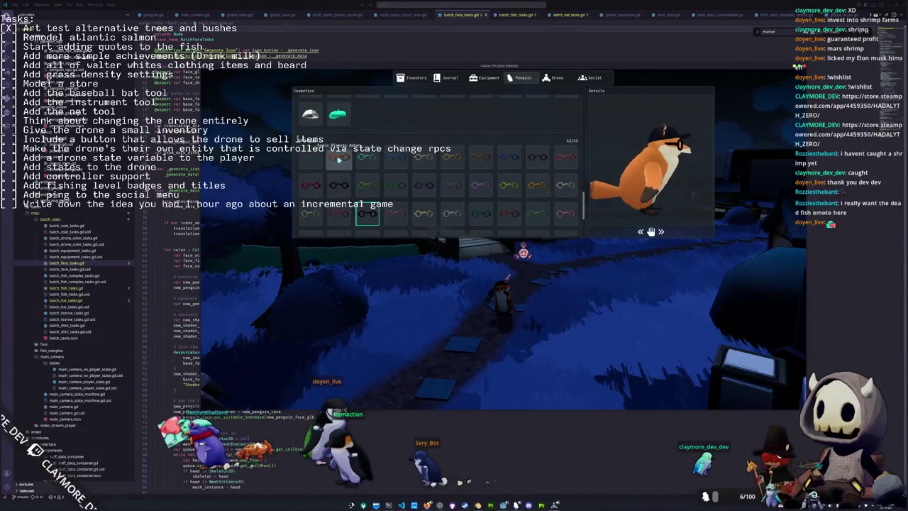
pyautogui.scroll(-3, 366, 194)
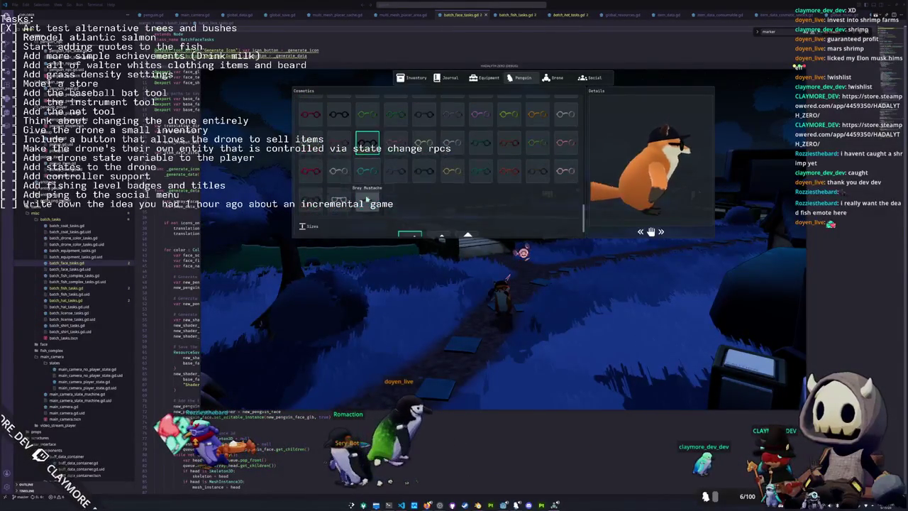
pyautogui.scroll(2, 347, 174)
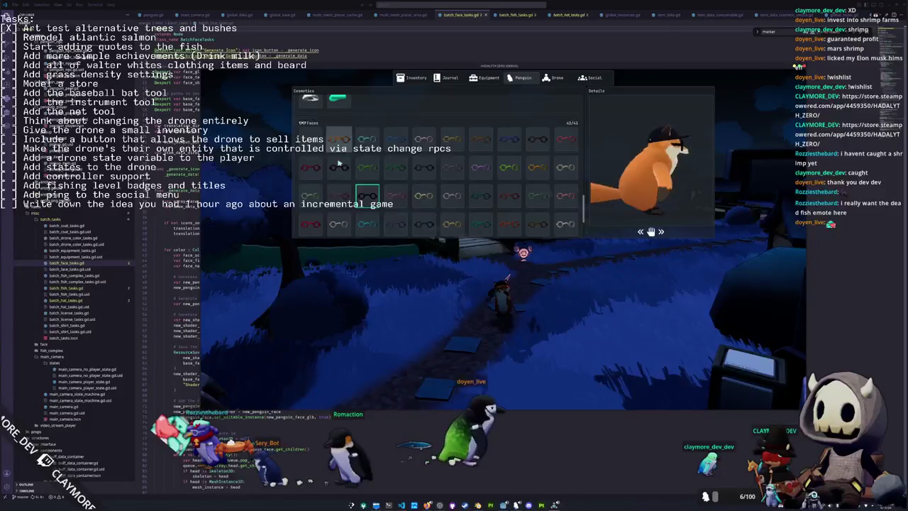
pyautogui.press('Escape')
pyautogui.press('F8')
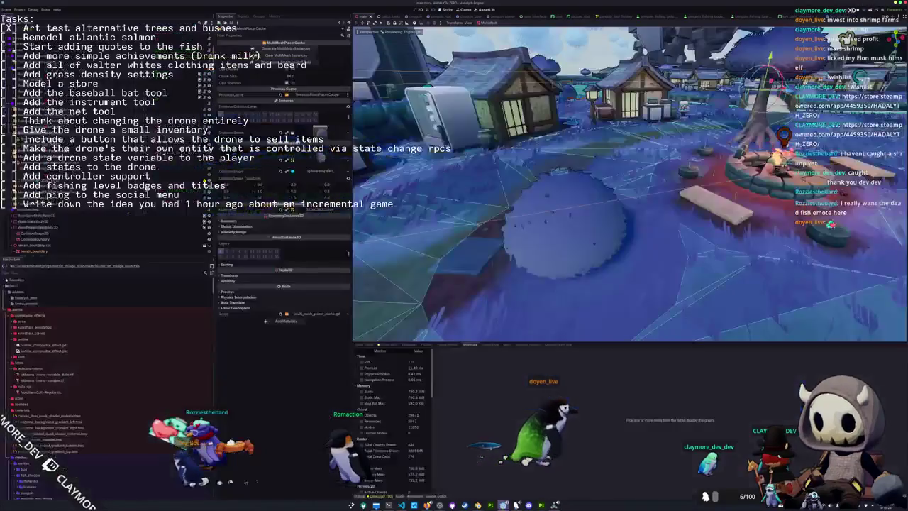
# - Open the batch_tasks.tscn scene through the quick resource search
pyautogui.hotkey('shift', 'alt', 'o')
pyautogui.write('batch_tasks')
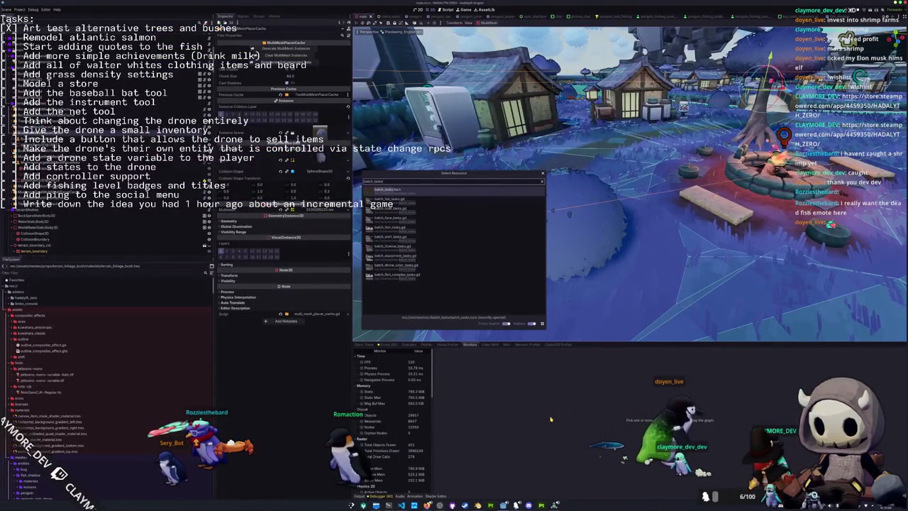
pyautogui.press('Return')
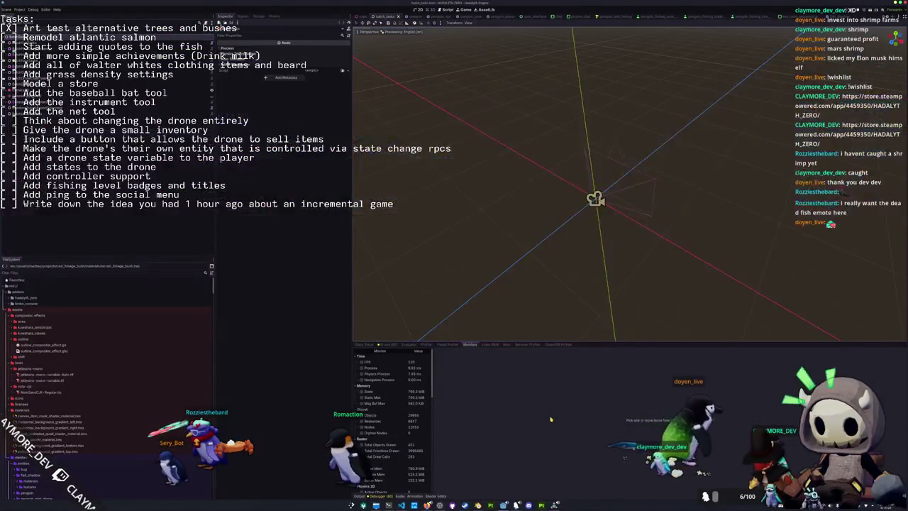
# - Select the BatchFaceTasks node and run the project to relaunch the game
pyautogui.click(32, 37)
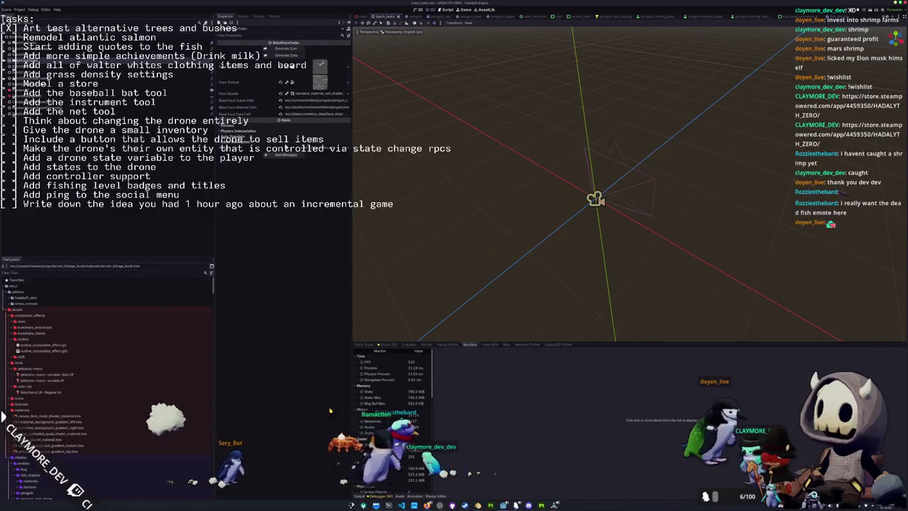
pyautogui.press('F5')
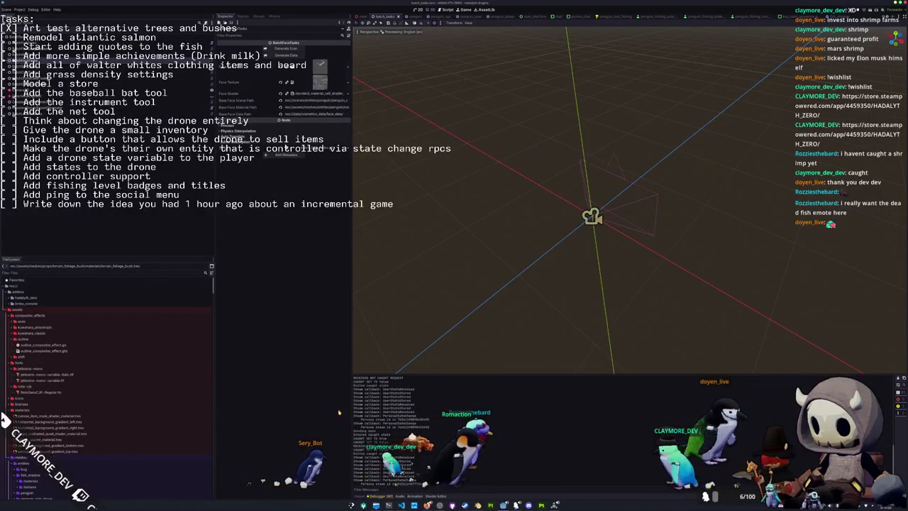
pyautogui.hotkey('alt', 'Tab')
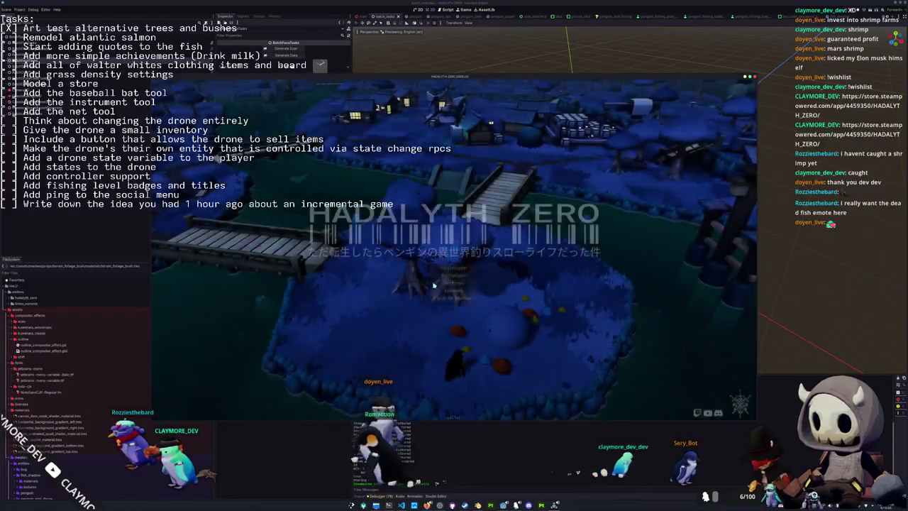
# - Browse the glasses on the inventory's Penguin cosmetics page, close it, then reopen the menu
pyautogui.press('Tab')
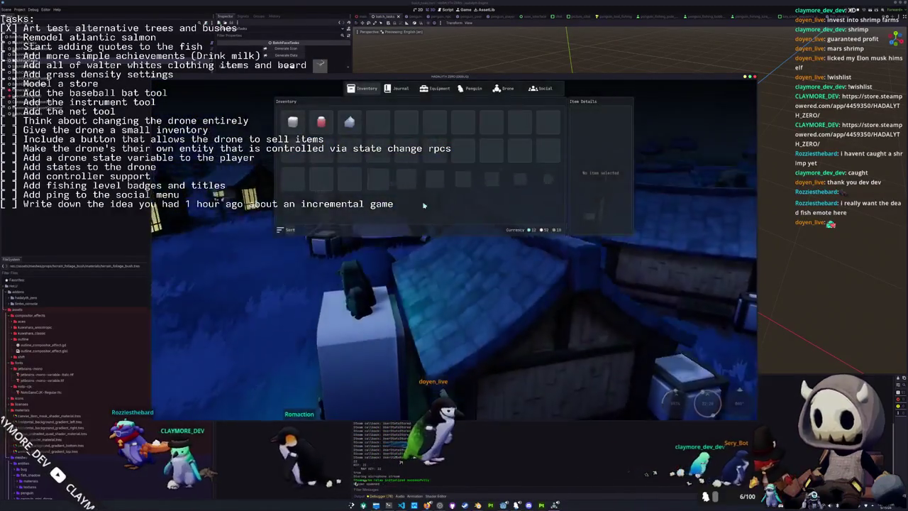
pyautogui.click(399, 89)
pyautogui.click(470, 88)
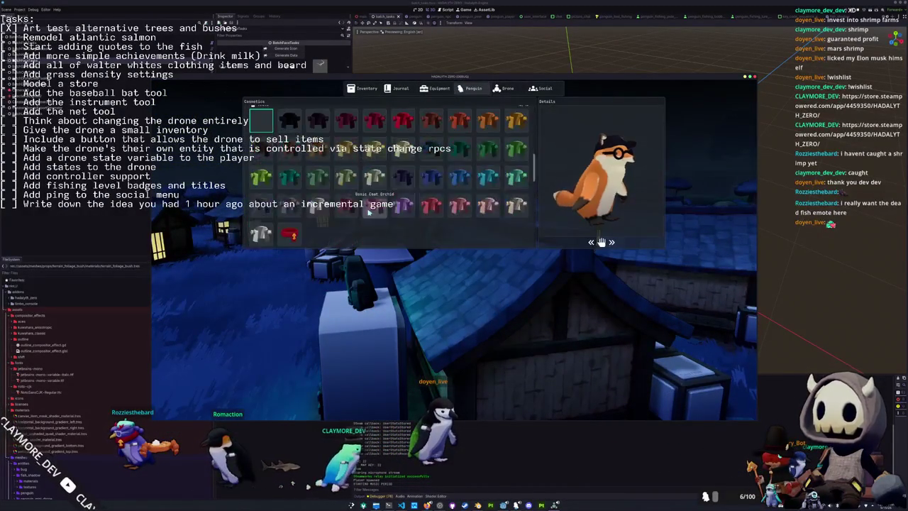
pyautogui.scroll(-5, 313, 188)
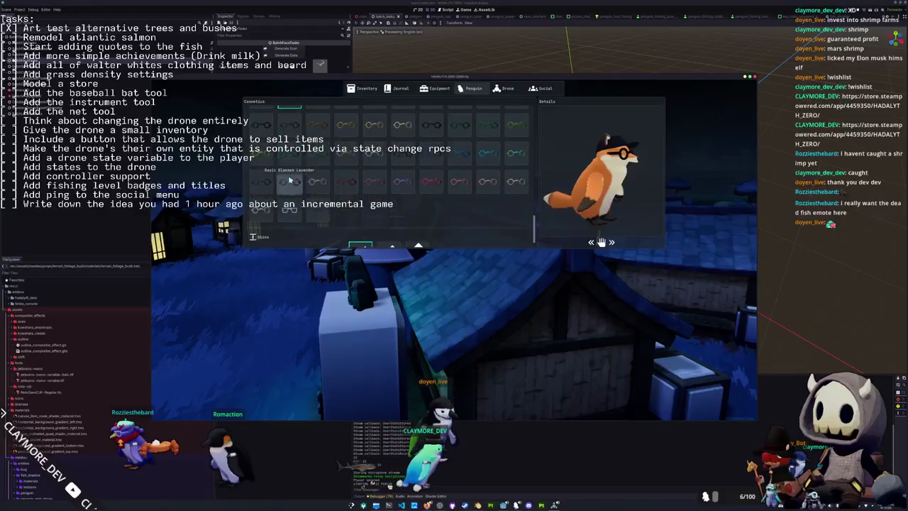
pyautogui.scroll(2, 262, 185)
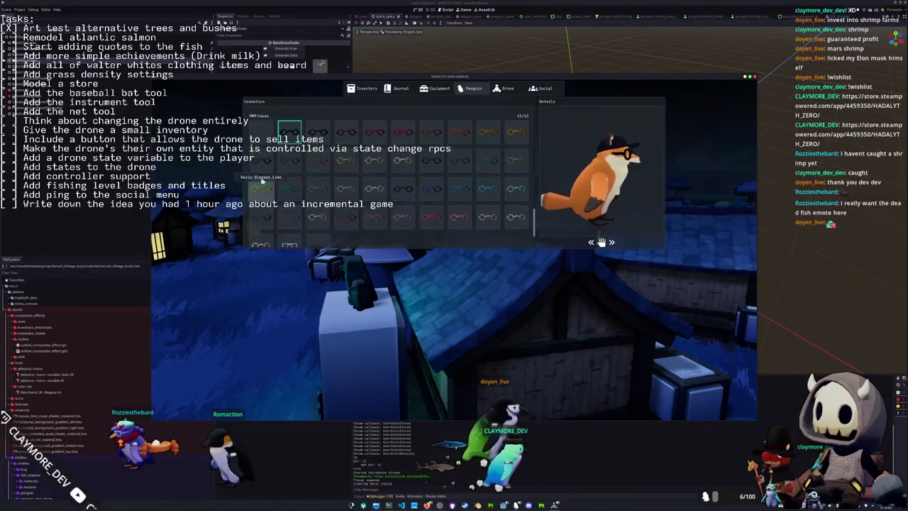
pyautogui.scroll(-1, 291, 195)
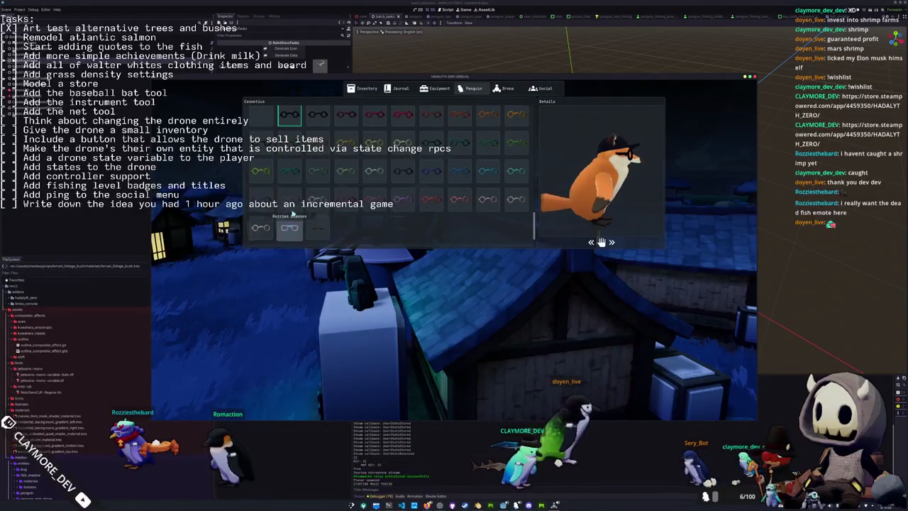
pyautogui.press('Escape')
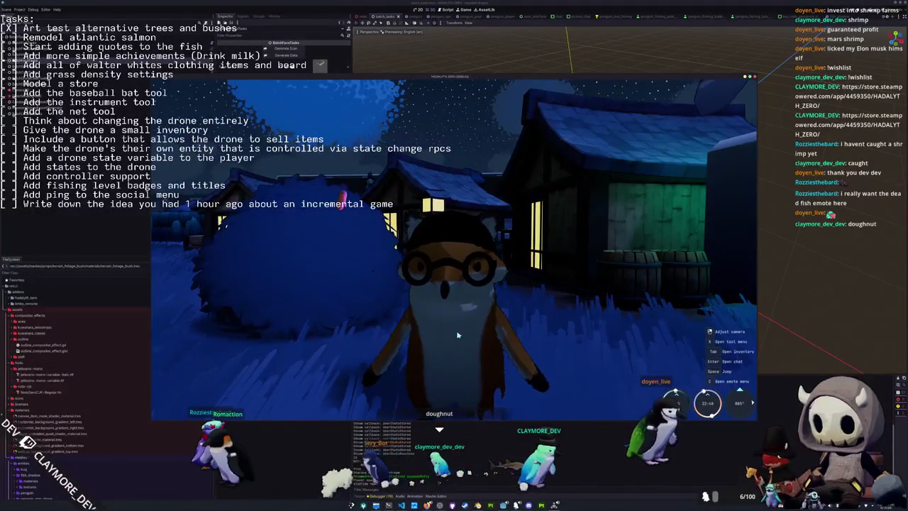
pyautogui.press('Tab')
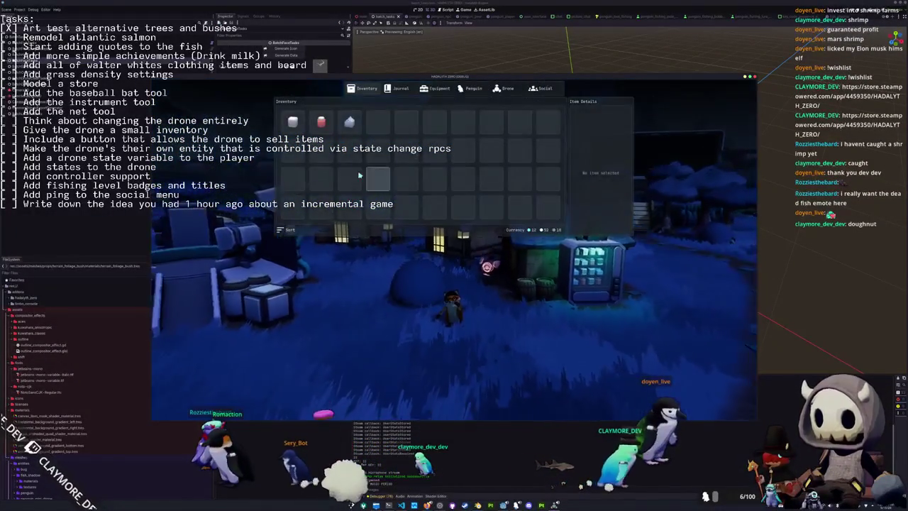
# - Show the Penguin cosmetics and scroll down to the glasses' Sizes options
pyautogui.click(470, 89)
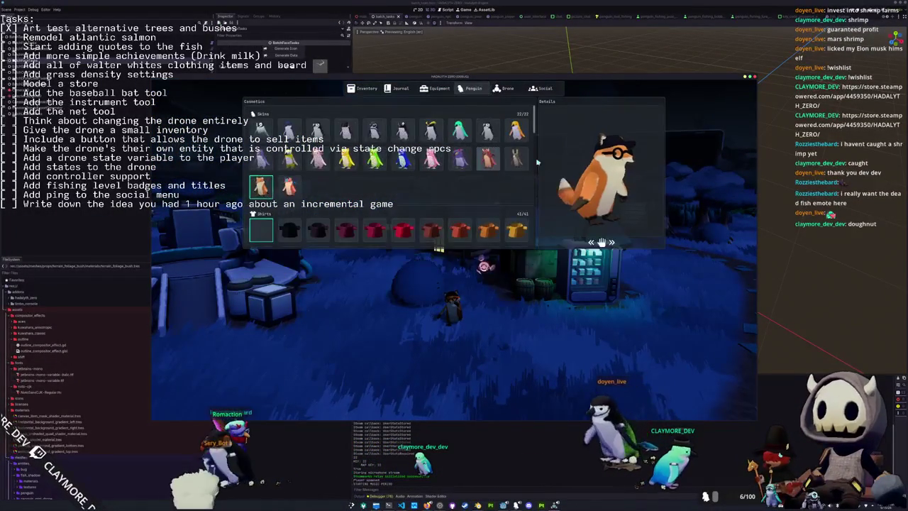
pyautogui.scroll(-10, 536, 126)
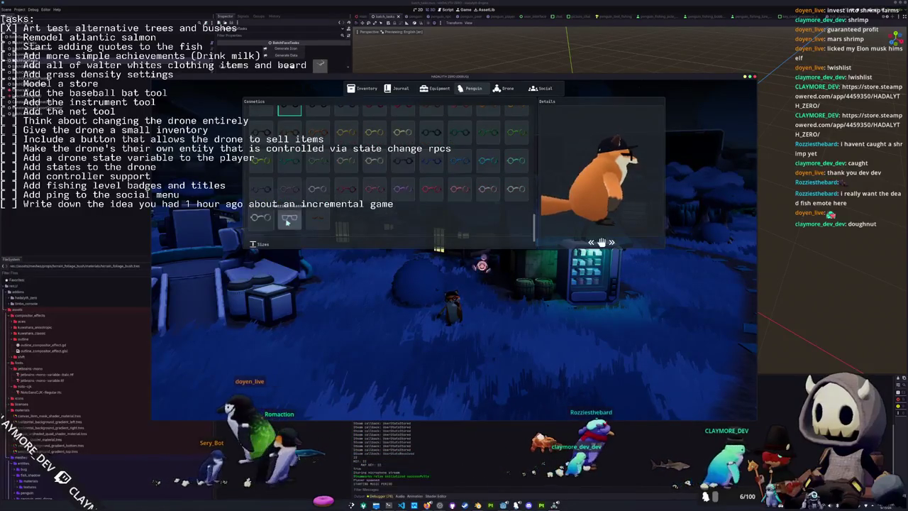
pyautogui.scroll(6, 261, 197)
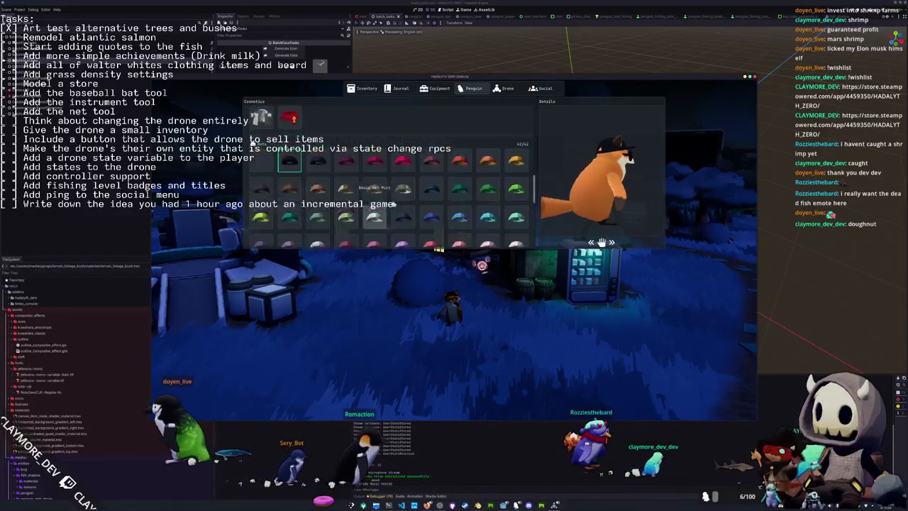
pyautogui.scroll(-6, 530, 207)
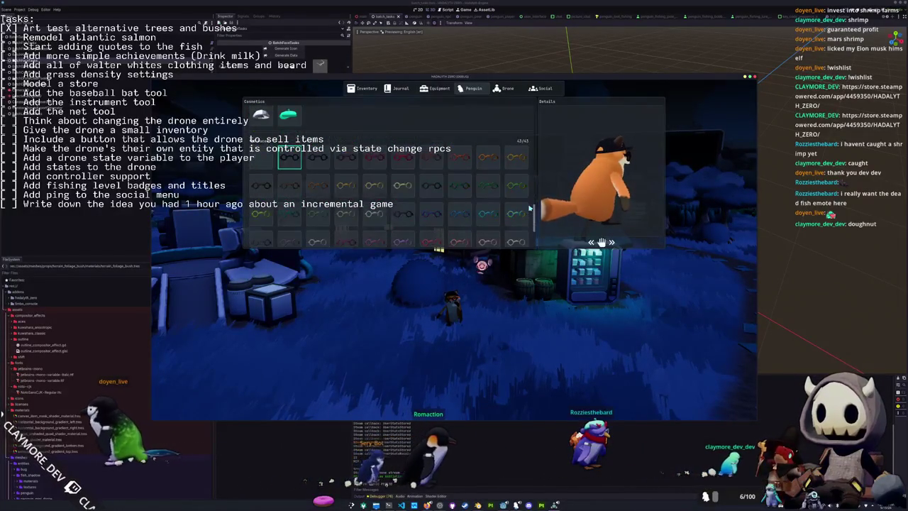
pyautogui.scroll(2, 426, 222)
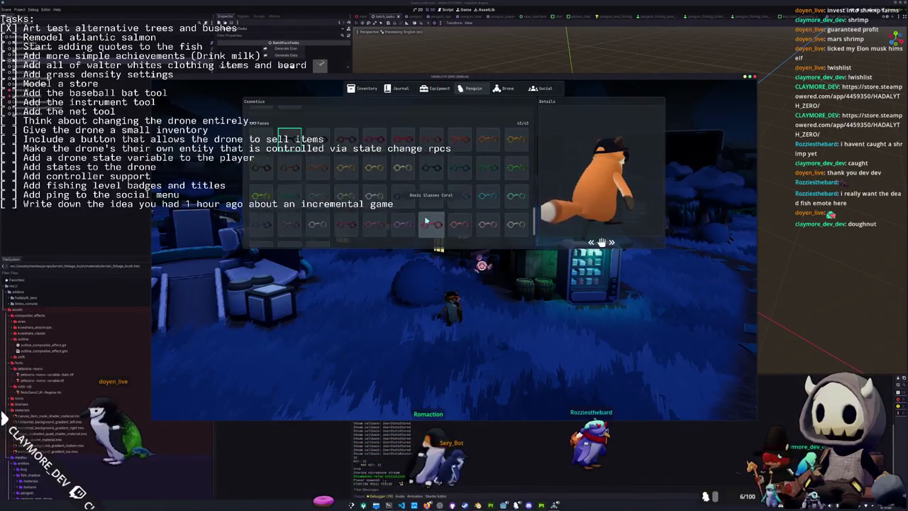
pyautogui.scroll(-1, 404, 221)
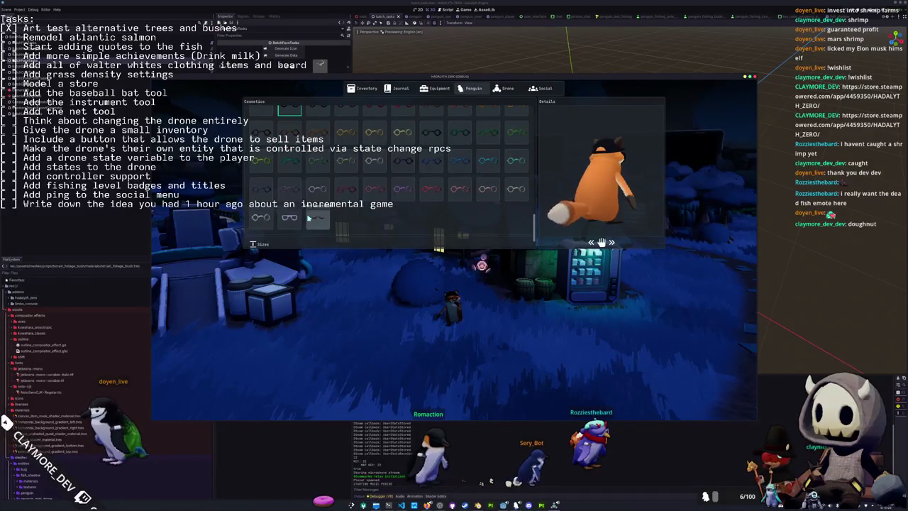
pyautogui.scroll(1, 338, 222)
pyautogui.scroll(-2, 293, 178)
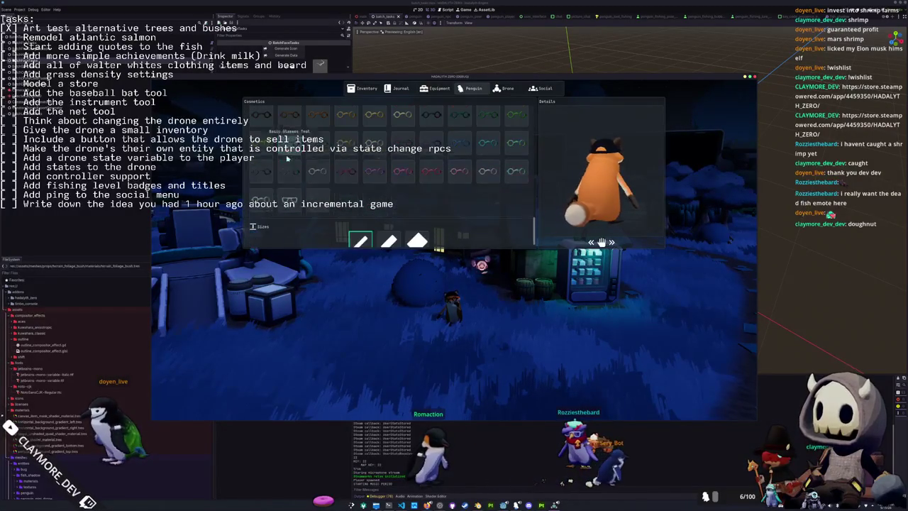
pyautogui.scroll(-1, 289, 200)
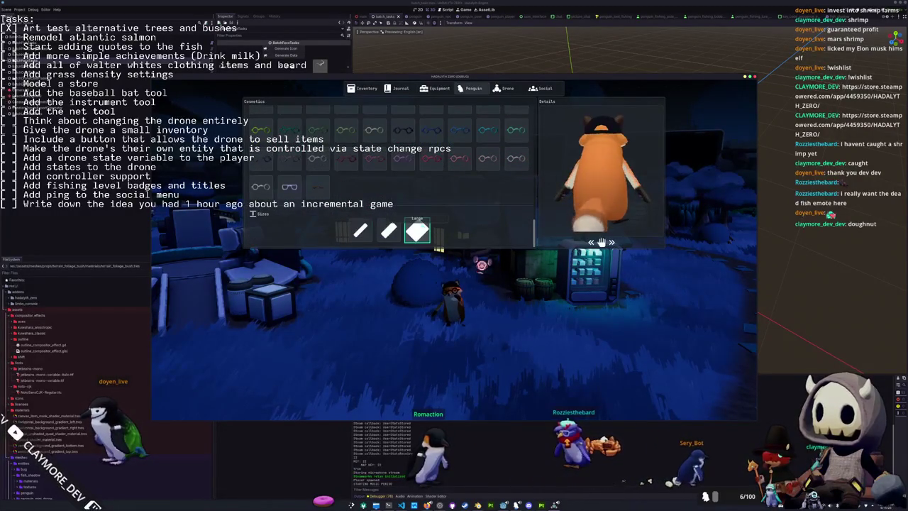
# - Choose the smallest glasses size, close the menu and turn the penguin toward the camera
pyautogui.click(360, 231)
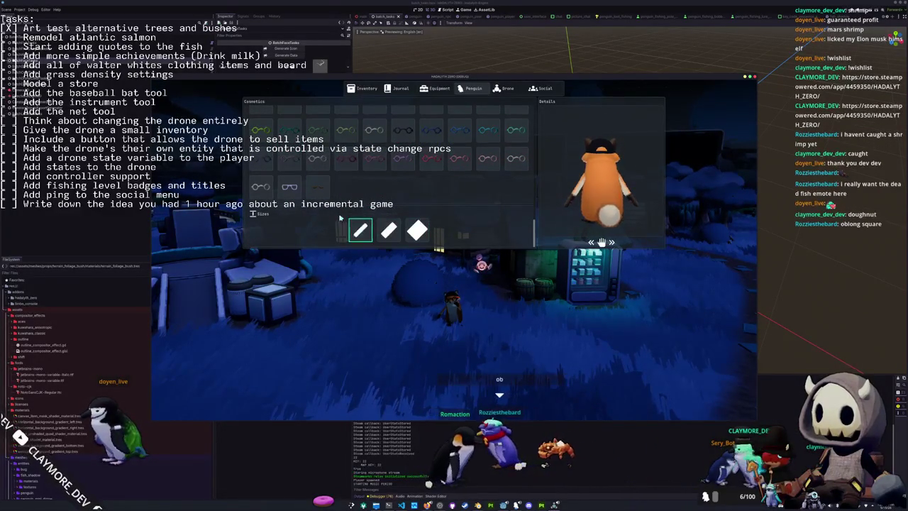
pyautogui.press('Escape')
pyautogui.press('w')
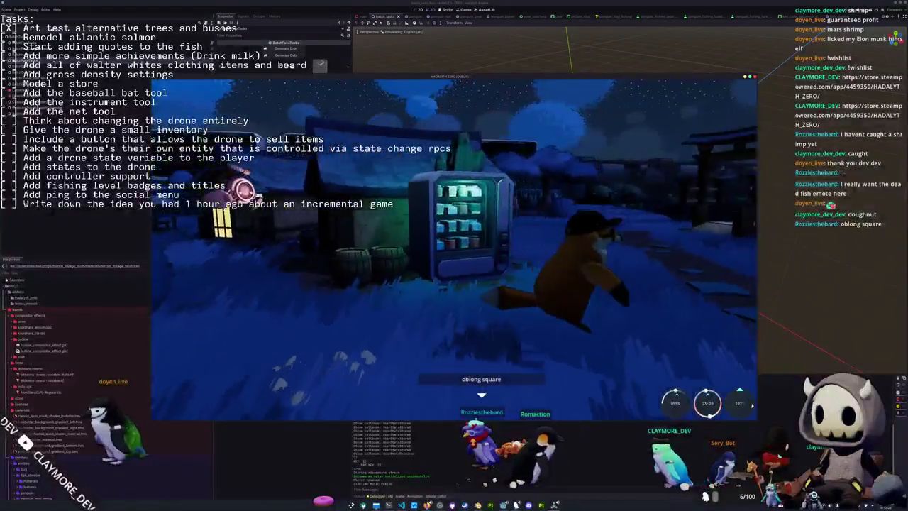
pyautogui.press('s')
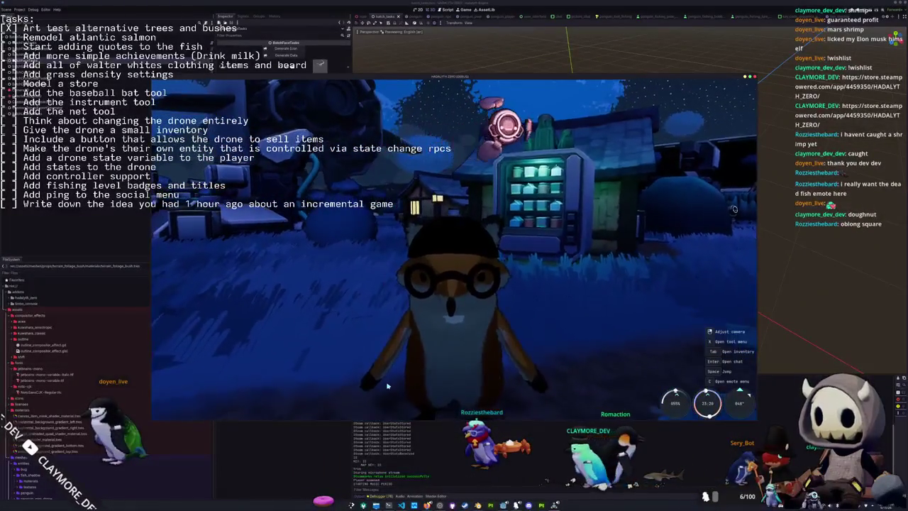
pyautogui.hotkey('alt', 'Tab')
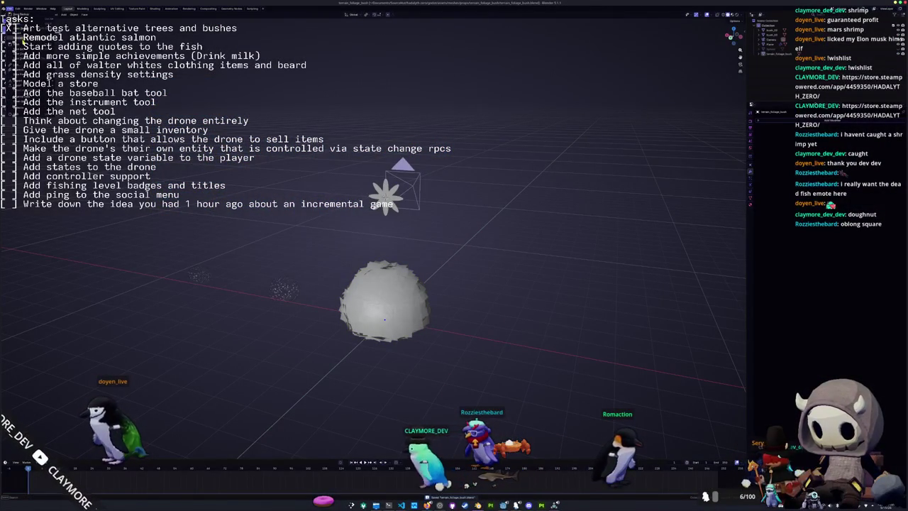
# - Bring up the penguin.blend window and view the penguin model in front orthographic view
pyautogui.hotkey('shift', 'a')
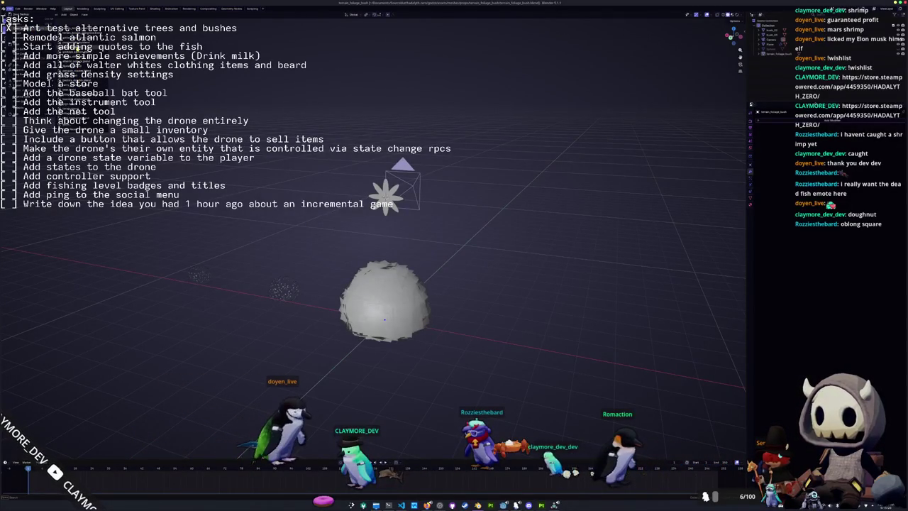
pyautogui.hotkey('alt', 'Tab')
pyautogui.press('KP_1')
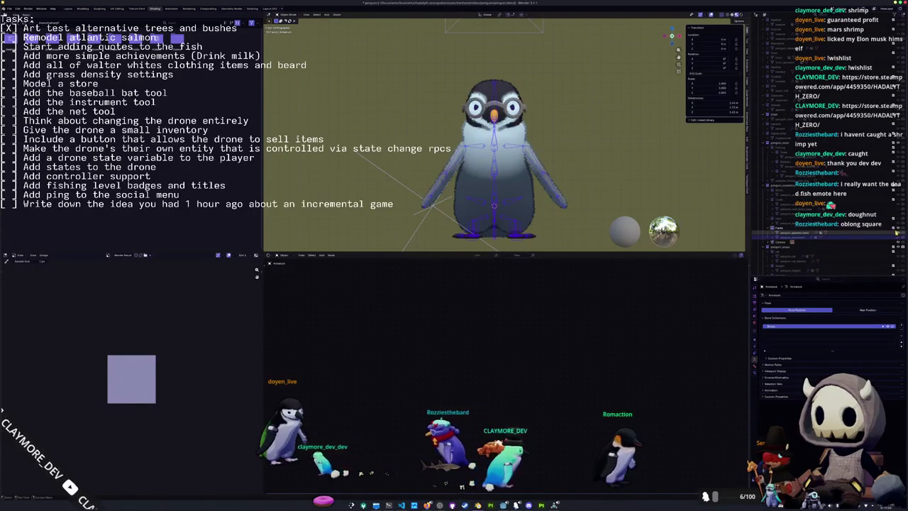
# - Edit the penguin's glasses mesh and select all geometry linked to a left lens rim face
pyautogui.click(861, 234)
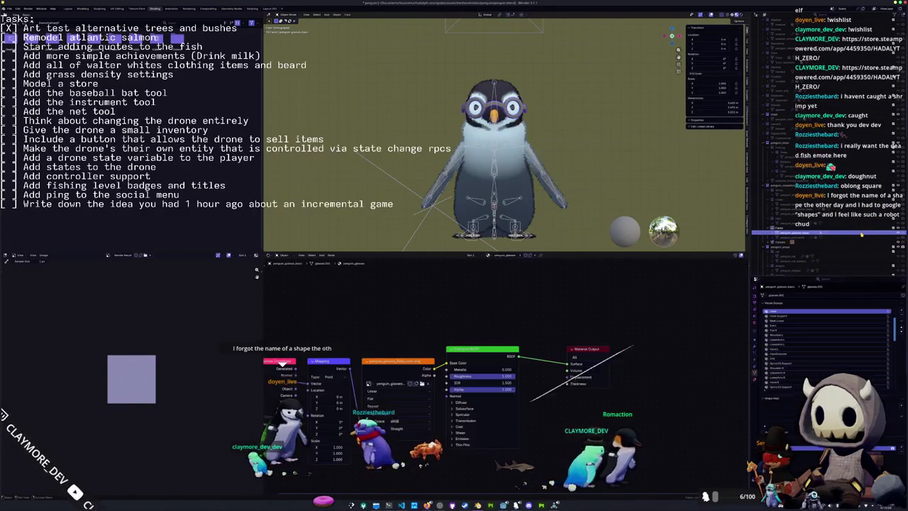
pyautogui.press('Tab')
pyautogui.scroll(4, 645, 170)
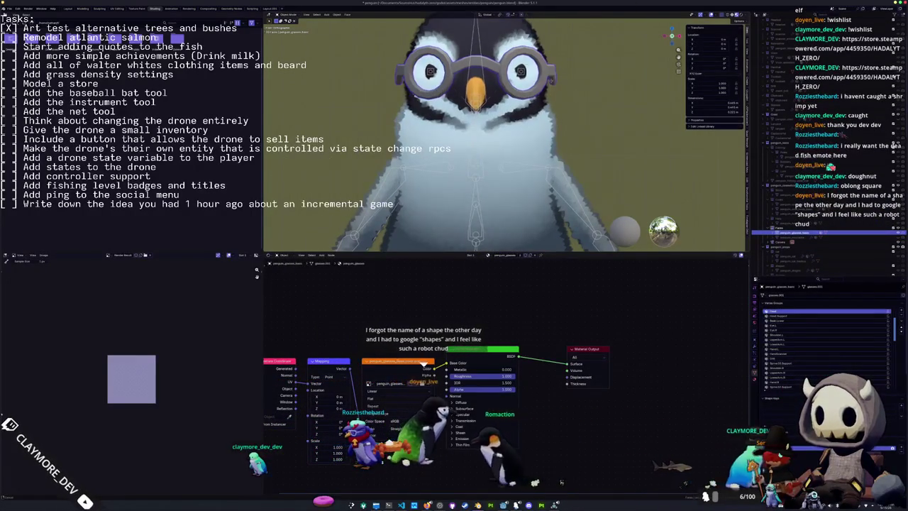
pyautogui.scroll(-2, 551, 82)
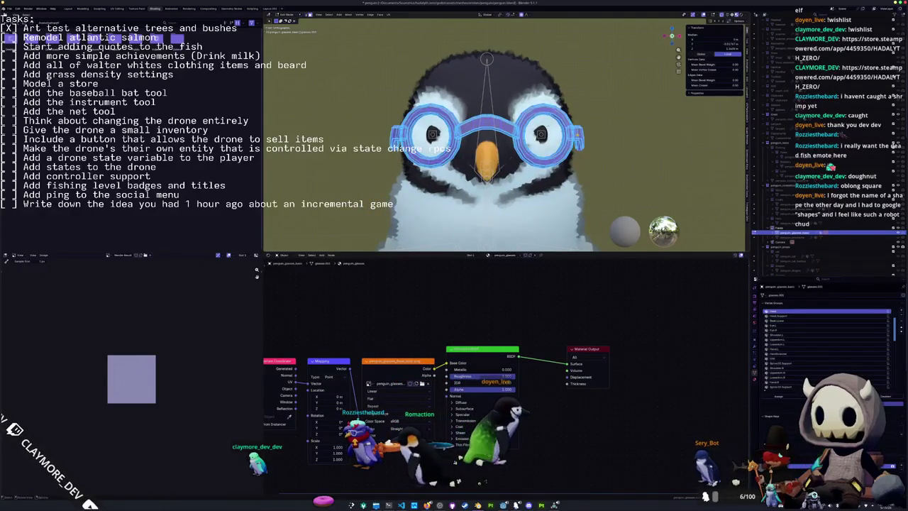
pyautogui.press('a')
pyautogui.keyDown('shift'); pyautogui.click(395, 132); pyautogui.keyUp('shift')
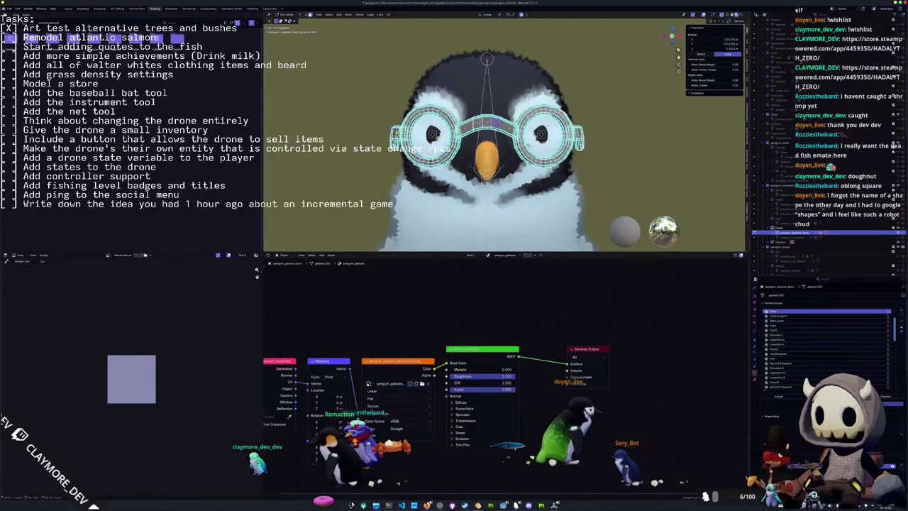
pyautogui.hotkey('ctrl', 'l')
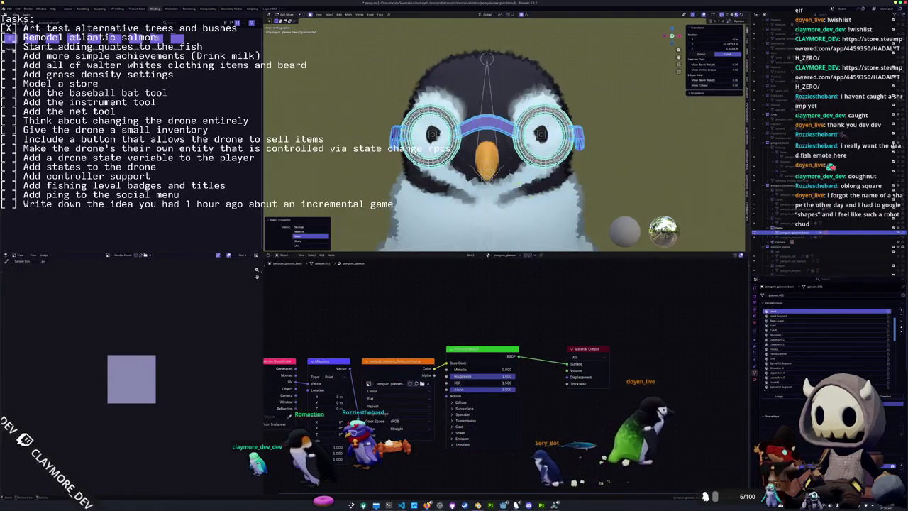
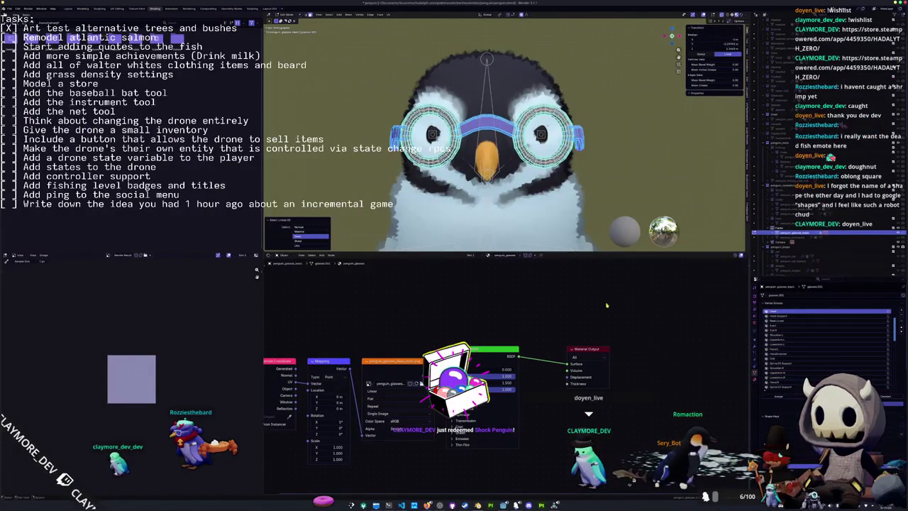
# - Rename the penguin's glasses object to penguin_glasses_square
pyautogui.scroll(1, 504, 135)
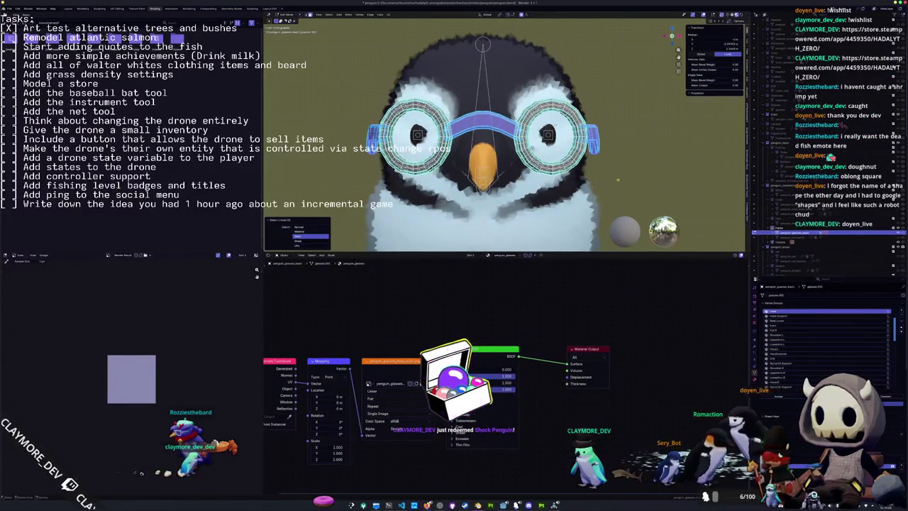
pyautogui.press('Tab')
pyautogui.press('g')
pyautogui.click(611, 183)
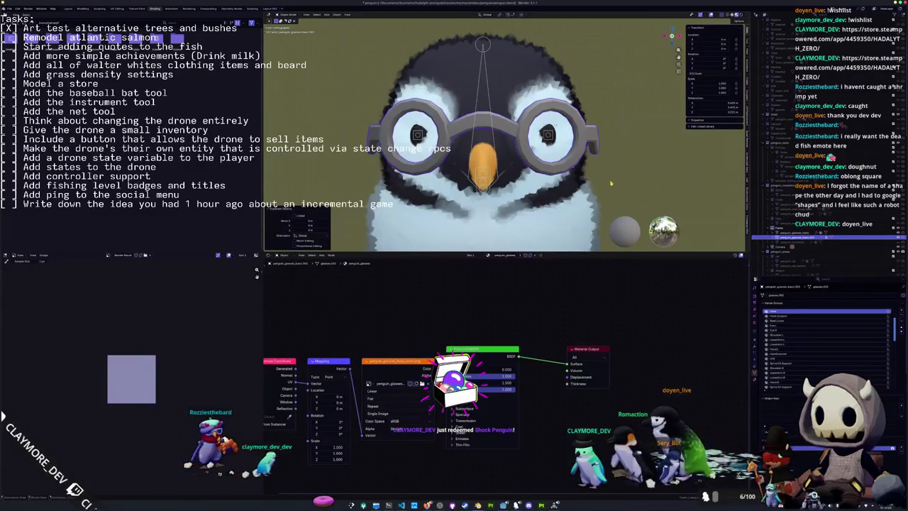
pyautogui.press('F2')
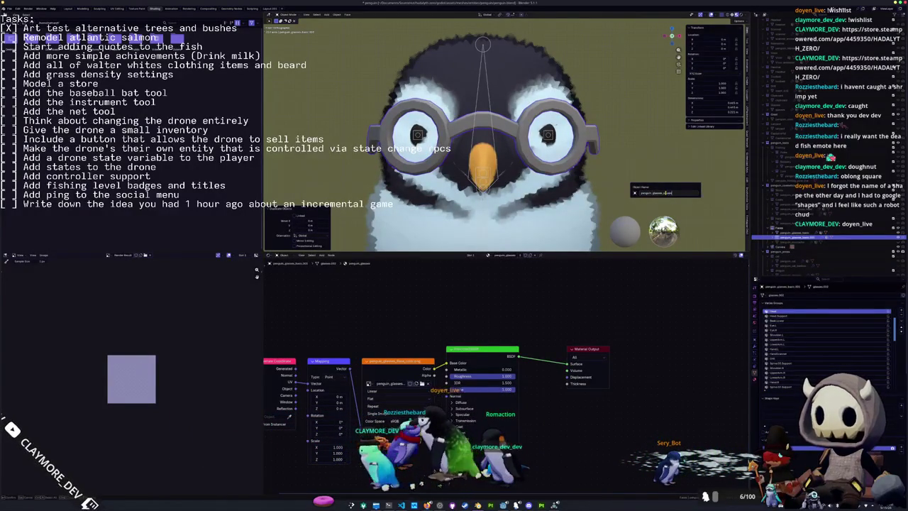
pyautogui.press('Return')
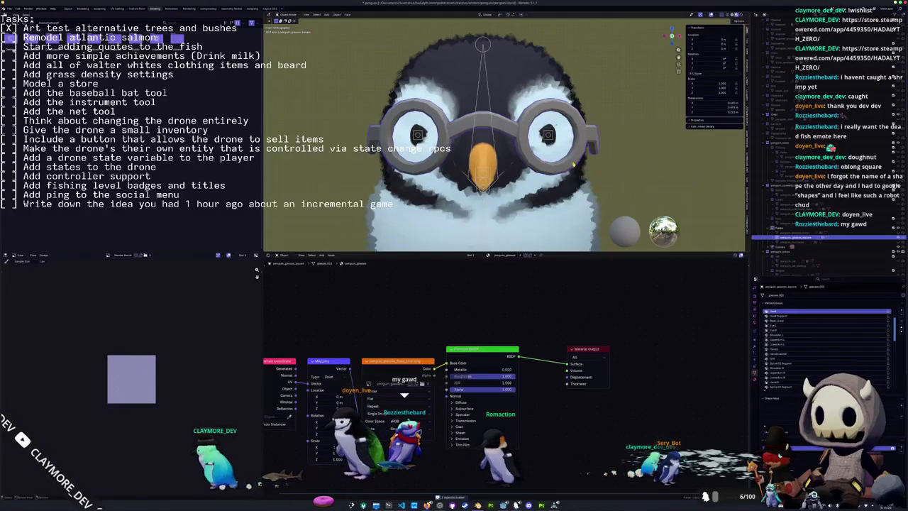
pyautogui.press('Tab')
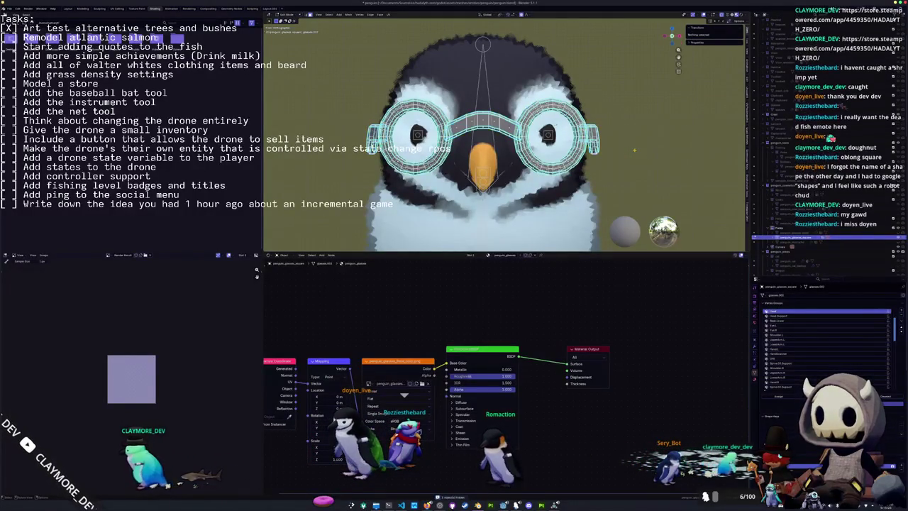
pyautogui.press('Tab')
pyautogui.hotkey('shift', 'a')
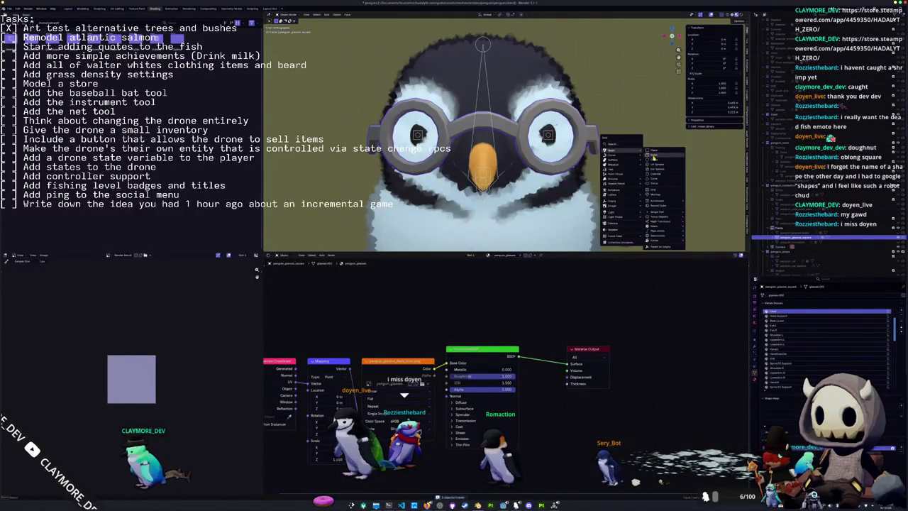
# - Add a plane mesh to the scene, discarding an earlier mistaken addition
pyautogui.click(654, 156)
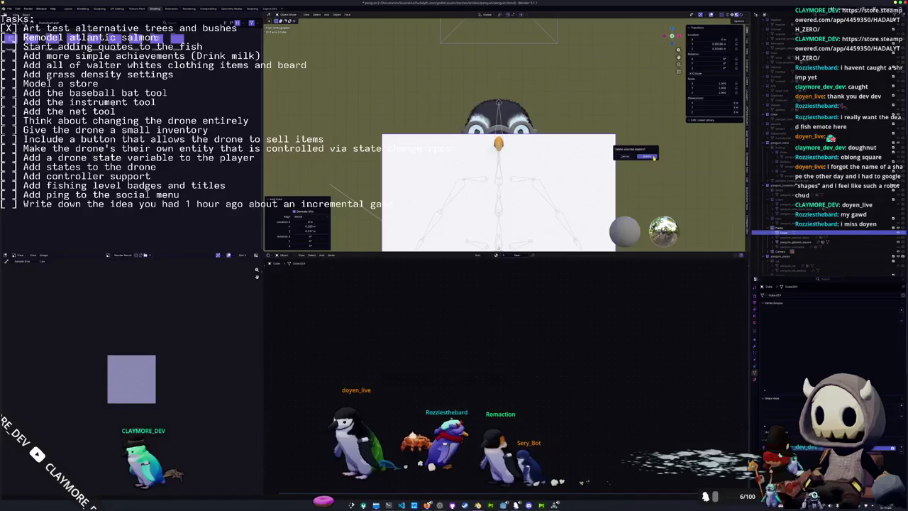
pyautogui.click(653, 156)
pyautogui.scroll(1, 654, 157)
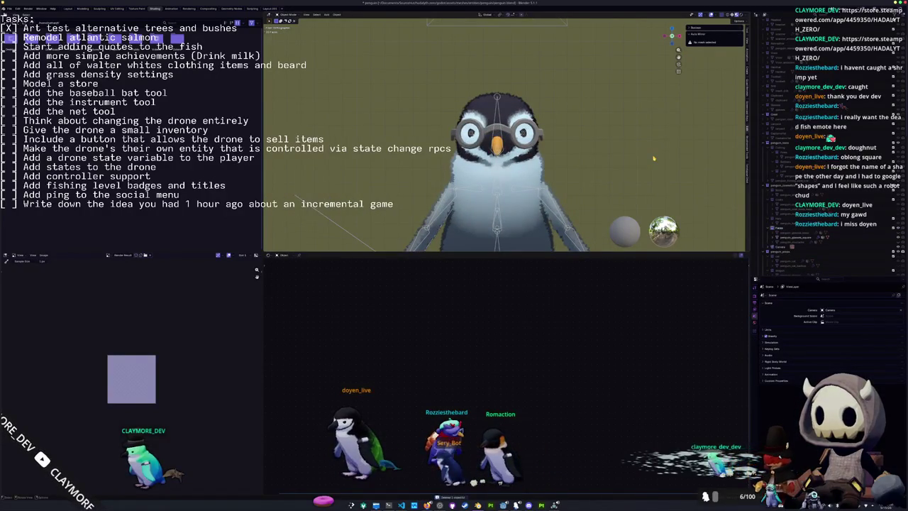
pyautogui.hotkey('shift', 'a')
pyautogui.click(668, 156)
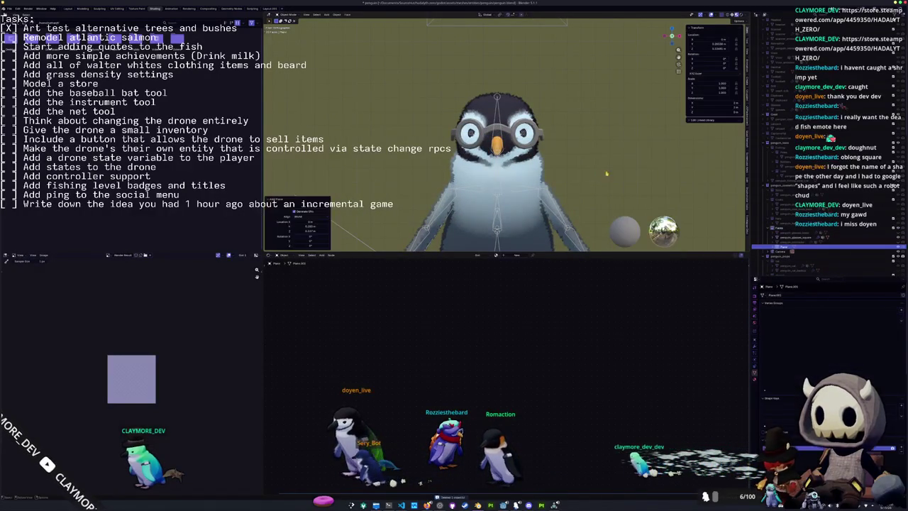
# - Rotate the plane 90° on X, place it up-right of the head, and shrink it
pyautogui.scroll(-2, 597, 172)
pyautogui.write('rx90')
pyautogui.press('Return')
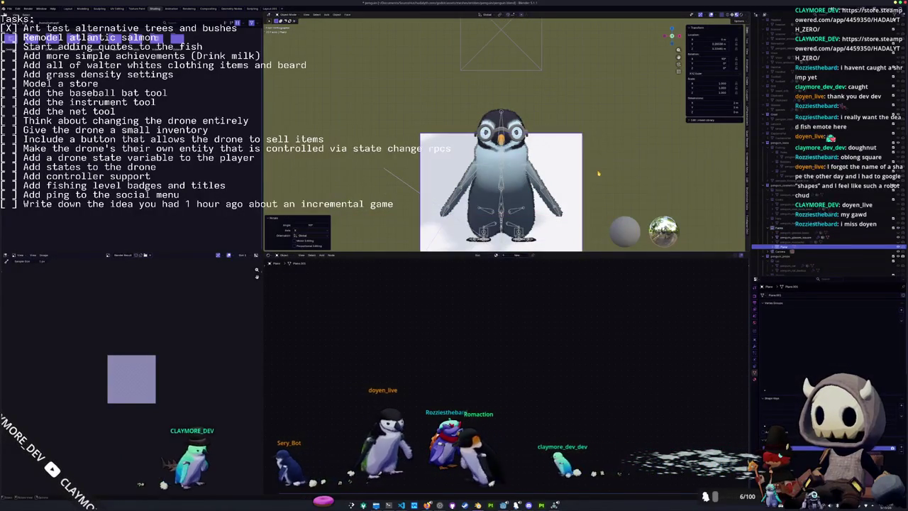
pyautogui.press('g')
pyautogui.click(659, 105)
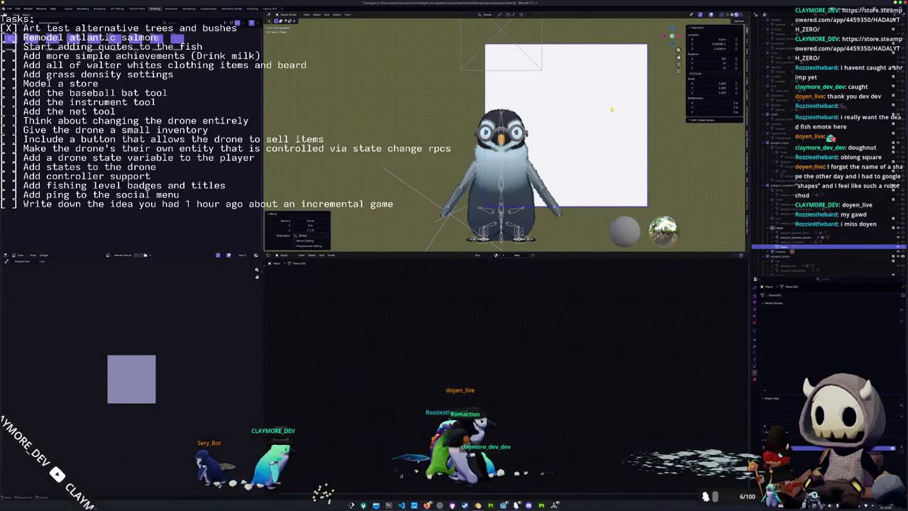
pyautogui.press('s')
pyautogui.press('z')
pyautogui.scroll(7, 596, 131)
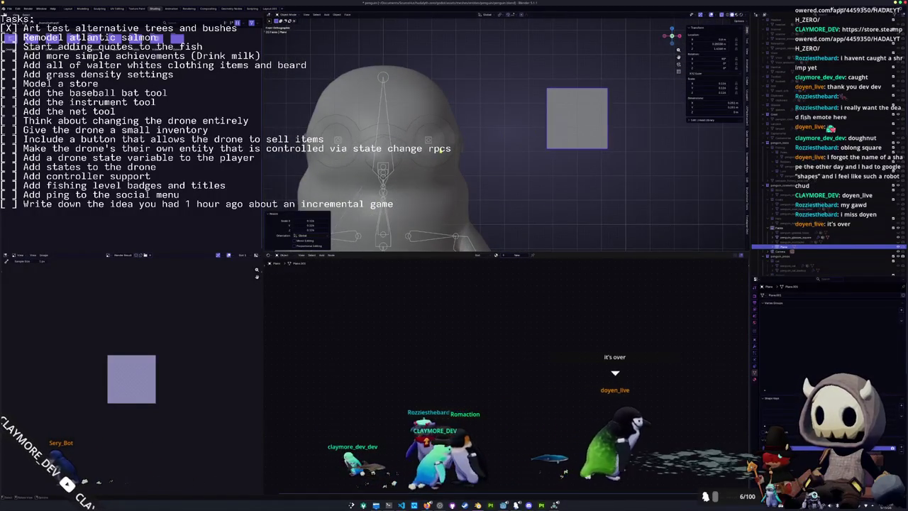
pyautogui.click(67, 8)
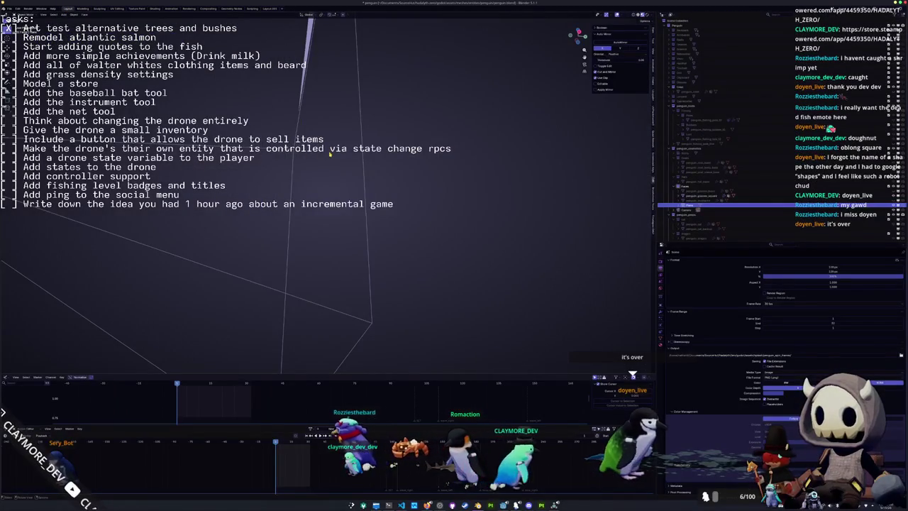
# - Switch to a solid-shaded front view and enter Edit Mode on the plane
pyautogui.press('KP_7')
pyautogui.press('KP_1')
pyautogui.scroll(4, 355, 157)
pyautogui.click(637, 15)
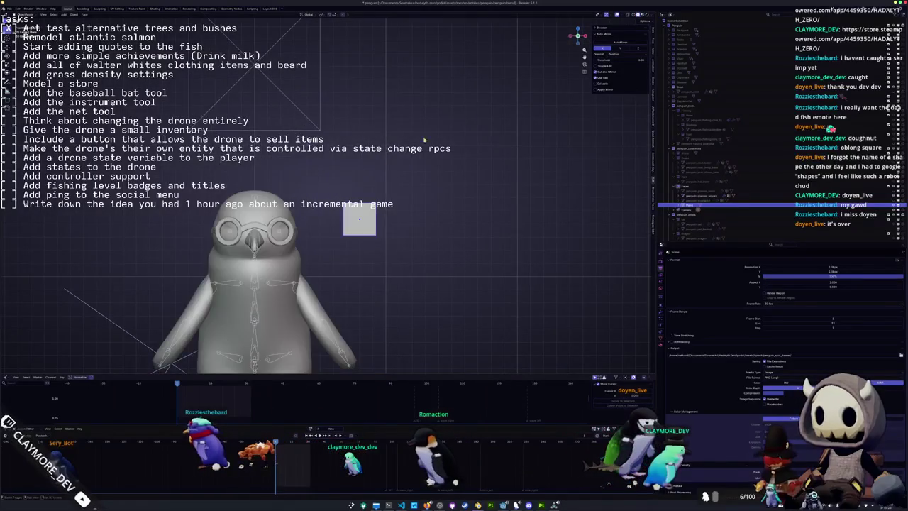
pyautogui.scroll(3, 527, 129)
pyautogui.press('Tab')
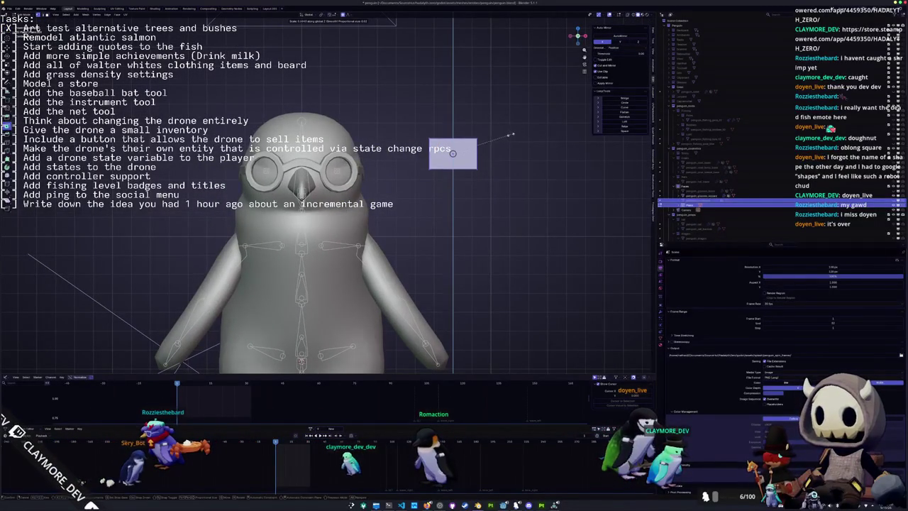
pyautogui.click(513, 137)
# - Move the plane and scale it vertically and horizontally to lens proportions
pyautogui.press('g')
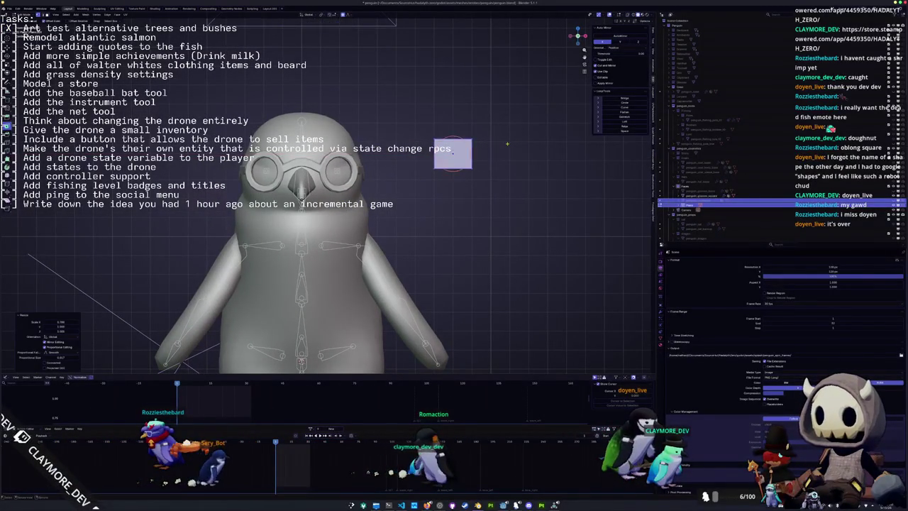
pyautogui.press('o')
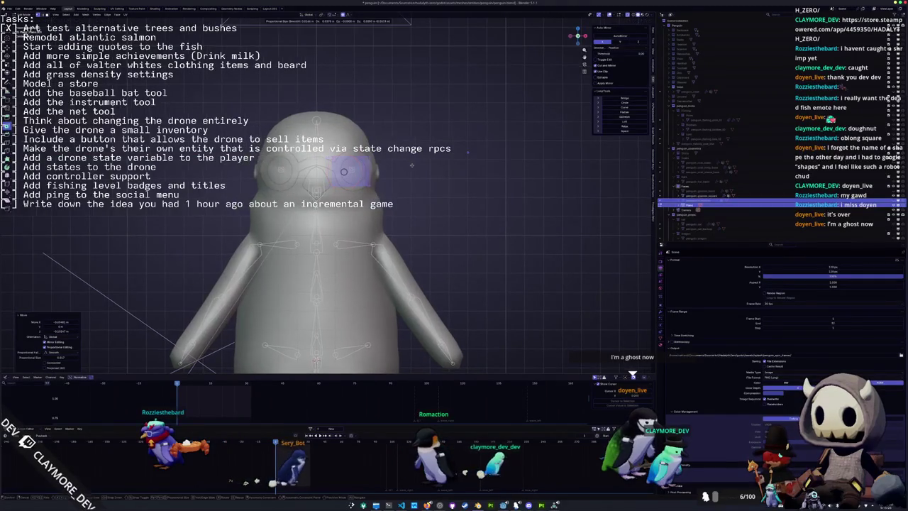
pyautogui.scroll(2, 415, 165)
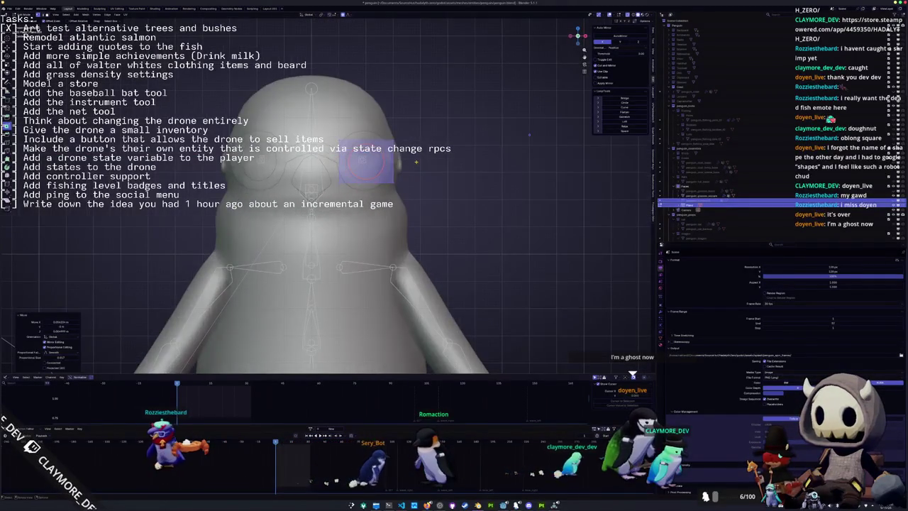
pyautogui.press('s')
pyautogui.press('z')
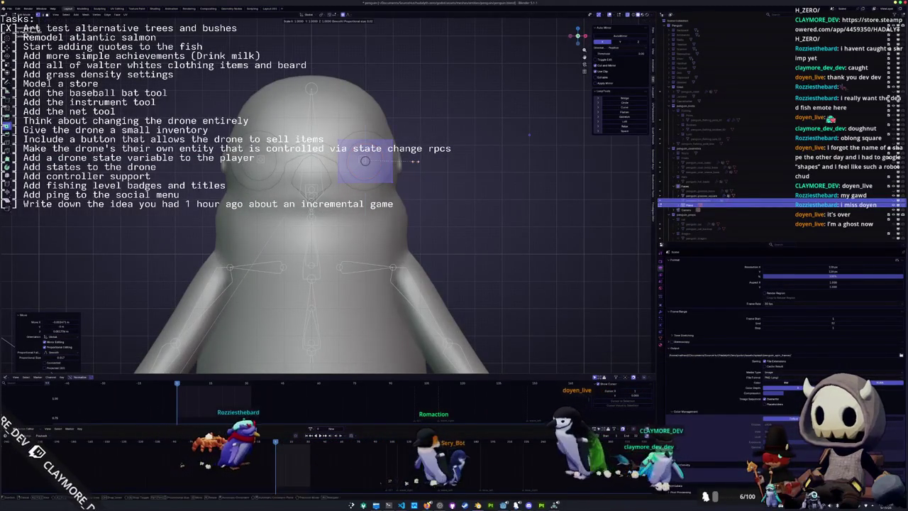
pyautogui.press('x')
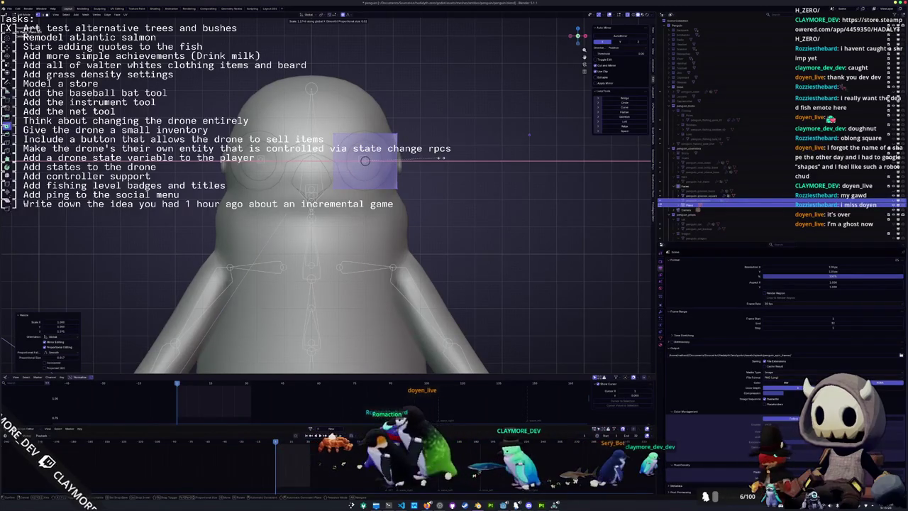
pyautogui.press('z')
pyautogui.click(443, 156)
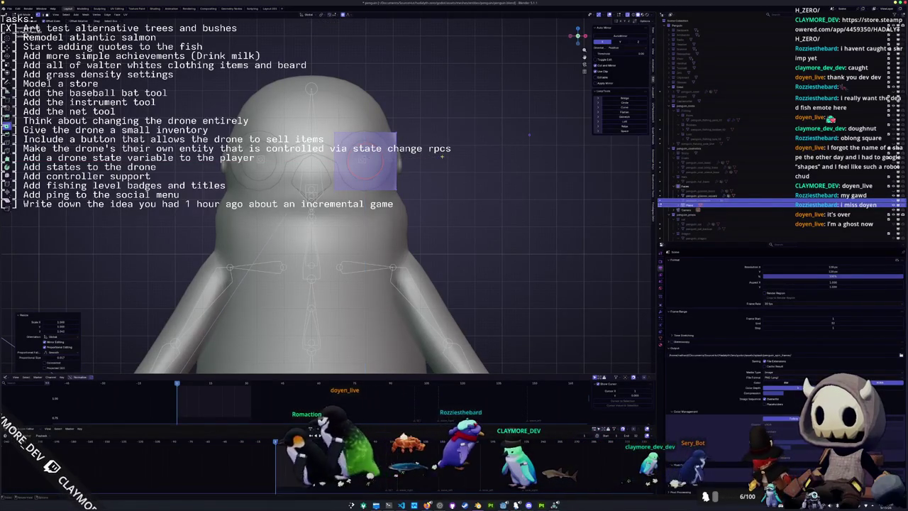
pyautogui.press('g')
pyautogui.click(375, 166)
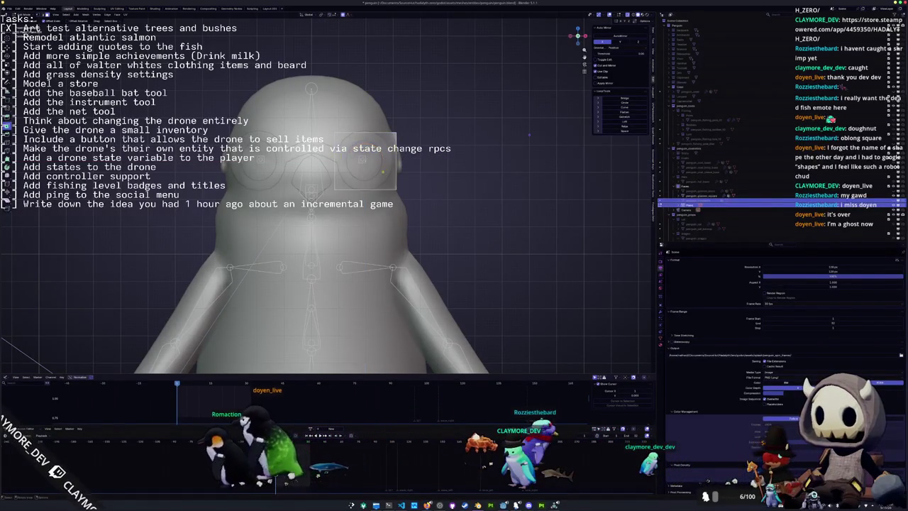
# - Place the plane on the penguin's face and rotate it to match the glasses' angle
pyautogui.moveTo(379, 164); pyautogui.dragTo(264, 185)
pyautogui.press('g')
pyautogui.click(305, 174)
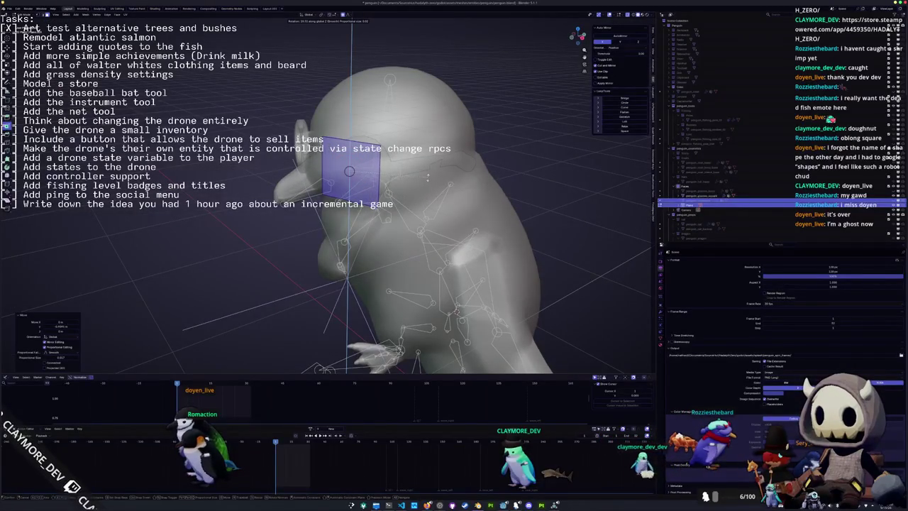
pyautogui.moveTo(350, 171); pyautogui.dragTo(319, 174)
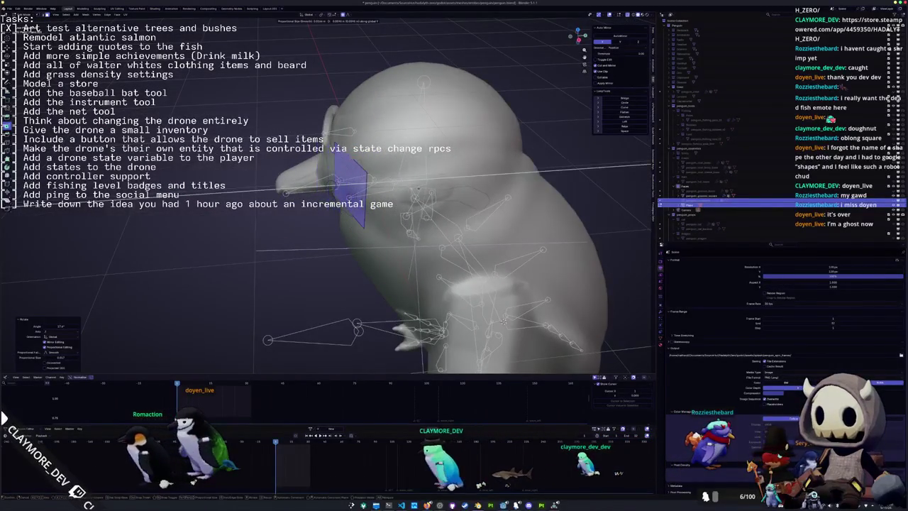
pyautogui.hotkey('ctrl', 'm')
pyautogui.press('x')
pyautogui.press('Return')
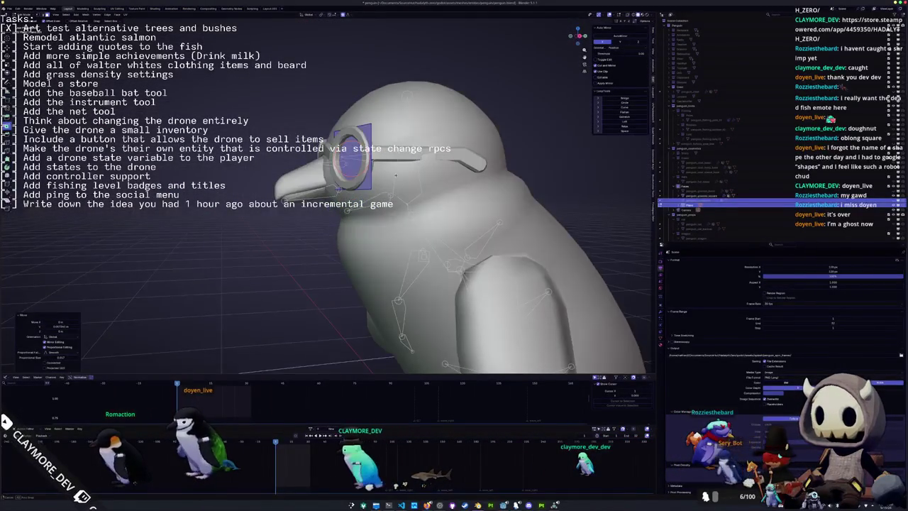
pyautogui.hotkey('ctrl', 'z')
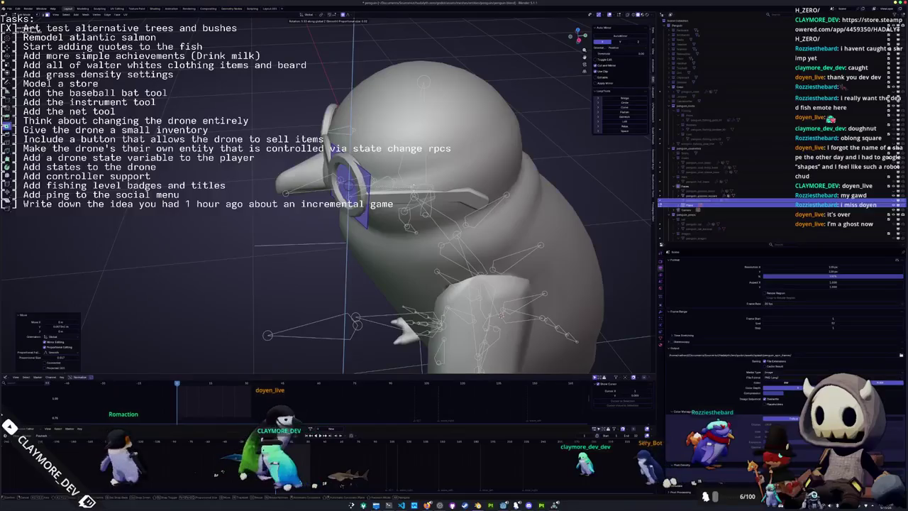
pyautogui.press('KP_1')
# - Scale the plane vertically and inset its face with a thin border
pyautogui.press('s')
pyautogui.press('z')
pyautogui.click(377, 171)
pyautogui.press('i')
pyautogui.click(377, 171)
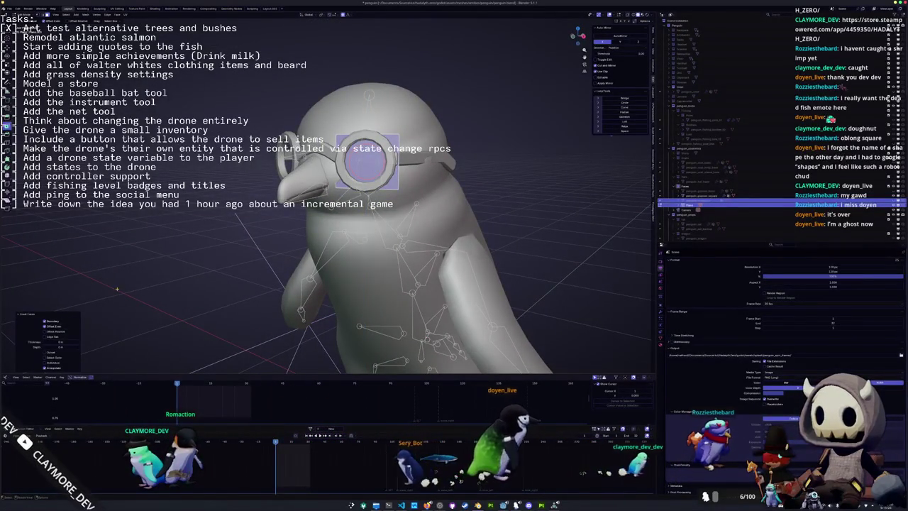
pyautogui.moveTo(60, 342); pyautogui.dragTo(67, 342)
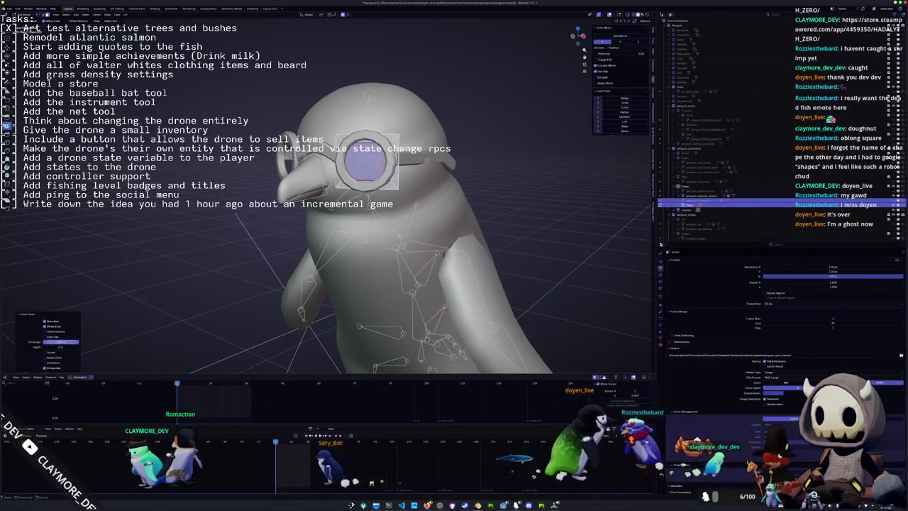
pyautogui.click(202, 211)
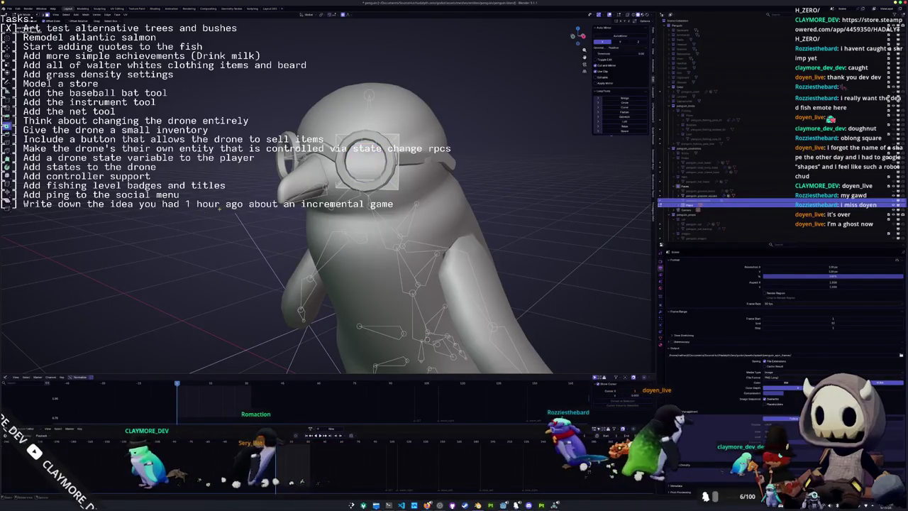
# - Delete the old connected lens ring from the glasses mesh
pyautogui.press('Tab')
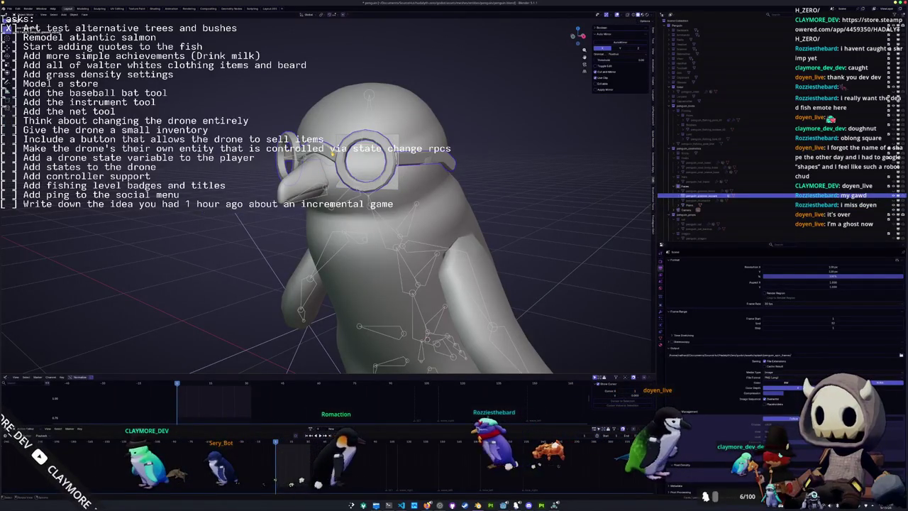
pyautogui.press('Tab')
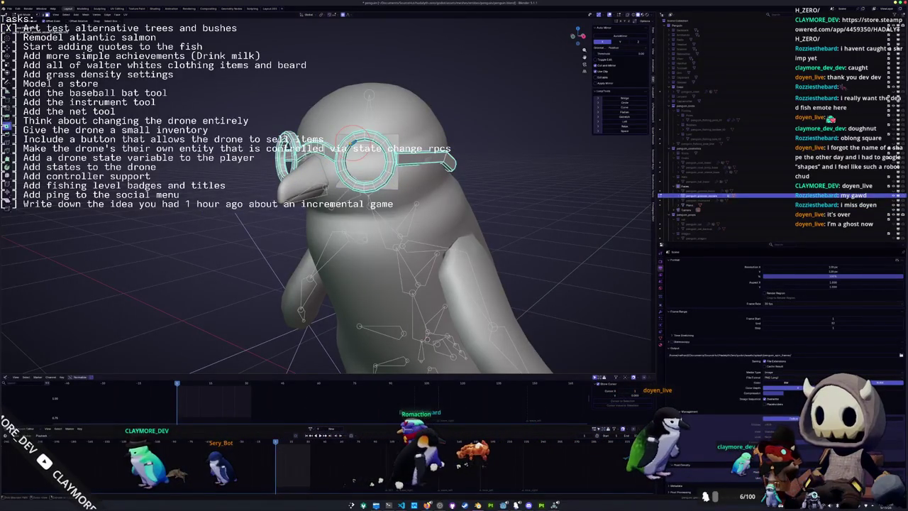
pyautogui.click(349, 146)
pyautogui.hotkey('ctrl', 'l')
pyautogui.press('x')
pyautogui.press('v')
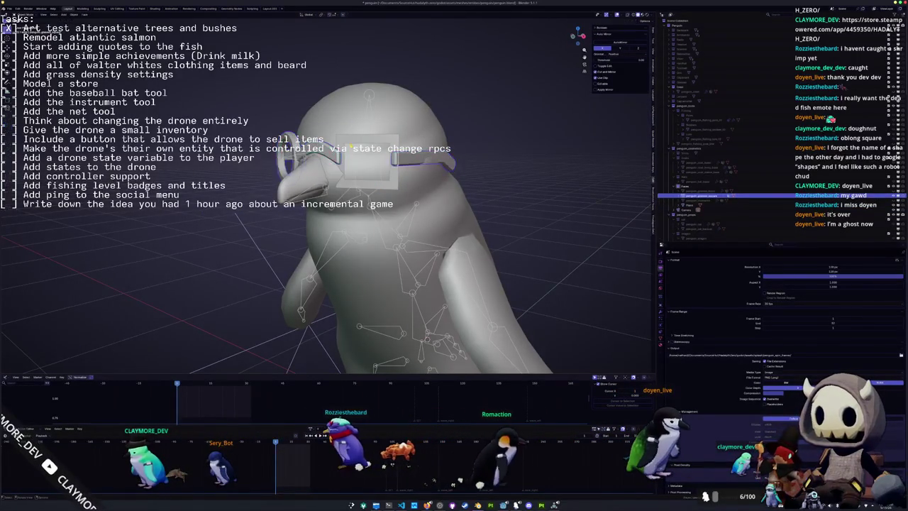
pyautogui.press('Tab')
# - Bevel the square lens corners from a front view
pyautogui.moveTo(355, 142); pyautogui.dragTo(241, 153)
pyautogui.moveTo(306, 155); pyautogui.dragTo(314, 153)
pyautogui.press('KP_1')
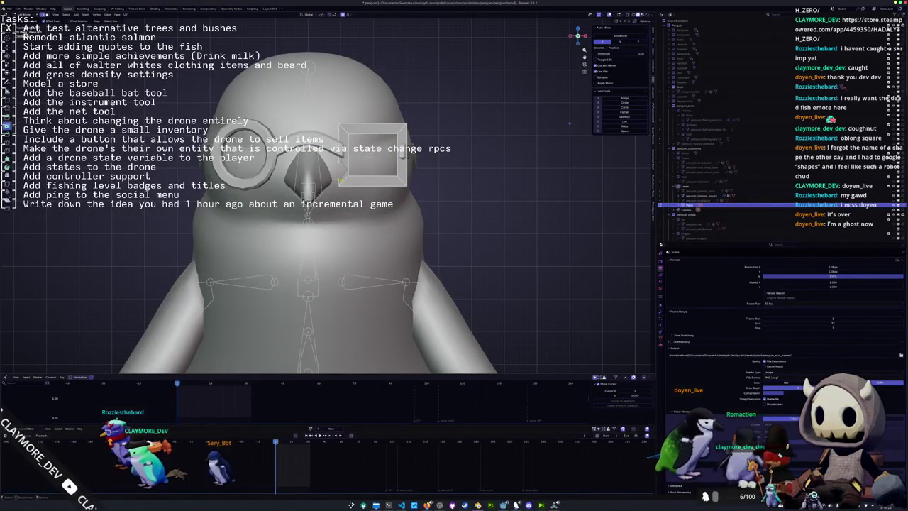
pyautogui.moveTo(348, 176); pyautogui.dragTo(343, 173)
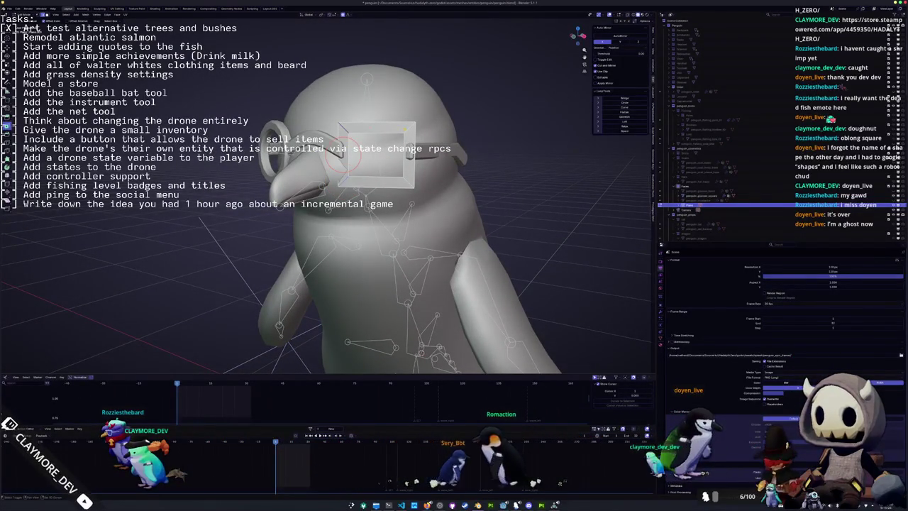
pyautogui.hotkey('ctrl', 'shift', 'b')
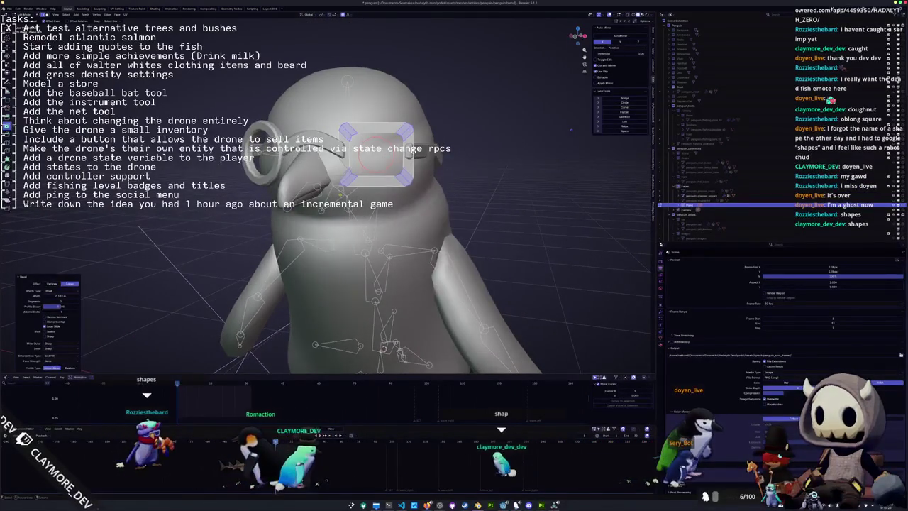
# - Finish the lens bevel, then briefly isolate and reveal the goggle frame
pyautogui.click(571, 130)
pyautogui.hotkey('shift', 'h')
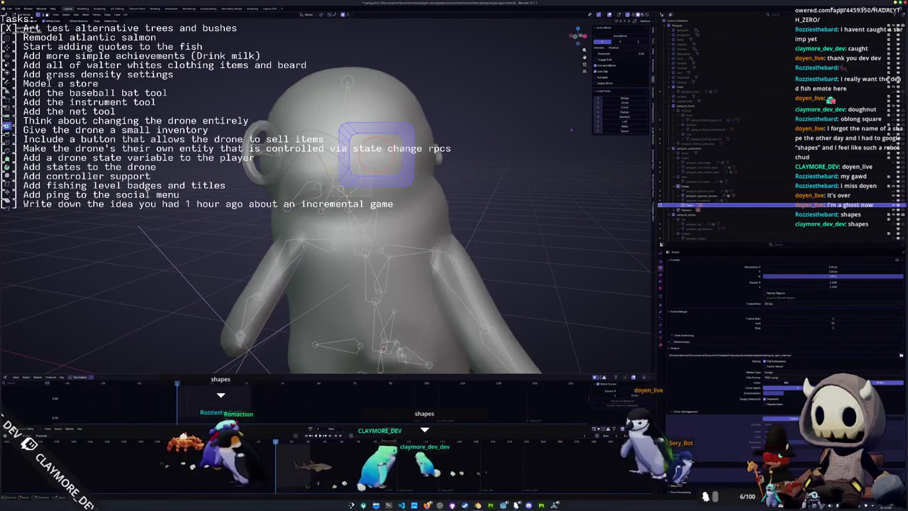
pyautogui.hotkey('alt', 'h')
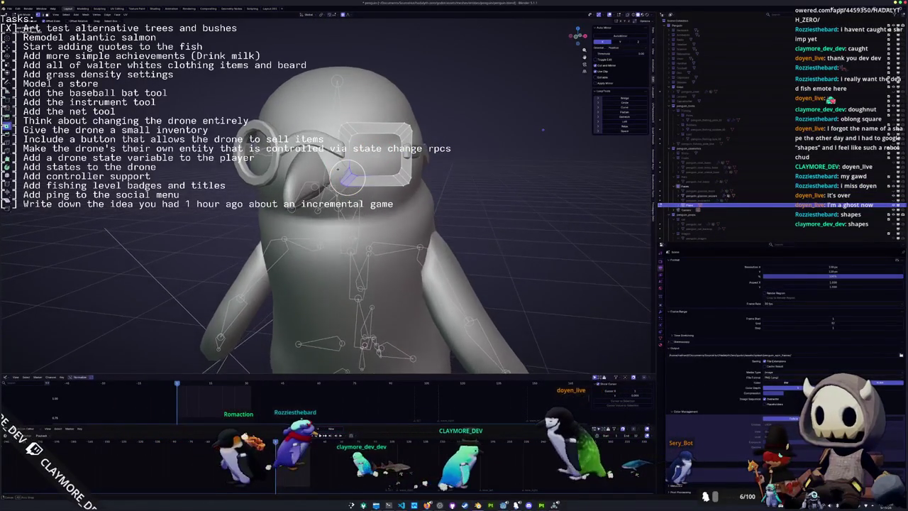
pyautogui.scroll(2, 543, 130)
pyautogui.hscroll(10, 326, 191)
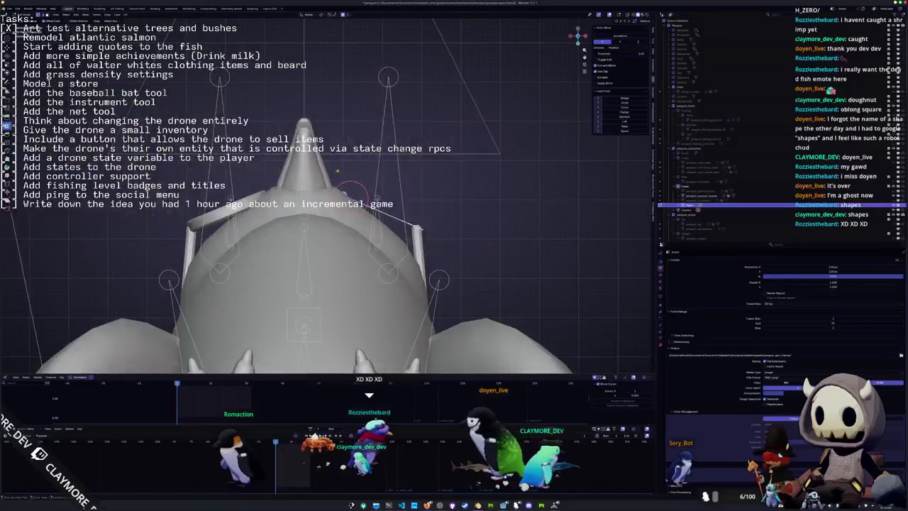
# - Reshape the lens edge with proportional falloff and return to front view
pyautogui.scroll(10, 326, 197)
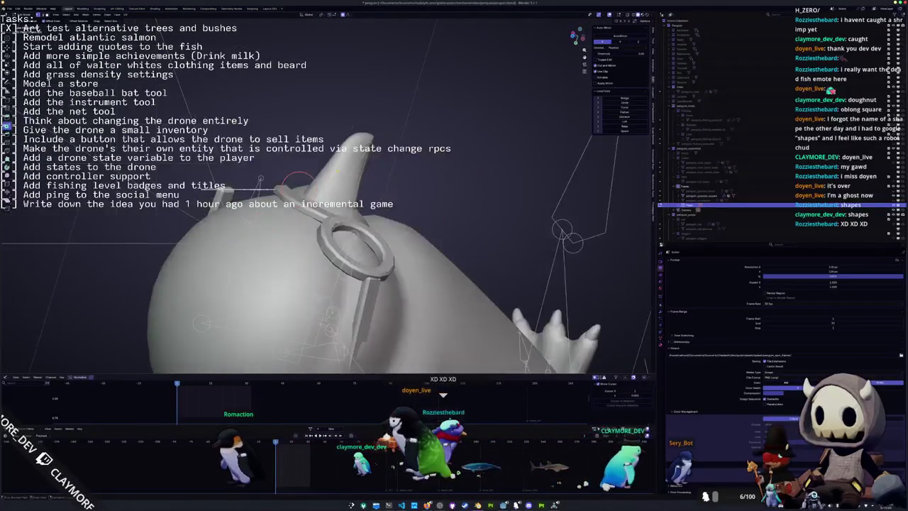
pyautogui.scroll(3, 326, 198)
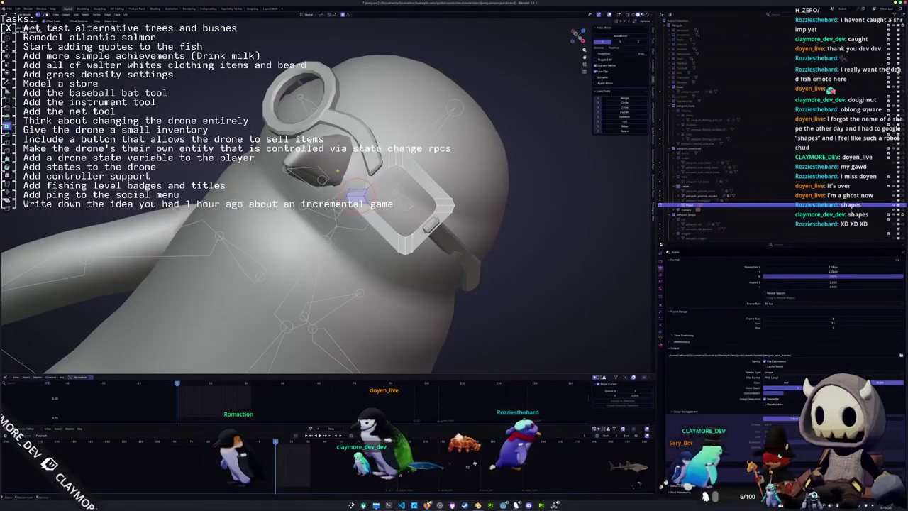
pyautogui.scroll(2, 327, 191)
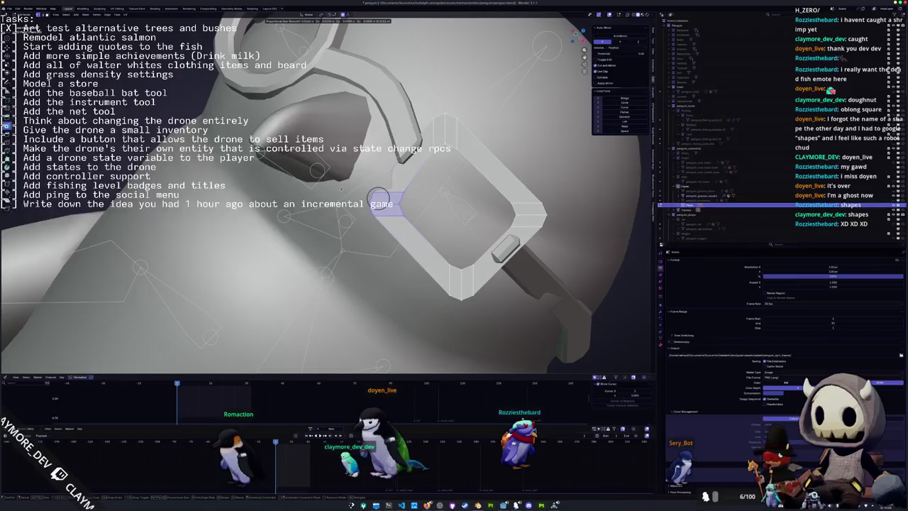
pyautogui.press('Return')
pyautogui.click(445, 145)
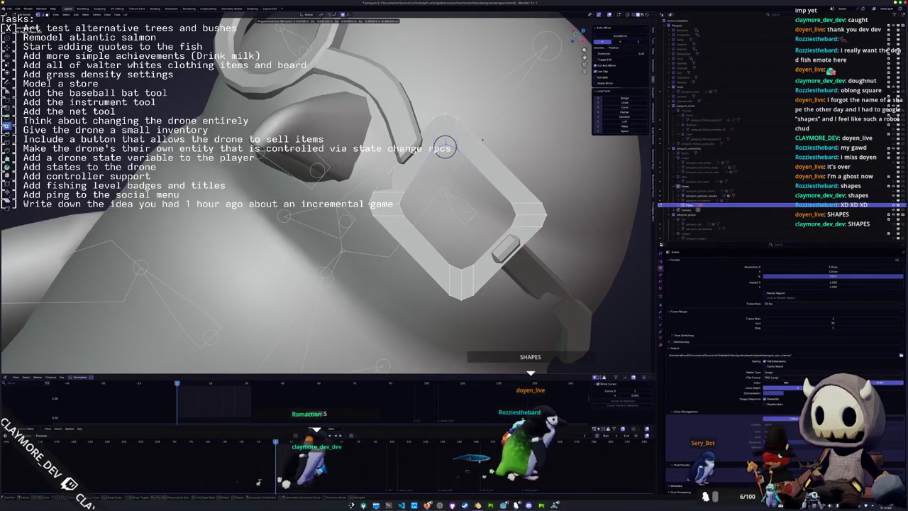
pyautogui.scroll(-5, 484, 141)
pyautogui.moveTo(484, 142); pyautogui.dragTo(455, 254)
pyautogui.press('KP_1')
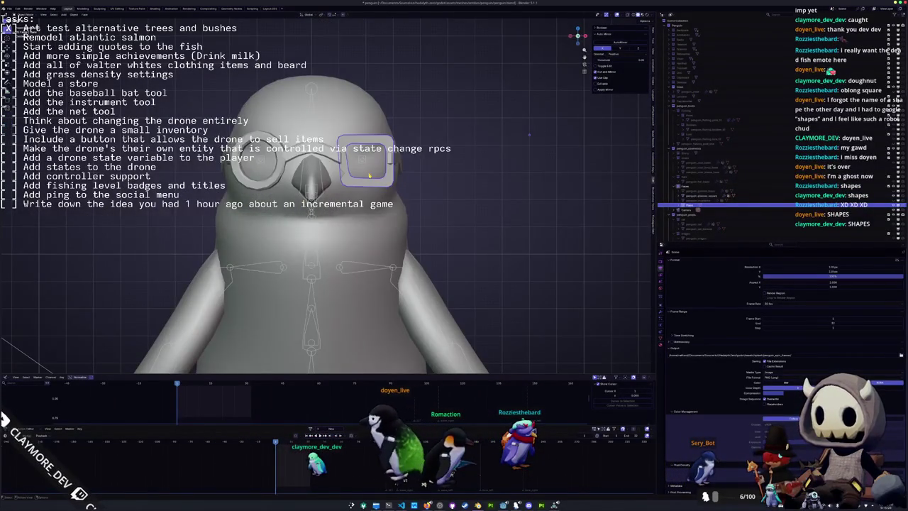
# - Reshape part of the goggles with smooth proportional falloff
pyautogui.scroll(2, 370, 176)
pyautogui.moveTo(370, 176)
pyautogui.mouseDown()
pyautogui.moveTo(333, 183)
pyautogui.moveTo(358, 184)
pyautogui.mouseUp()
pyautogui.scroll(2, 333, 183)
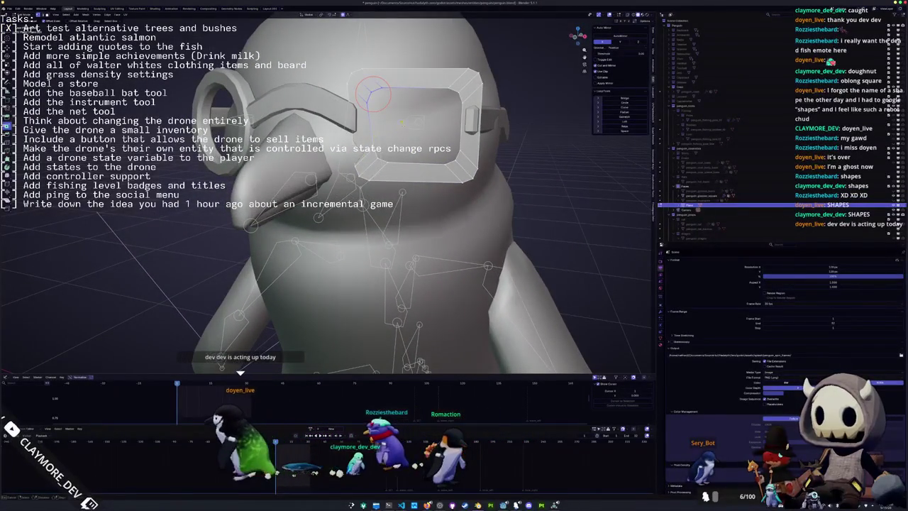
pyautogui.press('g')
pyautogui.click(363, 80)
pyautogui.scroll(-3, 422, 125)
pyautogui.moveTo(422, 125); pyautogui.dragTo(391, 117)
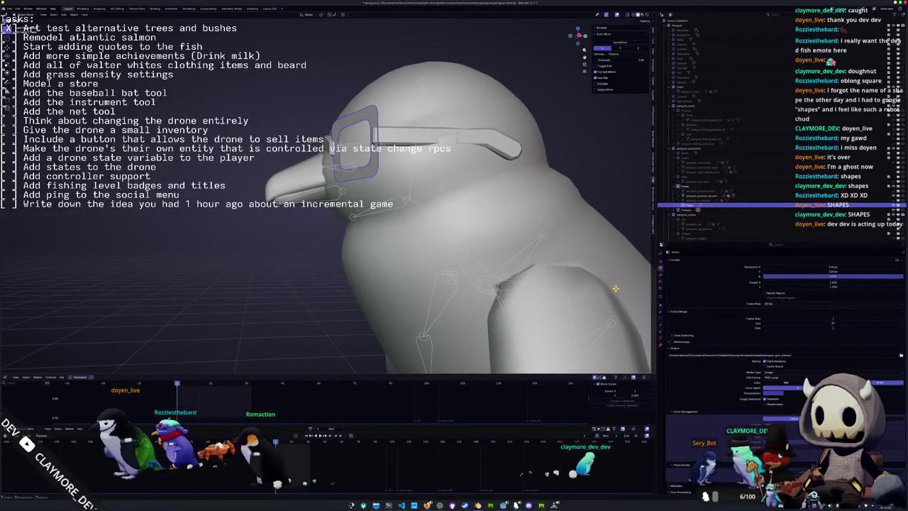
# - Add a Solidify modifier to the goggles and apply all transforms
pyautogui.click(661, 305)
pyautogui.click(707, 261)
pyautogui.write('s')
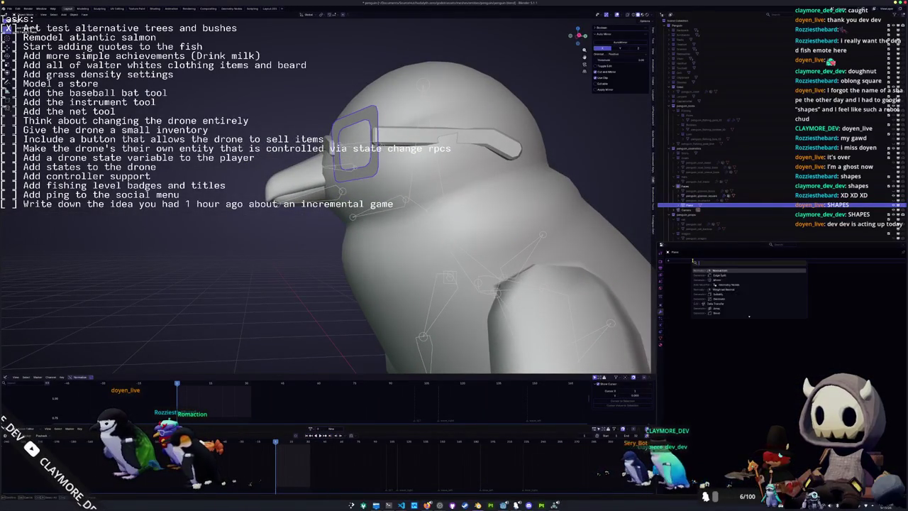
pyautogui.click(718, 270)
pyautogui.hotkey('ctrl', 'a')
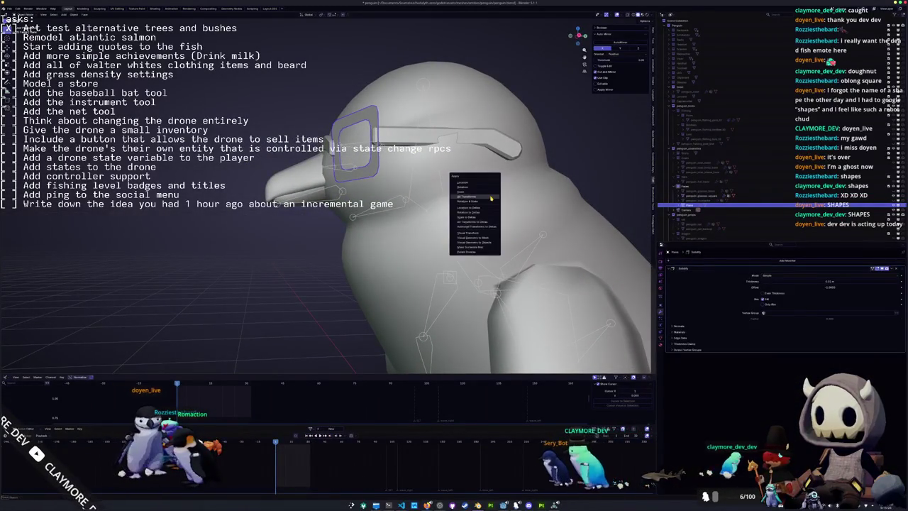
pyautogui.click(491, 198)
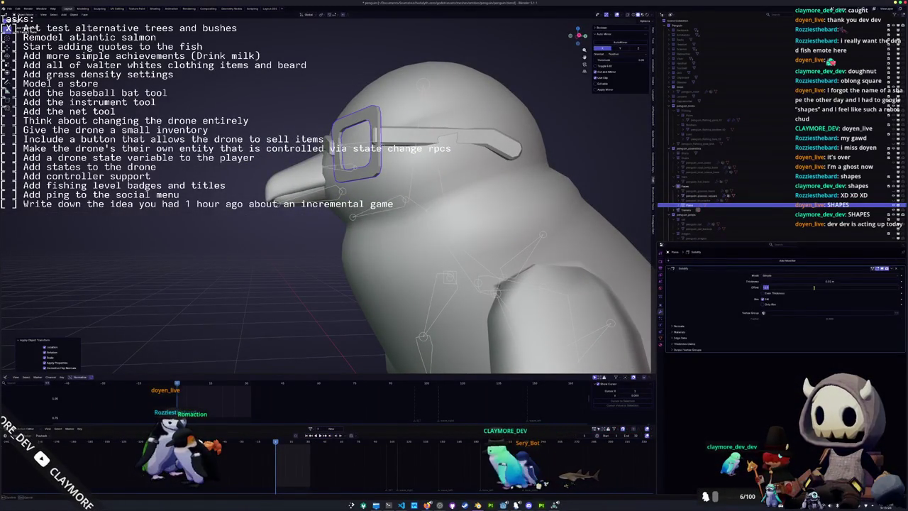
# - Adjust the Solidify offset and thickness, then select the glasses and enter Edit Mode
pyautogui.moveTo(814, 287); pyautogui.dragTo(814, 289)
pyautogui.scroll(5, 425, 213)
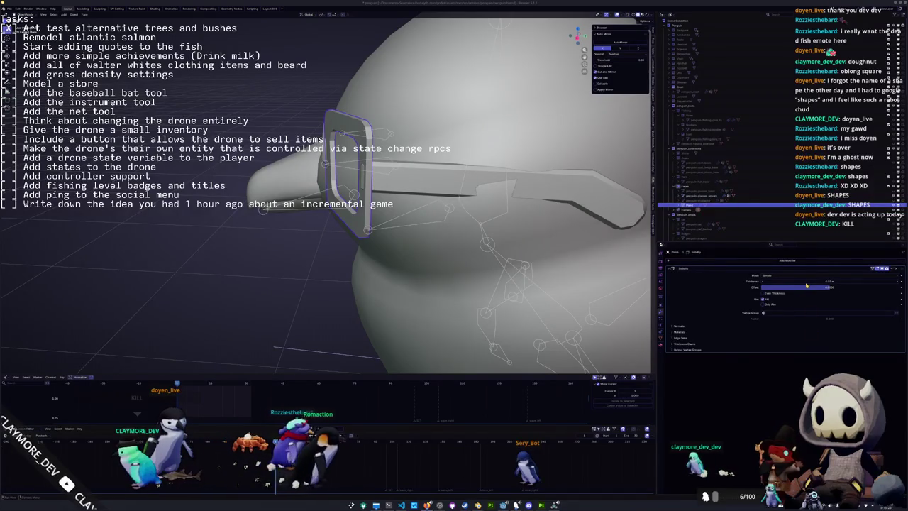
pyautogui.moveTo(788, 281); pyautogui.dragTo(816, 281)
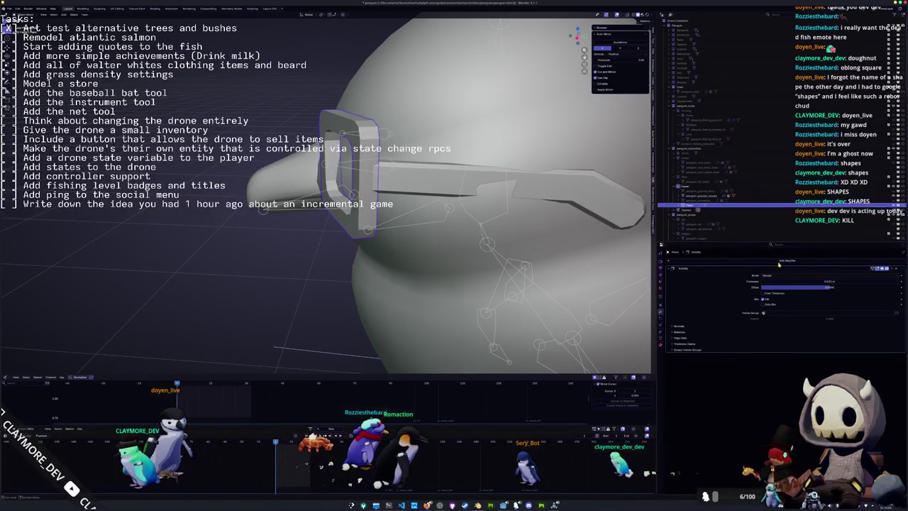
pyautogui.moveTo(425, 213)
pyautogui.mouseDown()
pyautogui.moveTo(369, 178)
pyautogui.moveTo(298, 263)
pyautogui.moveTo(350, 240)
pyautogui.moveTo(333, 213)
pyautogui.moveTo(355, 177)
pyautogui.moveTo(415, 215)
pyautogui.moveTo(408, 254)
pyautogui.moveTo(467, 257)
pyautogui.mouseUp()
pyautogui.click(296, 265)
pyautogui.click(297, 265)
pyautogui.press('Tab')
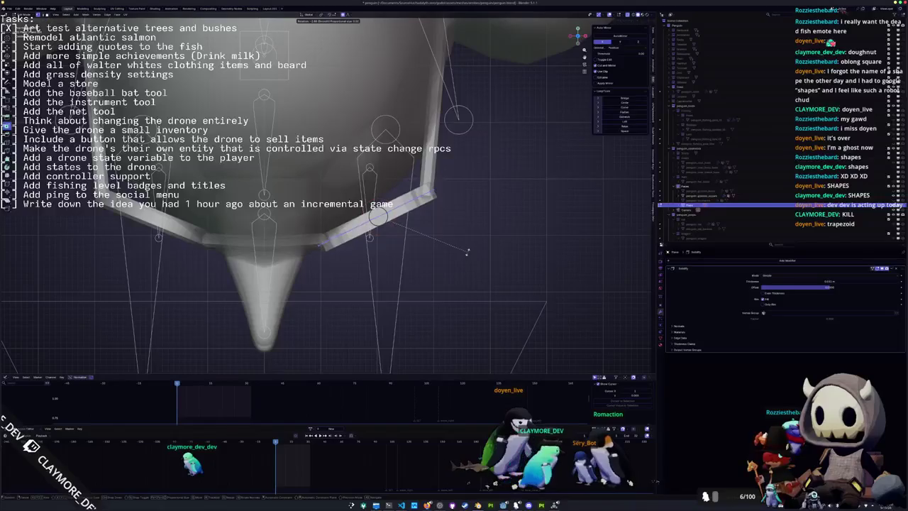
# - Finish rotating the goggle part, then add Solidify and Bevel modifiers
pyautogui.click(467, 255)
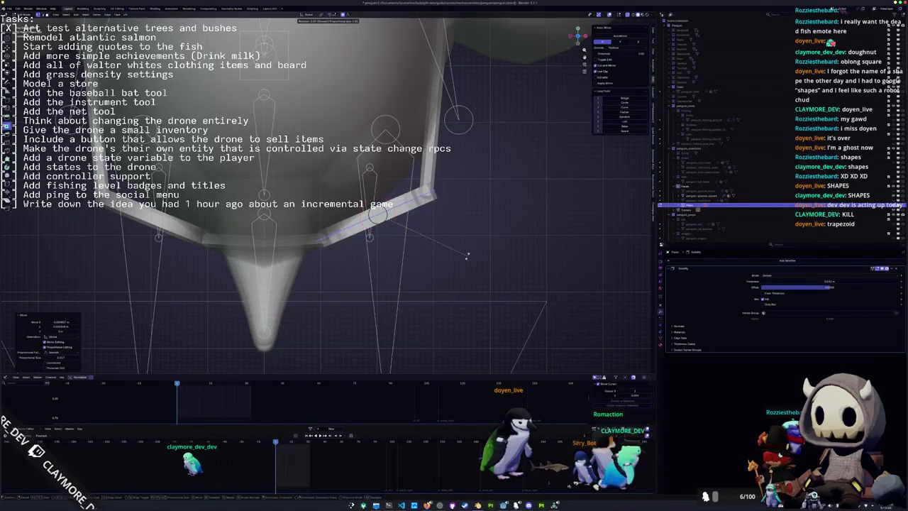
pyautogui.click(466, 256)
pyautogui.press('Tab')
pyautogui.moveTo(467, 255); pyautogui.dragTo(532, 252)
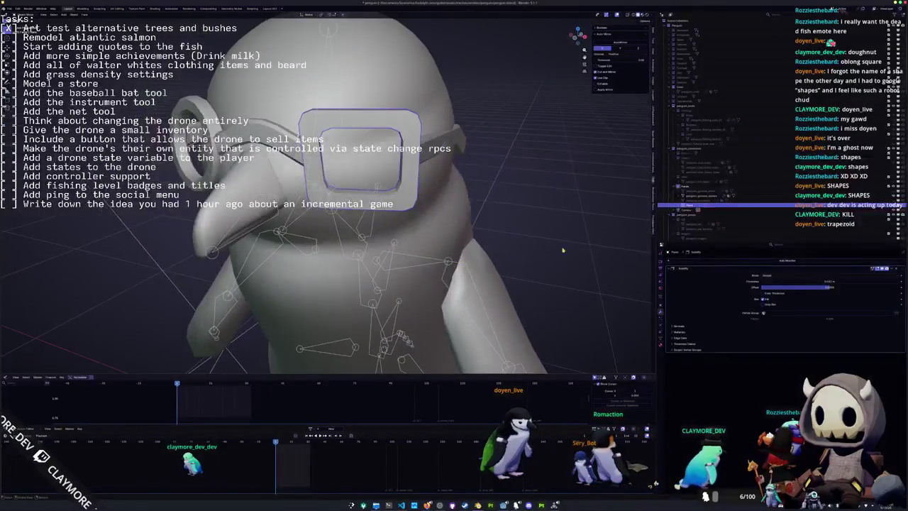
pyautogui.write('so')
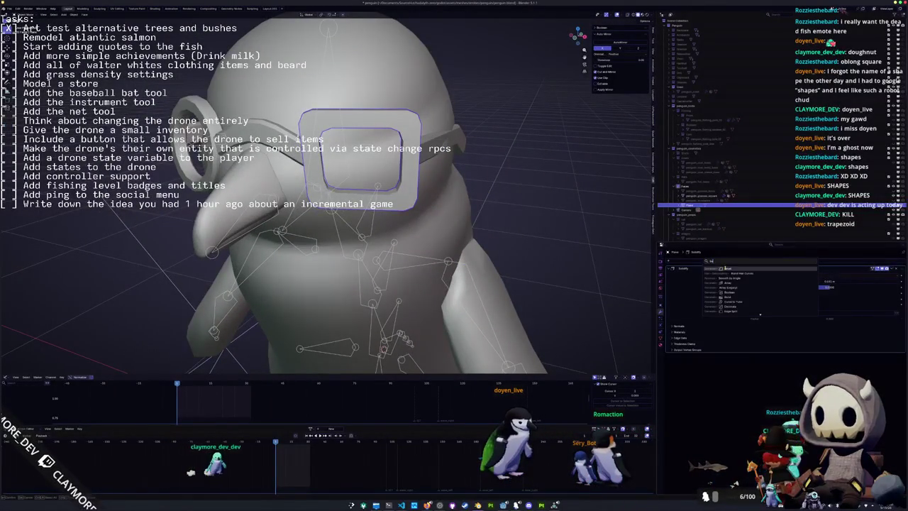
pyautogui.press('Return')
pyautogui.hotkey('ctrl', 'a')
pyautogui.click(543, 213)
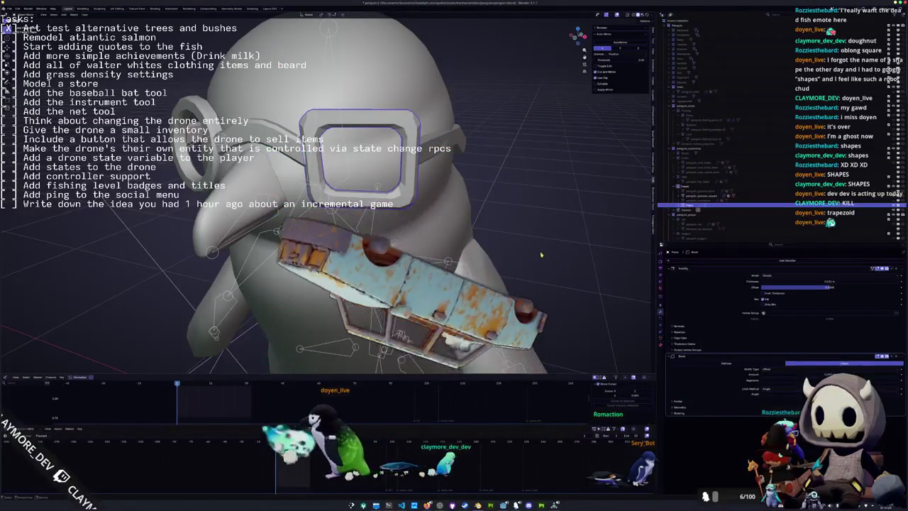
# - Apply Shade Auto Smooth to the goggles
pyautogui.moveTo(555, 270); pyautogui.dragTo(350, 192)
pyautogui.rightClick(349, 192)
pyautogui.click(349, 196)
pyautogui.rightClick(349, 194)
pyautogui.click(347, 196)
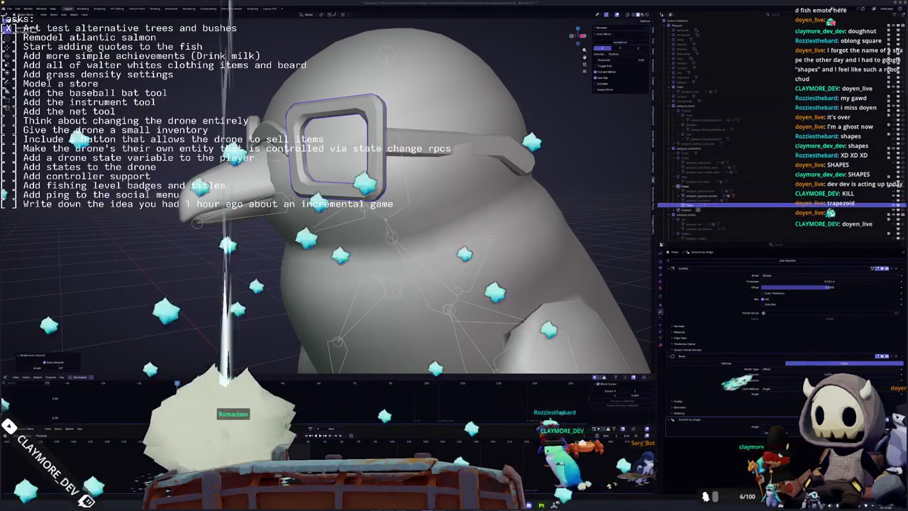
# - Set the goggles' Solidify thickness to 0.01
pyautogui.moveTo(621, 233); pyautogui.dragTo(567, 235)
pyautogui.moveTo(305, 147); pyautogui.dragTo(394, 207)
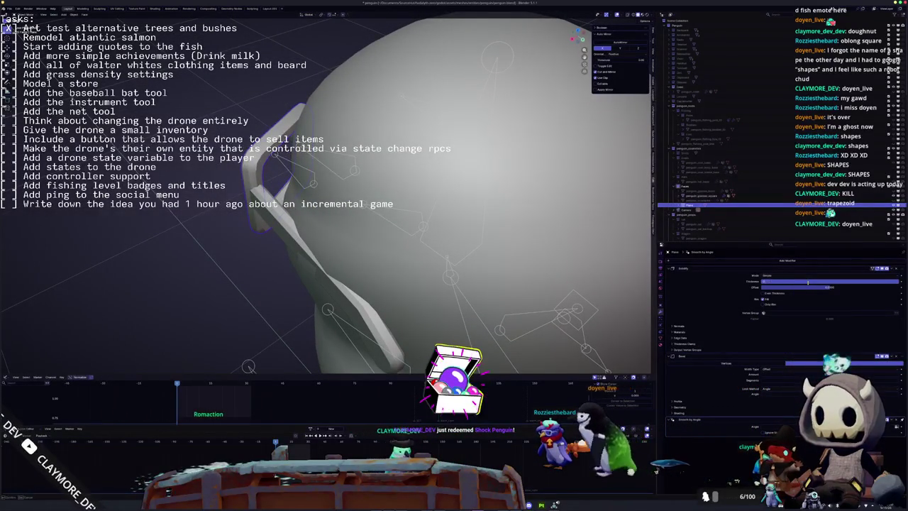
pyautogui.moveTo(807, 282); pyautogui.dragTo(807, 282)
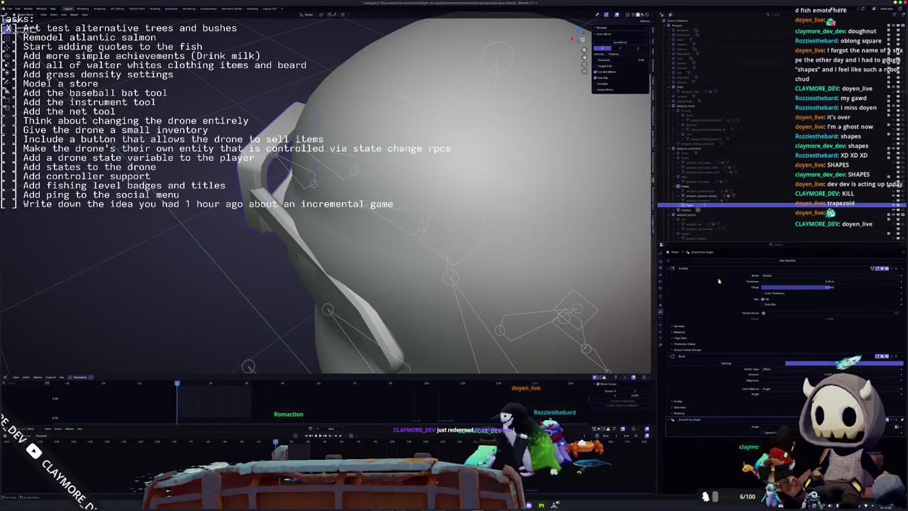
pyautogui.moveTo(356, 211)
pyautogui.mouseDown()
pyautogui.moveTo(316, 215)
pyautogui.moveTo(394, 203)
pyautogui.mouseUp()
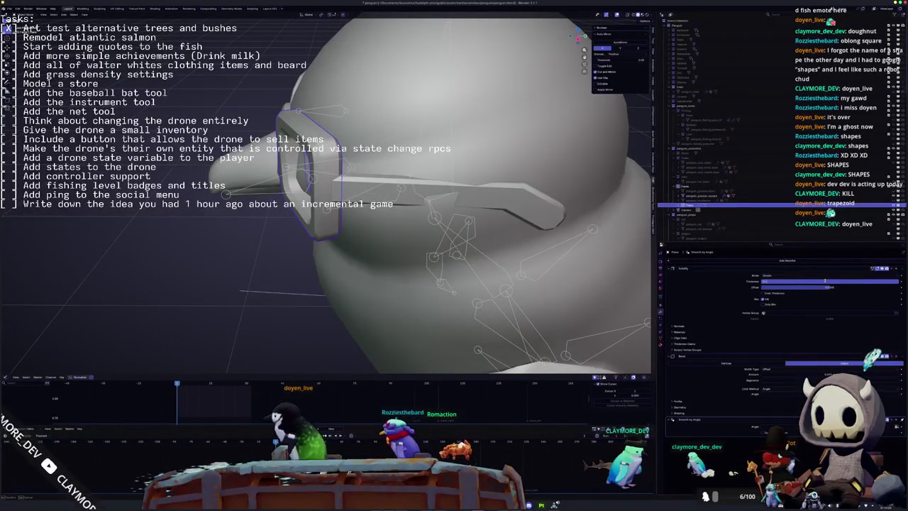
pyautogui.write('0.01')
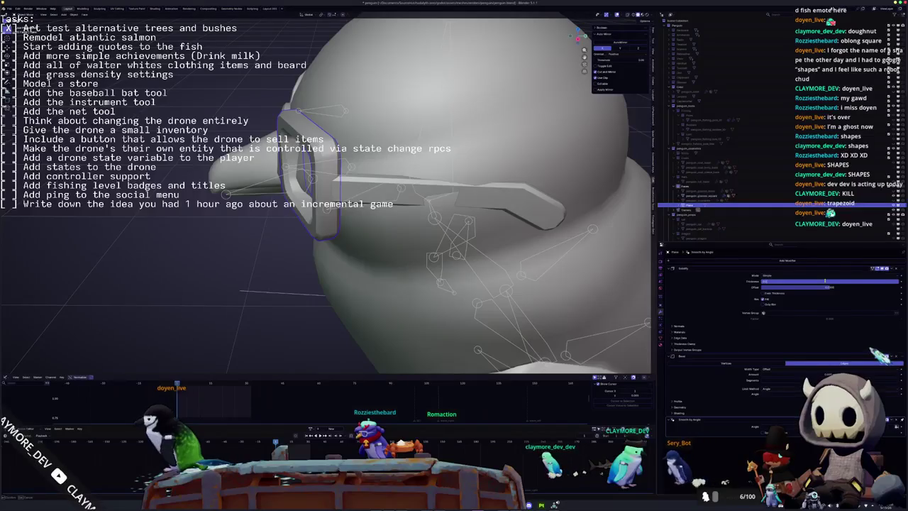
pyautogui.press('Return')
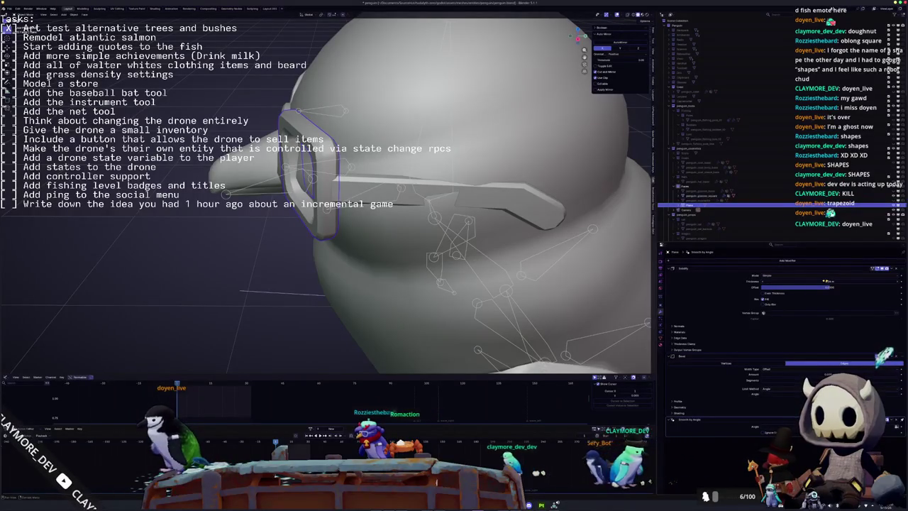
# - Select another object and remove its Armature modifier
pyautogui.moveTo(278, 205)
pyautogui.mouseDown()
pyautogui.moveTo(277, 124)
pyautogui.moveTo(213, 125)
pyautogui.mouseUp()
pyautogui.click(278, 123)
pyautogui.moveTo(339, 149); pyautogui.dragTo(404, 181)
pyautogui.hotkey('ctrl', 'x')
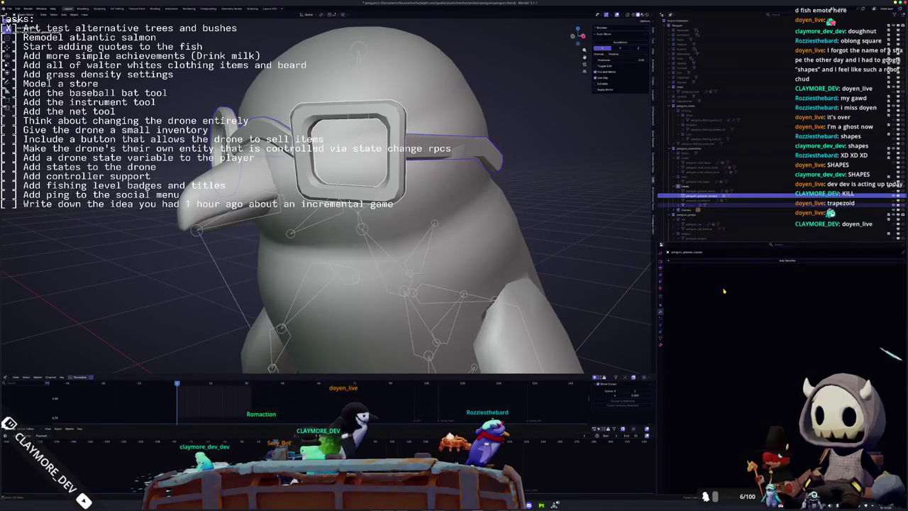
# - Delete the goggles' Solidify and Bevel modifiers
pyautogui.click(694, 206)
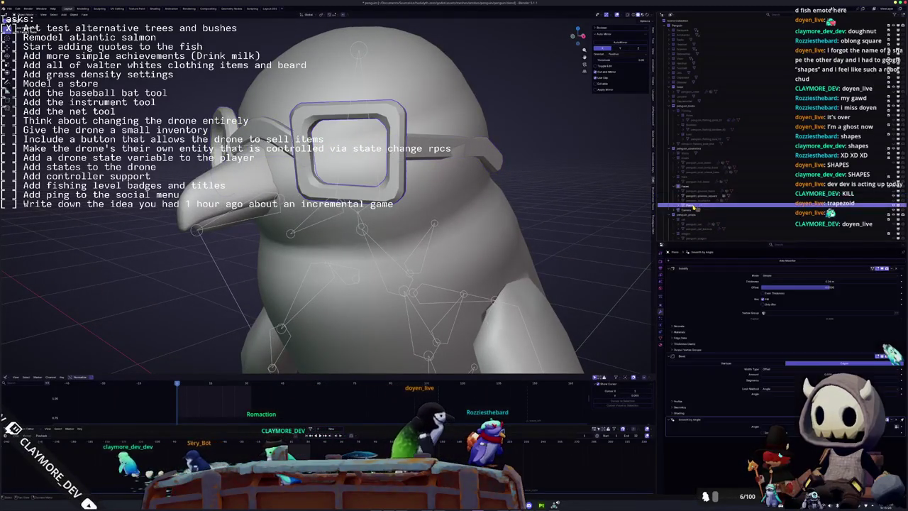
pyautogui.hotkey('ctrl', 'x')
pyautogui.hotkey('ctrl', 'x')
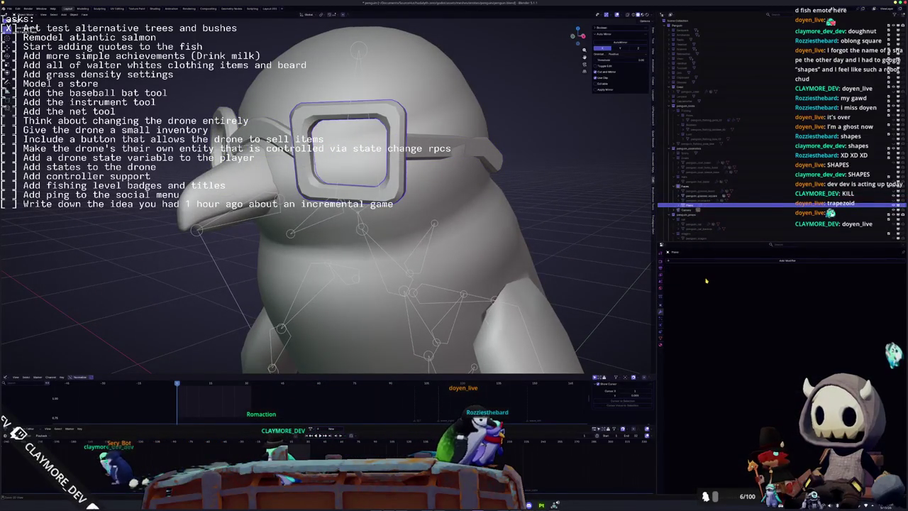
pyautogui.hotkey('ctrl', 'x')
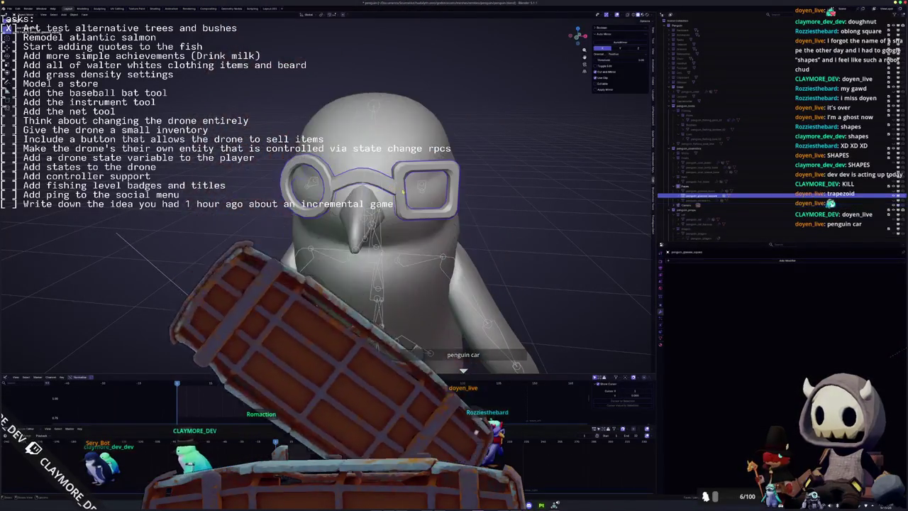
pyautogui.scroll(3, 326, 213)
# - Select the square goggles, apply their Mirror modifier, and edit the mesh in front view
pyautogui.hotkey('alt', 'a')
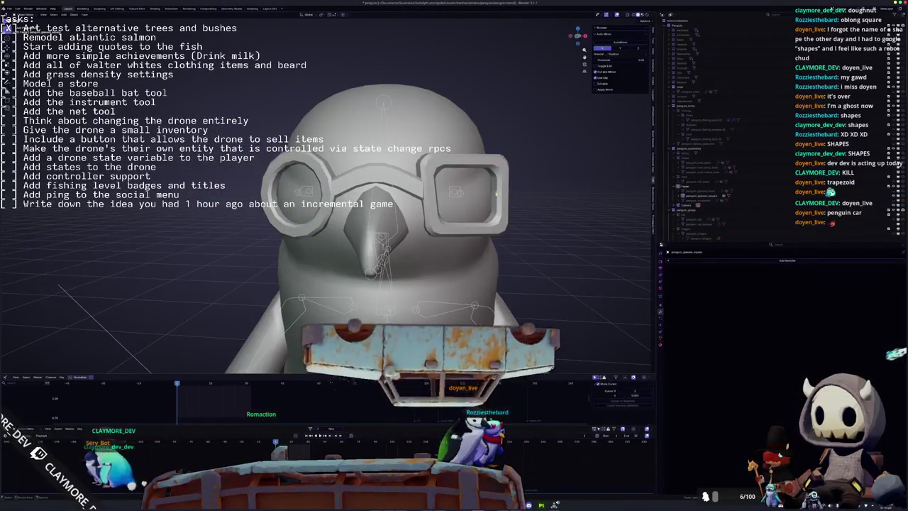
pyautogui.click(493, 193)
pyautogui.press('KP_3')
pyautogui.press('KP_1')
pyautogui.click(621, 44)
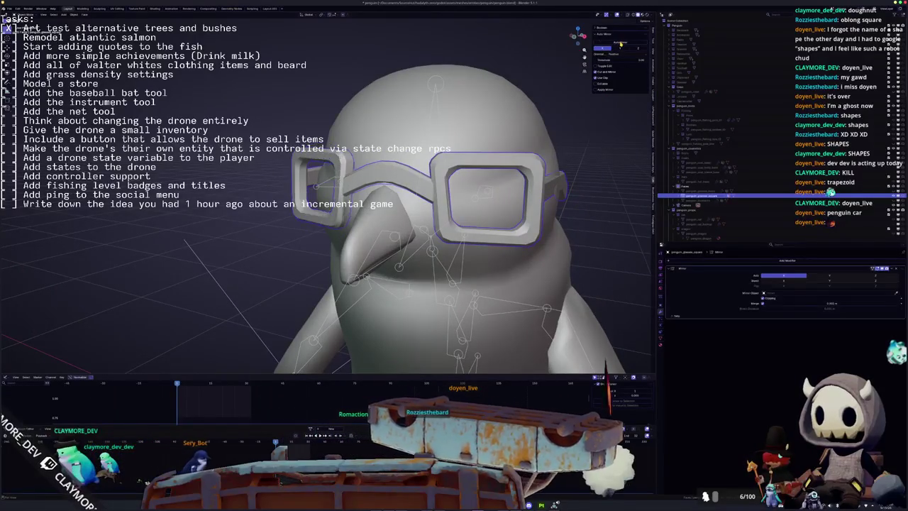
pyautogui.press('KP_4')
pyautogui.press('KP_4')
pyautogui.press('KP_4')
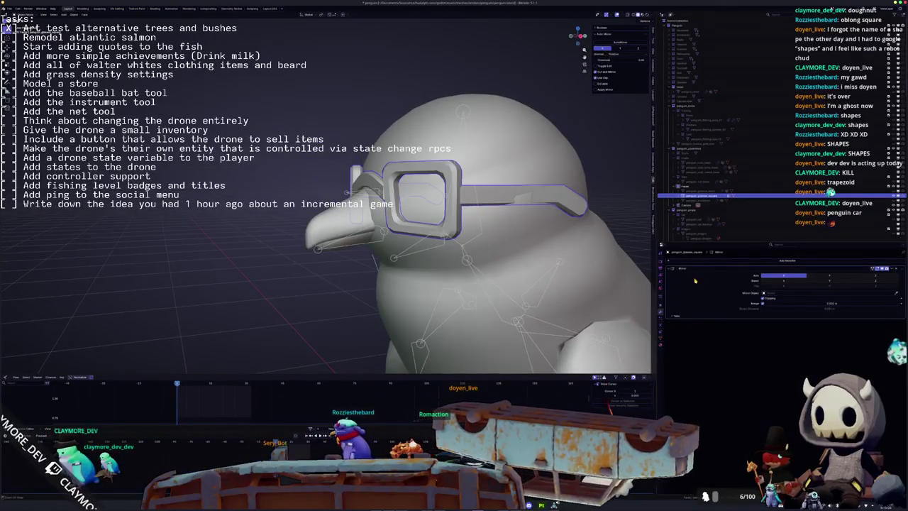
pyautogui.hotkey('ctrl', 'a')
pyautogui.press('Tab')
pyautogui.press('KP_1')
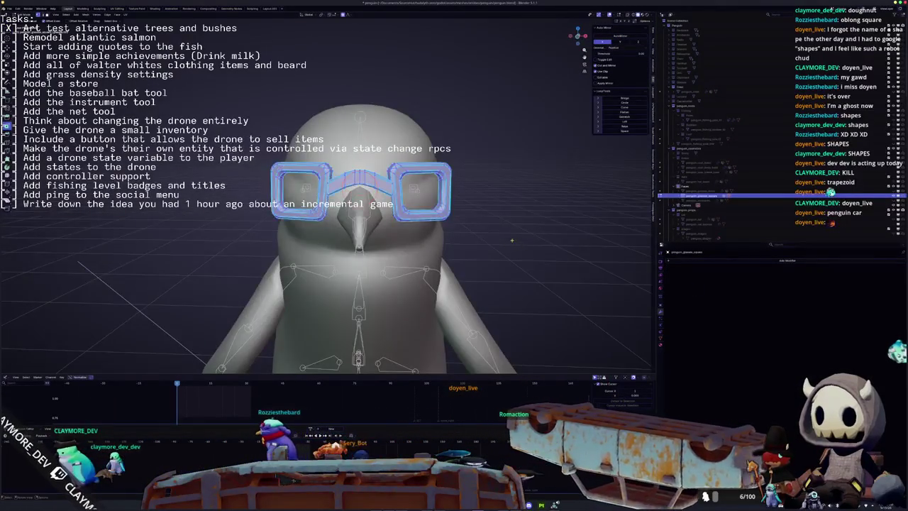
# - Leave Edit Mode and view the textured penguin in Material Preview from the front orthographic view
pyautogui.press('Tab')
pyautogui.scroll(-2, 512, 240)
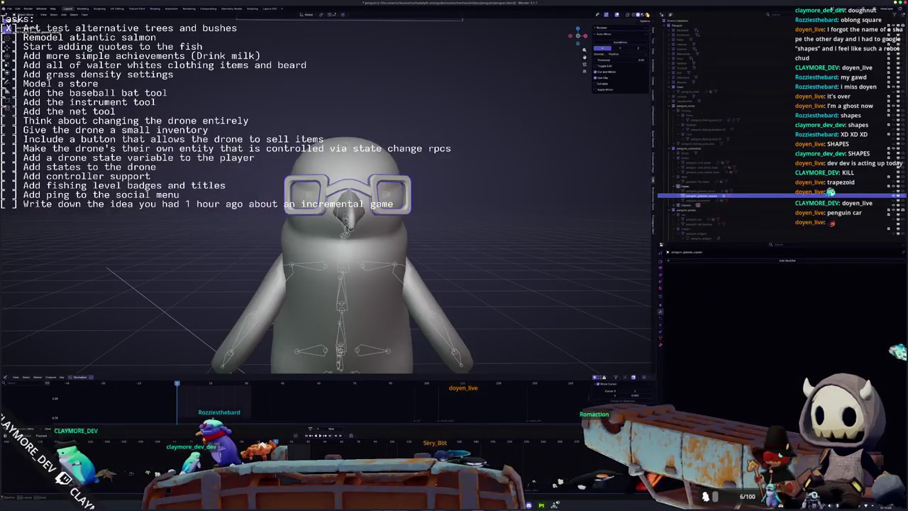
pyautogui.press('z')
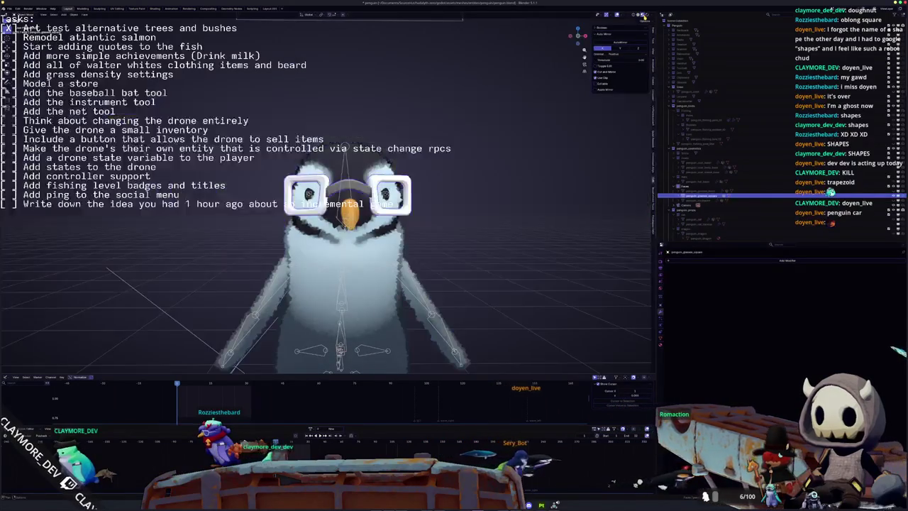
pyautogui.scroll(3, 326, 193)
pyautogui.press('KP_1')
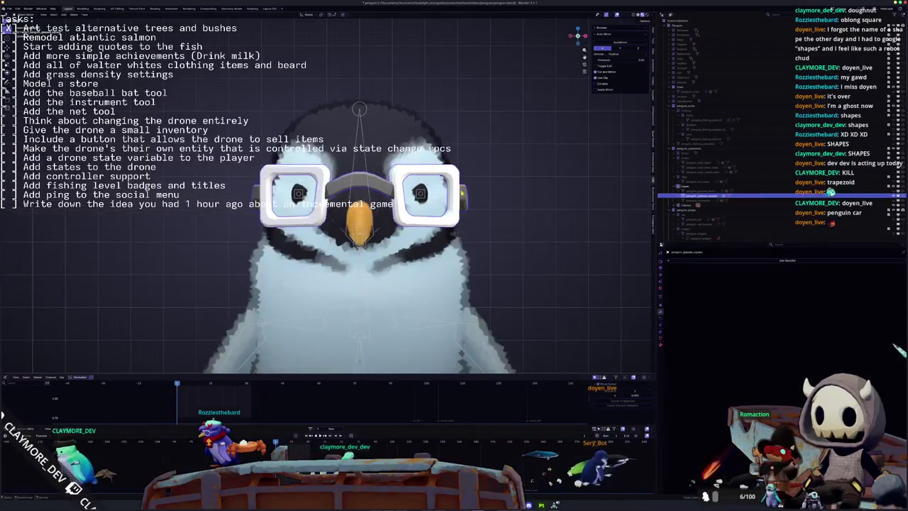
pyautogui.scroll(1, 468, 224)
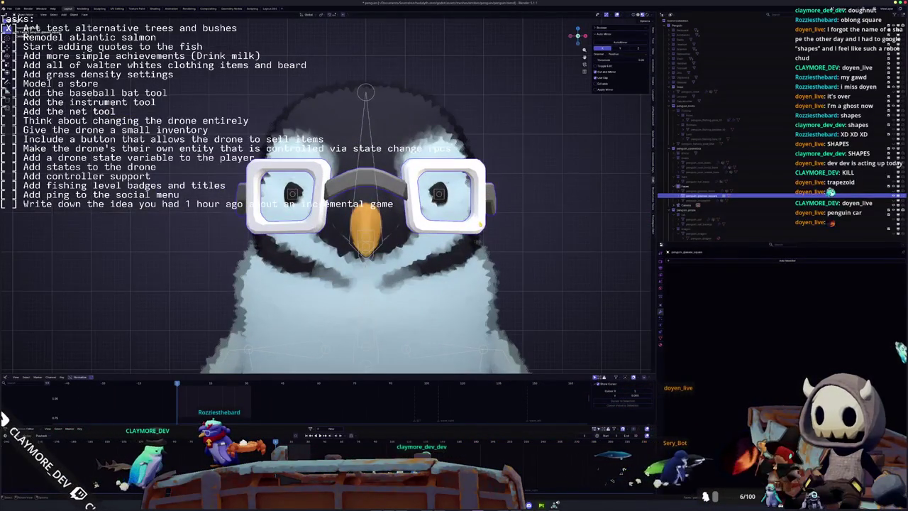
# - Reshape the right lens-corner vertices with a proportional move, then inspect both goggle arms
pyautogui.press('Tab')
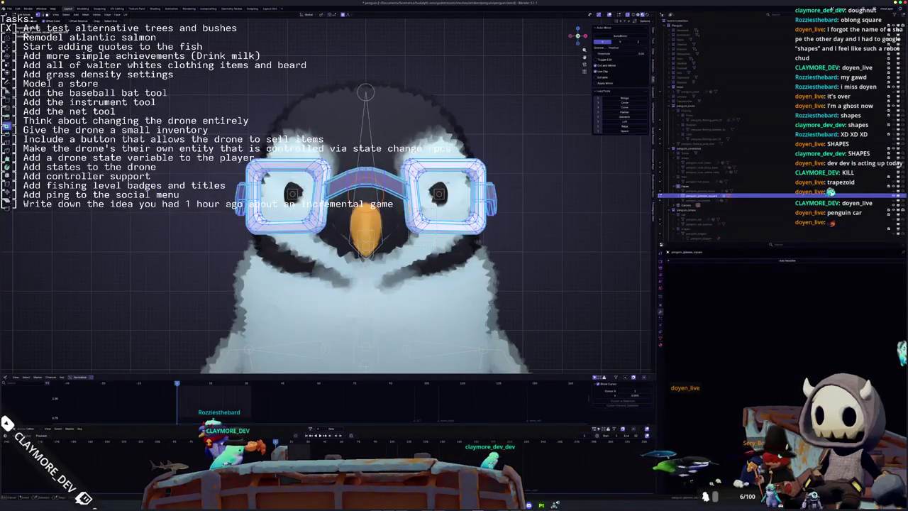
pyautogui.click(419, 220)
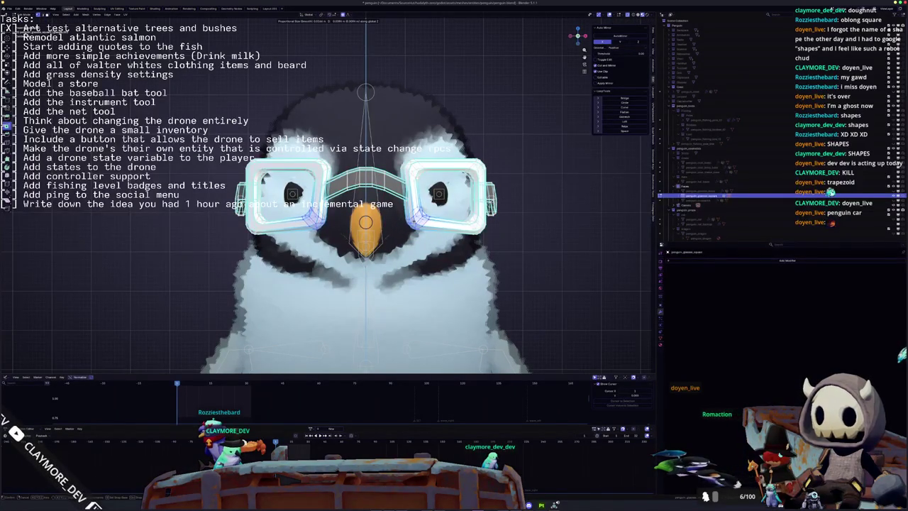
pyautogui.press('Return')
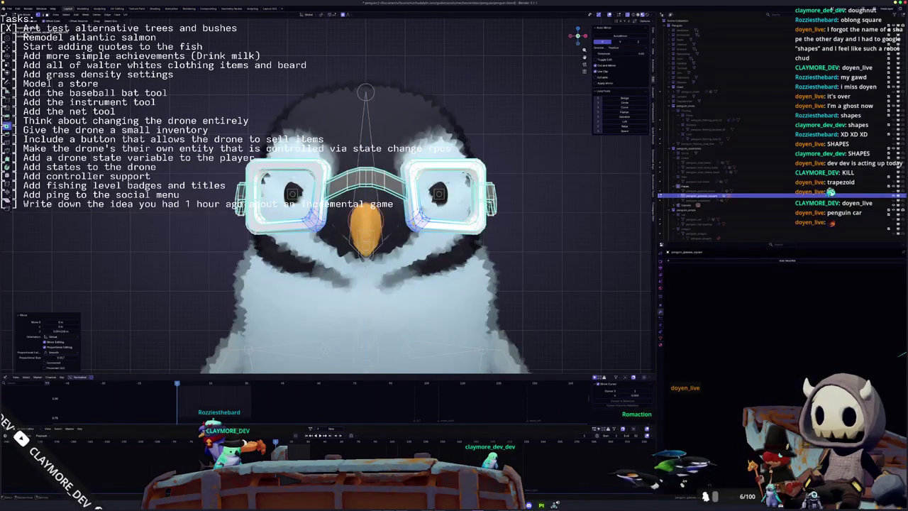
pyautogui.hotkey('ctrl', 'z')
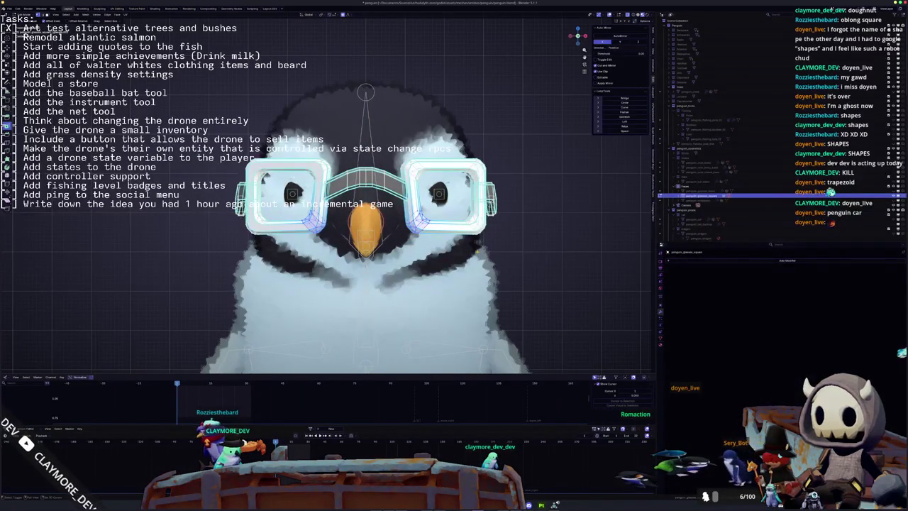
pyautogui.press('KP_6')
pyautogui.press('KP_6')
pyautogui.press('KP_6')
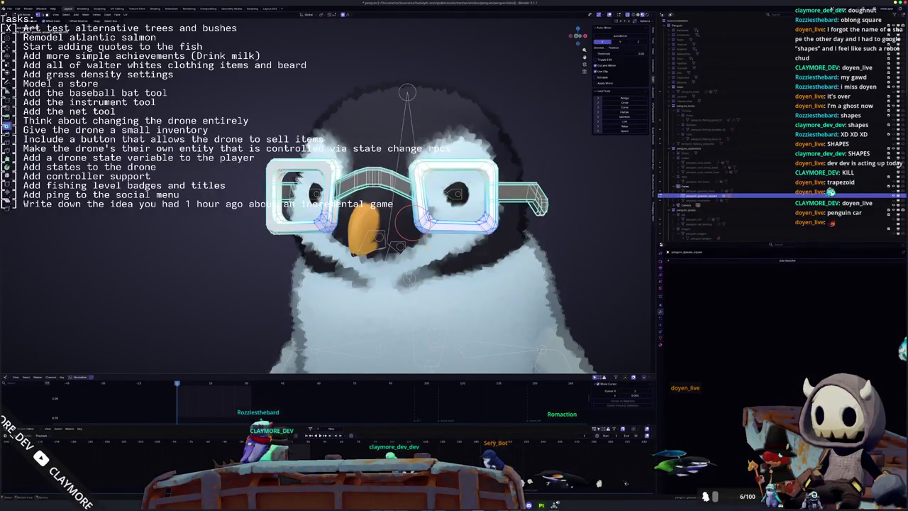
pyautogui.press('KP_4')
pyautogui.press('KP_4')
pyautogui.press('KP_4')
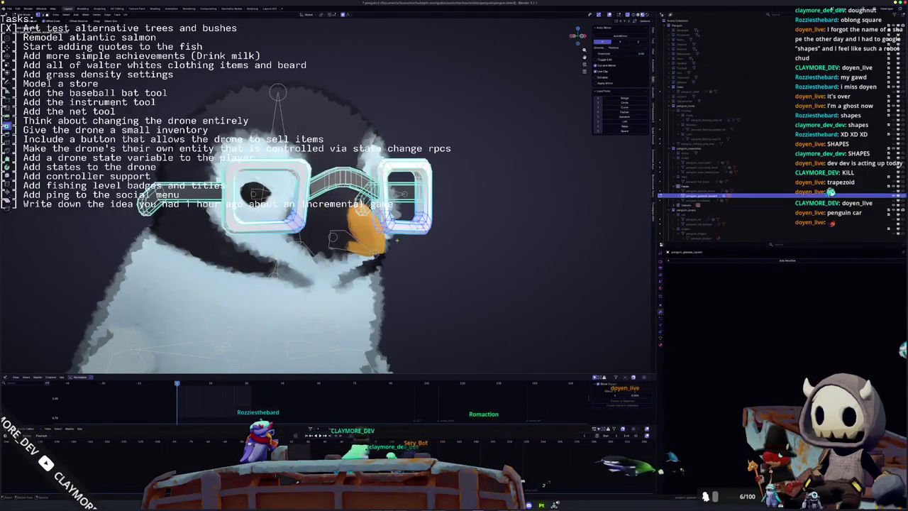
pyautogui.press('KP_4')
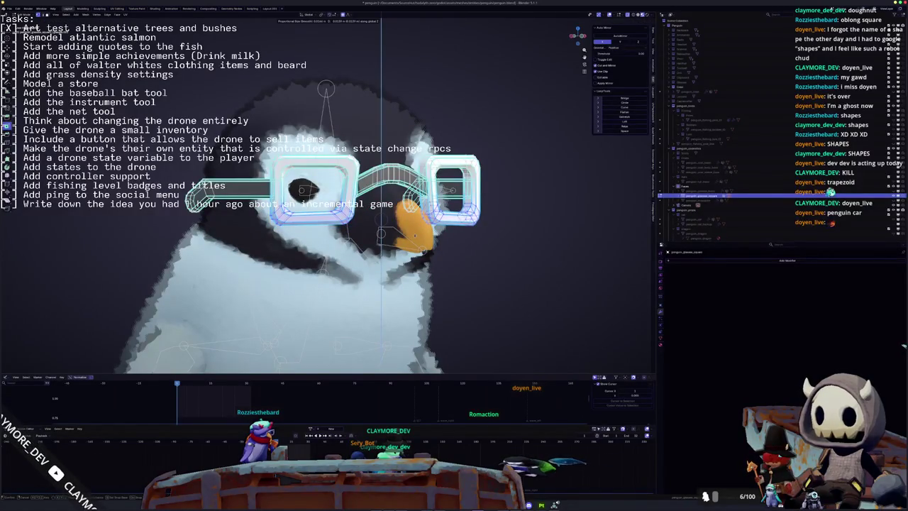
# - Orbit back to a high front view, reselect the square goggles and re-enter Edit Mode
pyautogui.press('Tab')
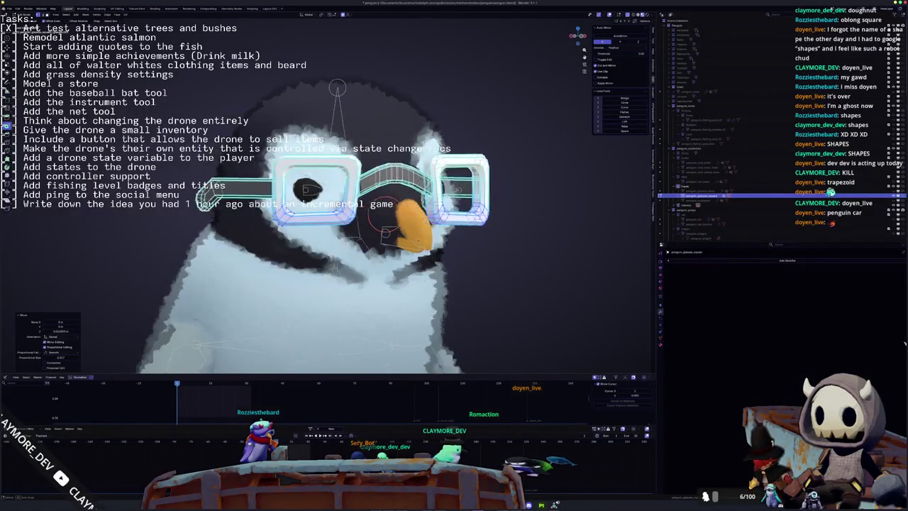
pyautogui.press('KP_6')
pyautogui.press('KP_6')
pyautogui.press('KP_6')
pyautogui.scroll(-2, 529, 229)
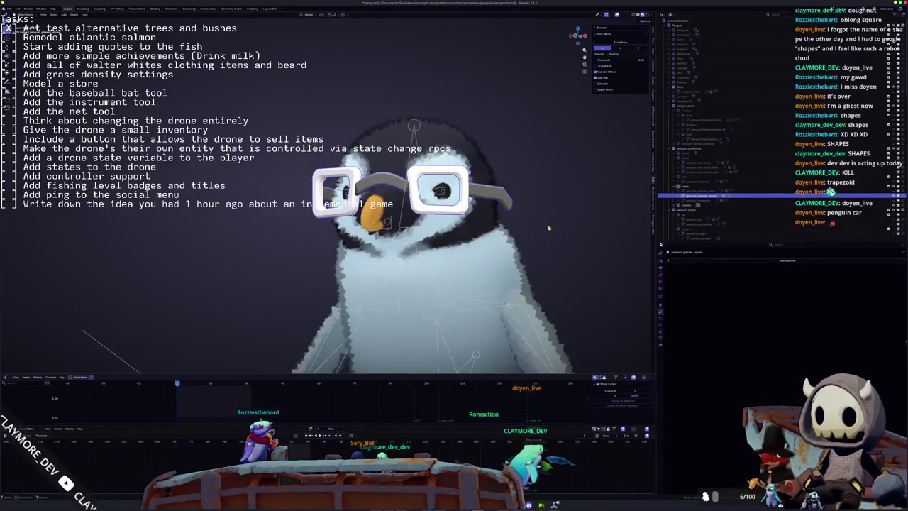
pyautogui.press('KP_4')
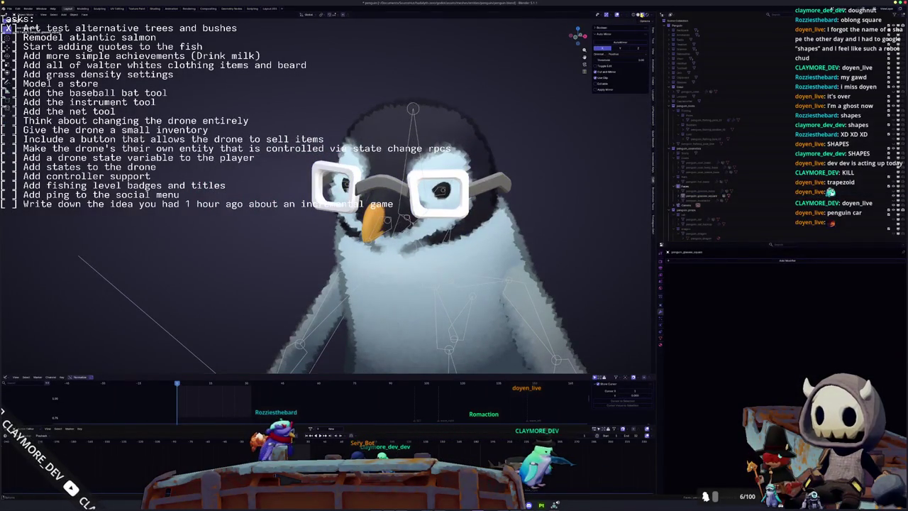
pyautogui.press('KP_8')
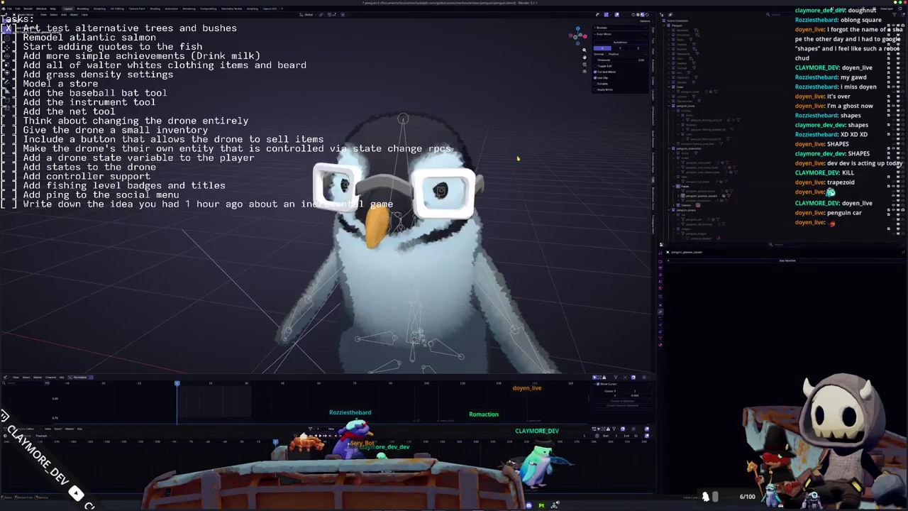
pyautogui.click(702, 194)
pyautogui.press('Tab')
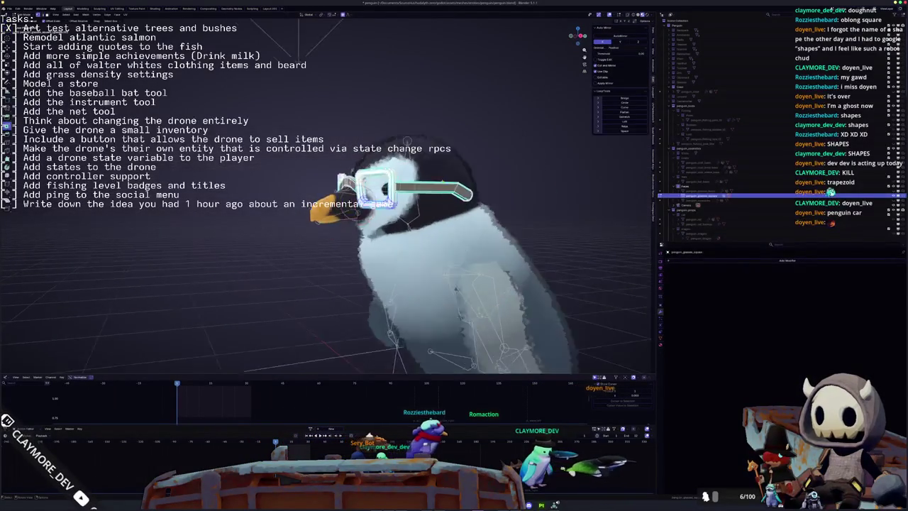
pyautogui.press('KP_4')
pyautogui.press('KP_4')
pyautogui.press('KP_4')
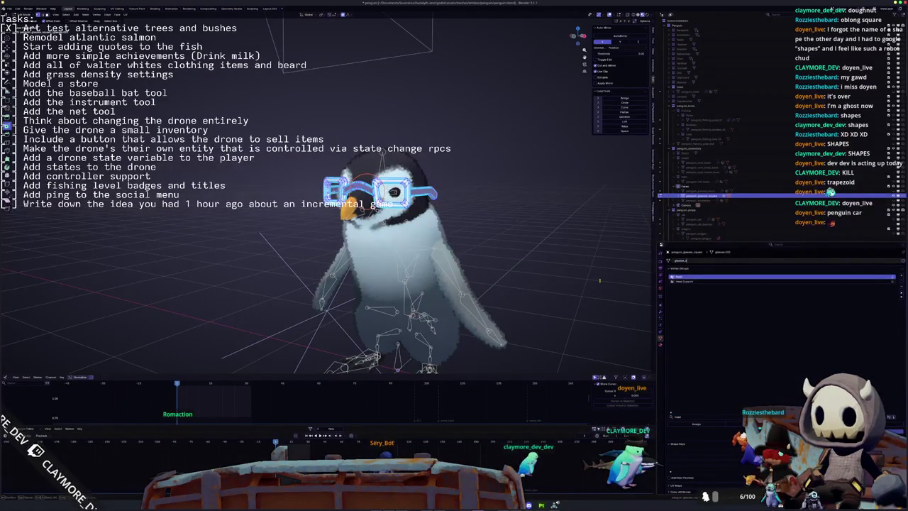
# - Make the goggles' penguin_glasses material single-user and rename the copy penguin_glasses_square
pyautogui.click(662, 346)
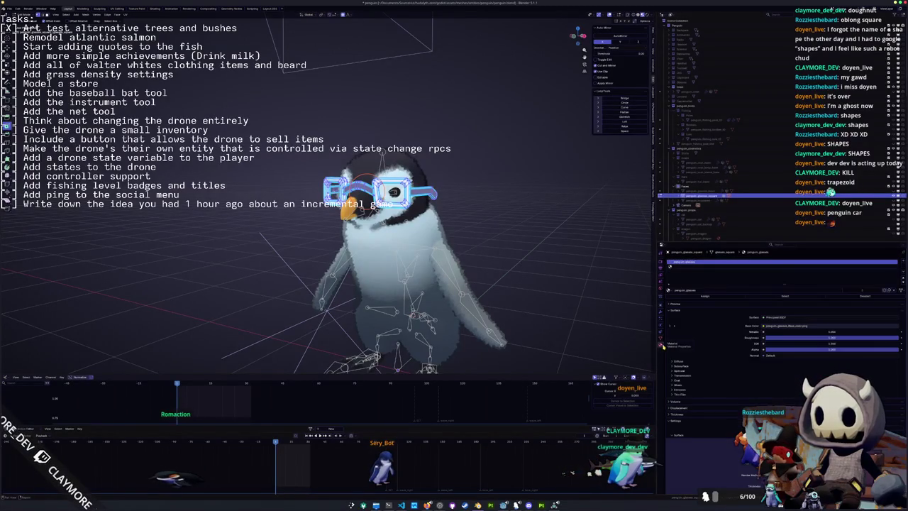
pyautogui.click(902, 268)
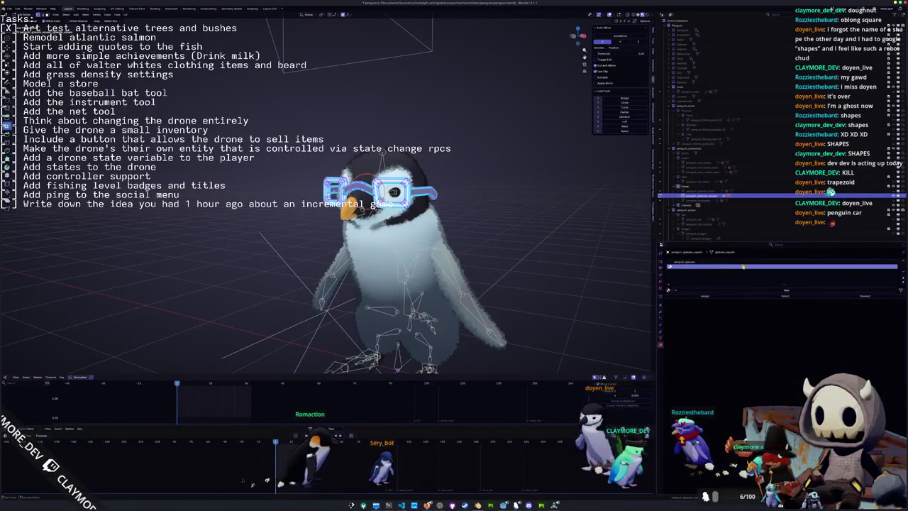
pyautogui.hotkey('ctrl', 'z')
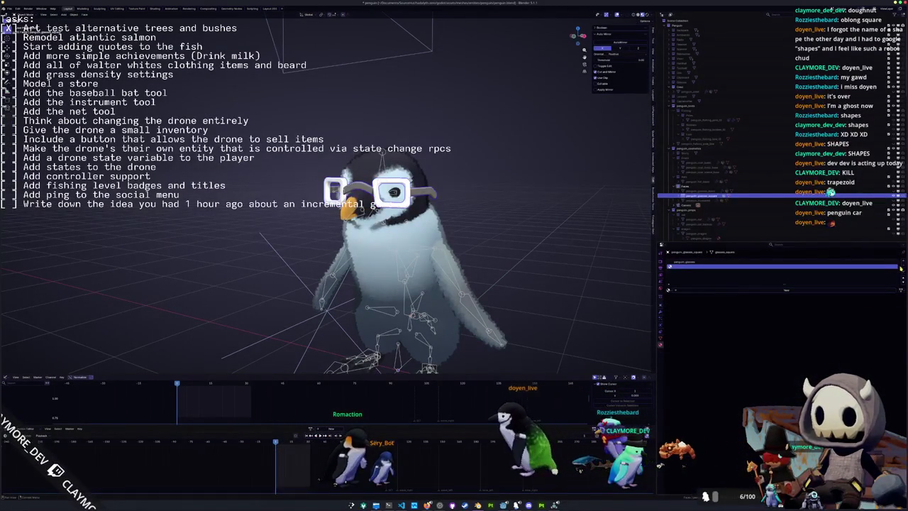
pyautogui.click(903, 274)
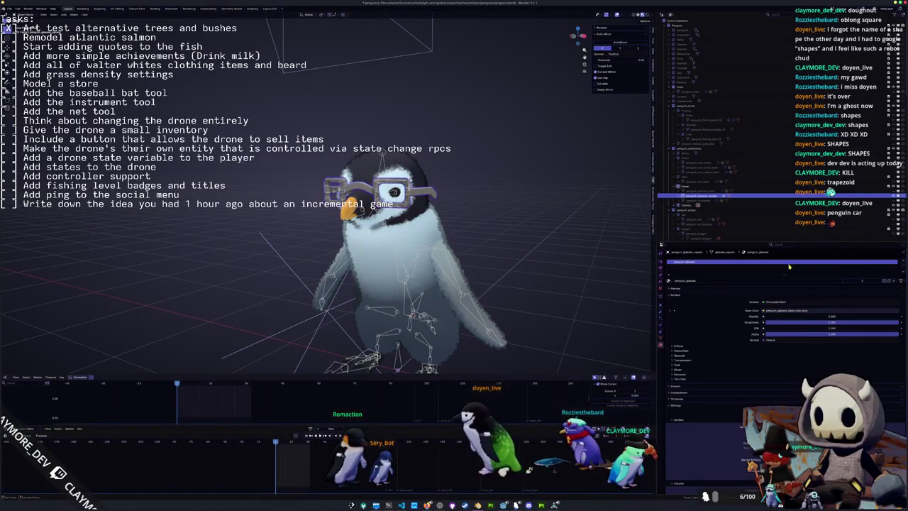
pyautogui.click(890, 281)
pyautogui.doubleClick(793, 282)
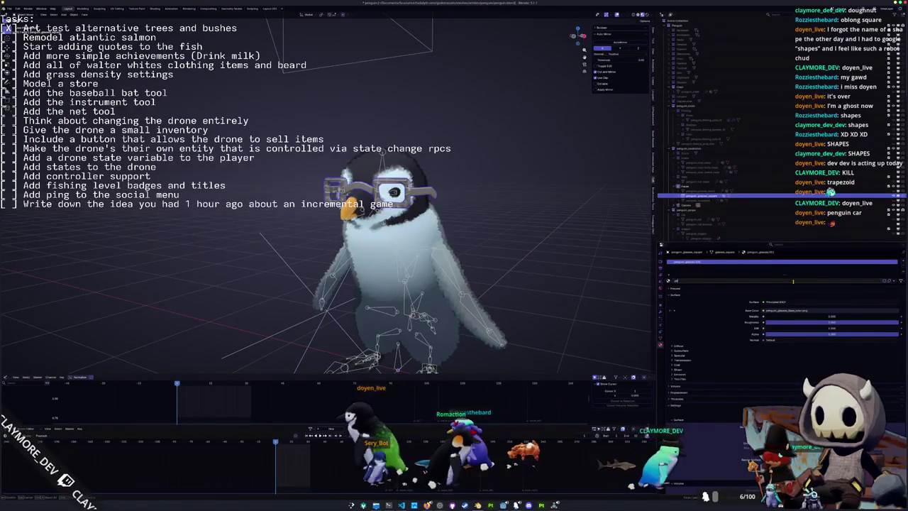
pyautogui.write('_glasses_sss')
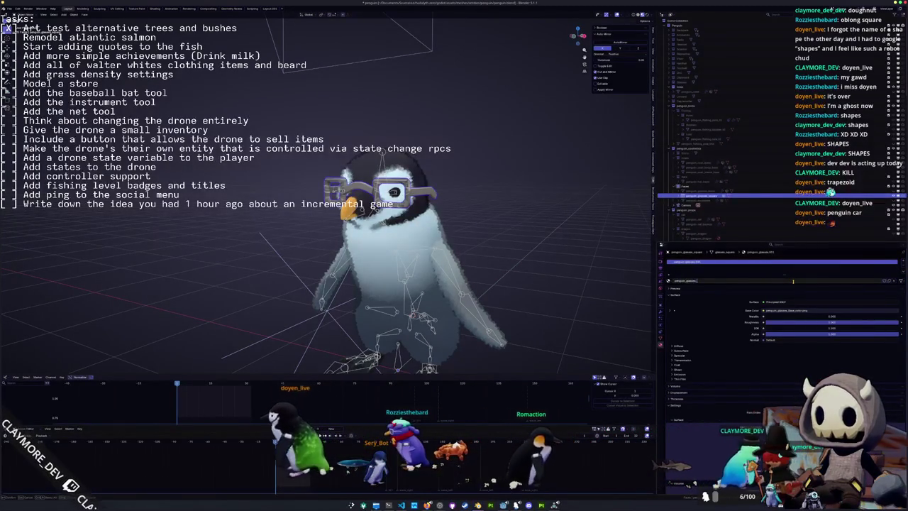
pyautogui.press('Return')
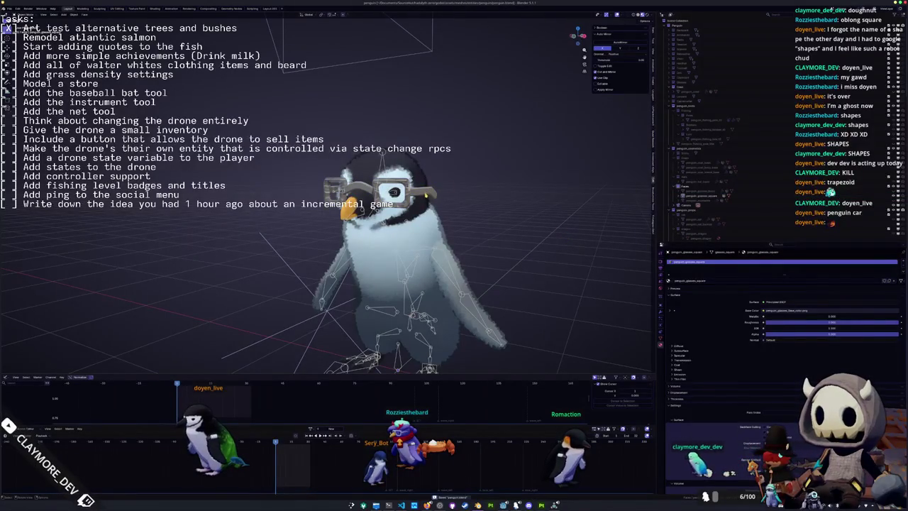
# - Reselect the square goggles after the penguin body and toggle in and out of Edit Mode
pyautogui.click(412, 284)
pyautogui.click(436, 192)
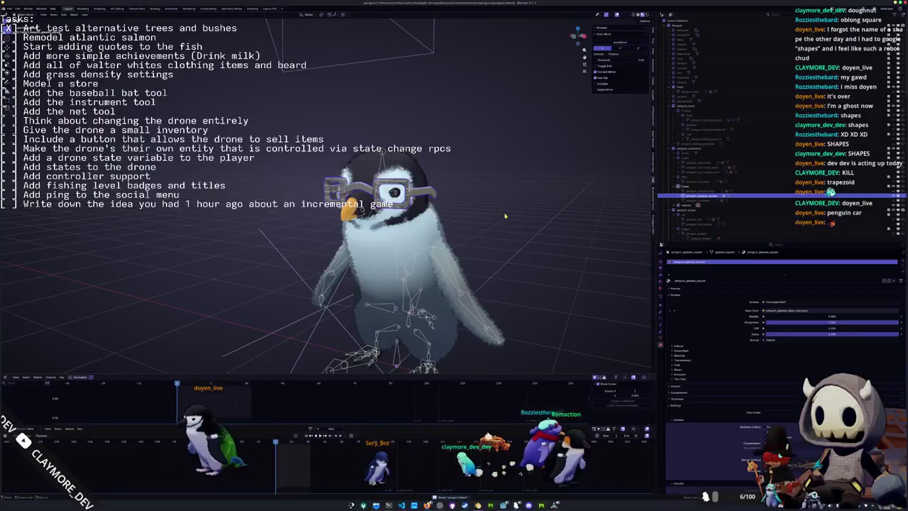
pyautogui.press('Tab')
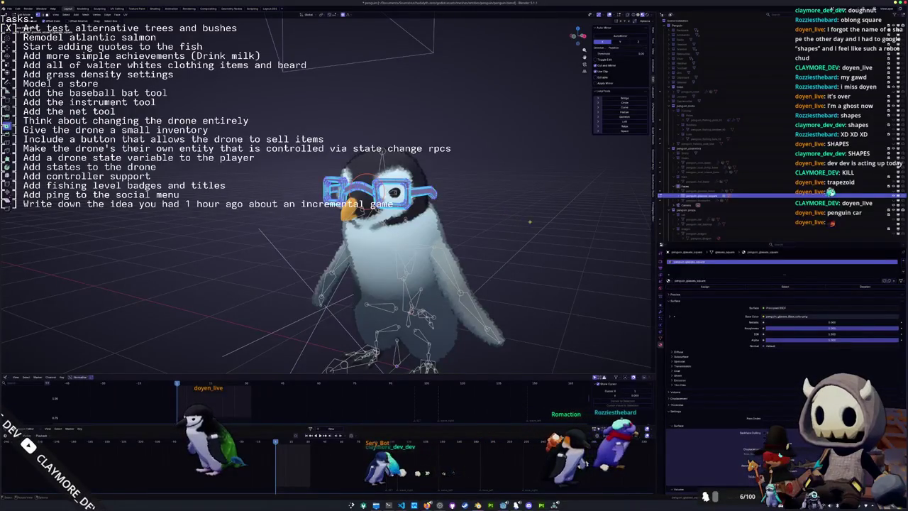
pyautogui.press('Tab')
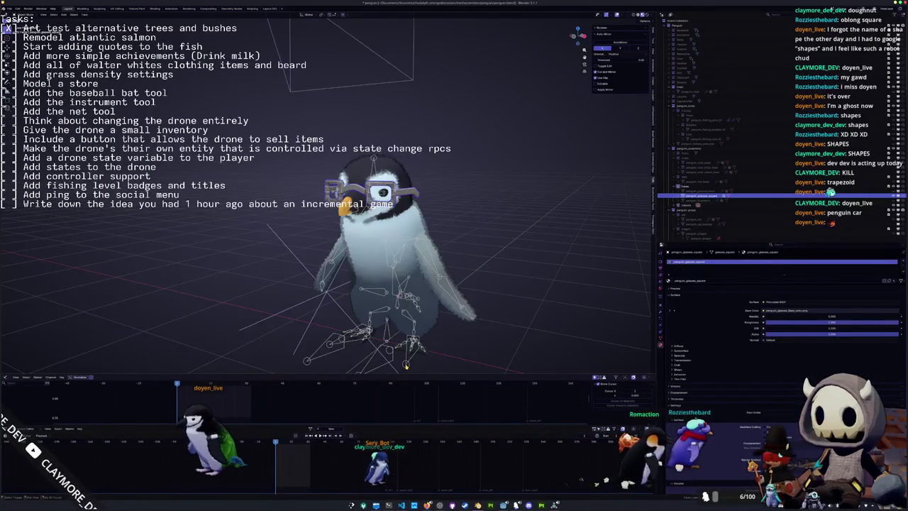
# - Parent the square glasses to the penguin rig with empty groups and show their vertex groups
pyautogui.click(404, 363)
pyautogui.hotkey('ctrl', 'p')
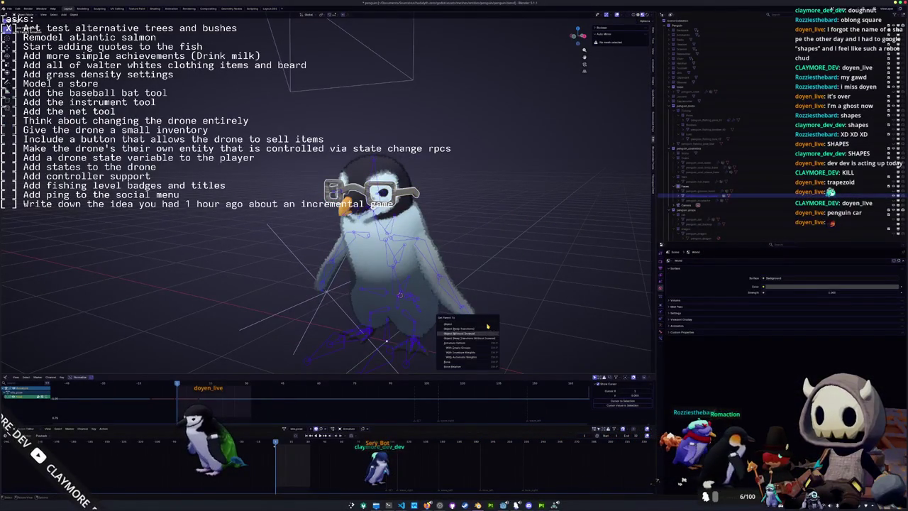
pyautogui.press('Return')
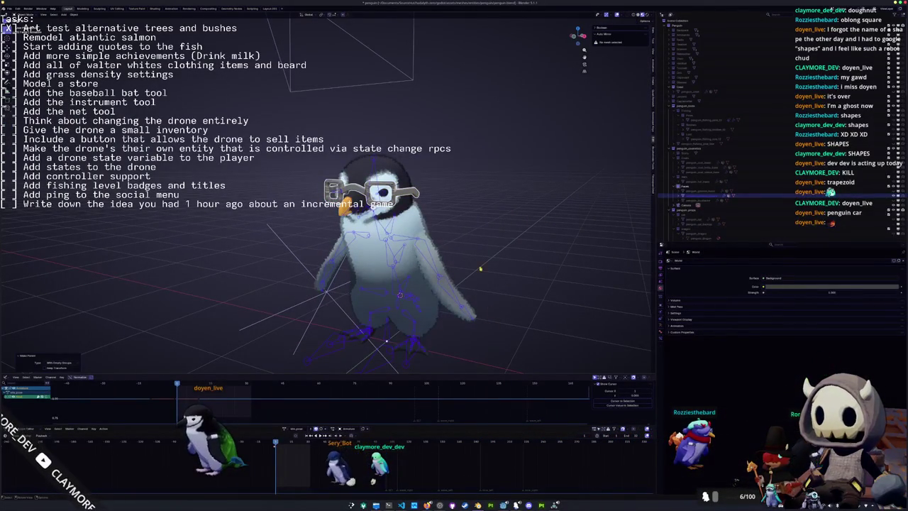
pyautogui.click(383, 192)
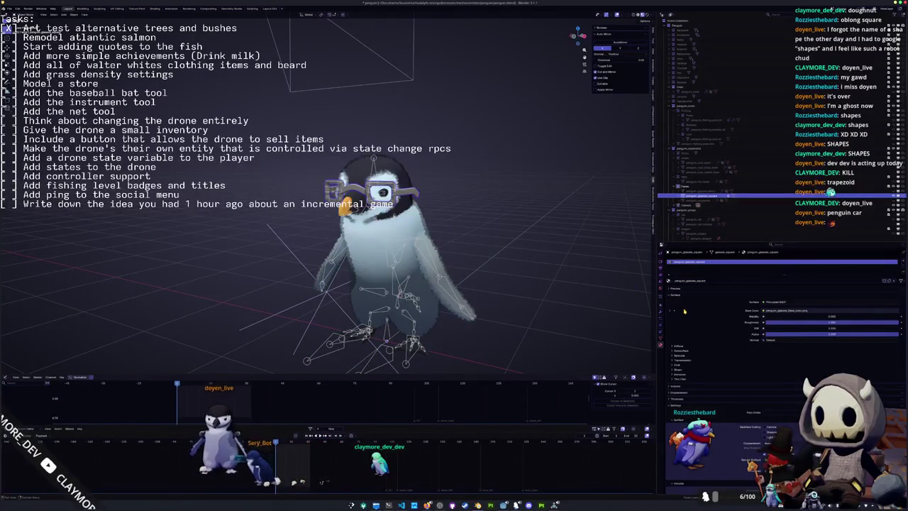
pyautogui.click(661, 339)
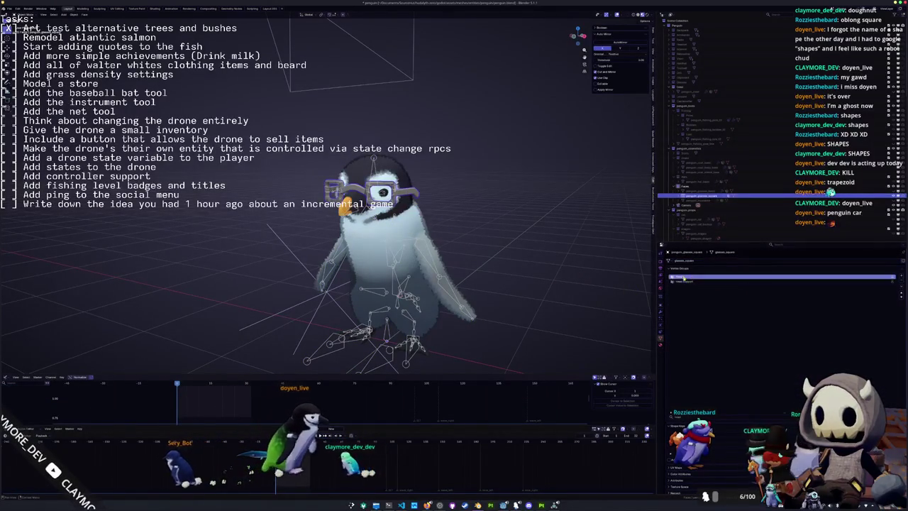
# - Test-rotate the rig's head bone, undo the pose, and open the glasses mesh in UV Editing
pyautogui.press('Tab')
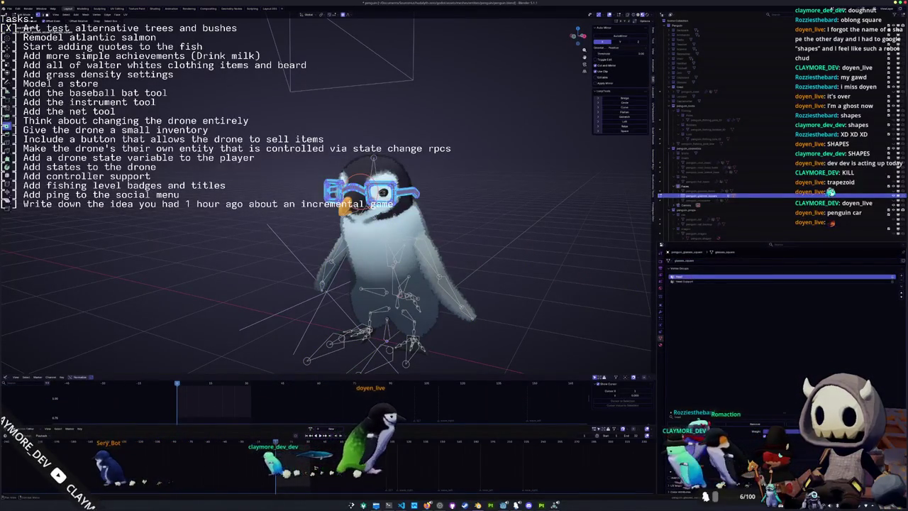
pyautogui.click(400, 294)
pyautogui.hotkey('ctrl', 'Tab')
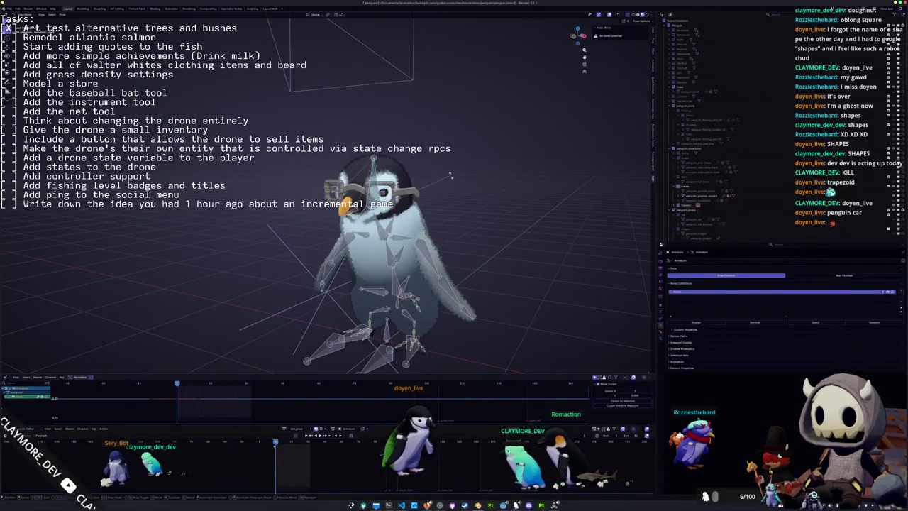
pyautogui.press('r')
pyautogui.press('z')
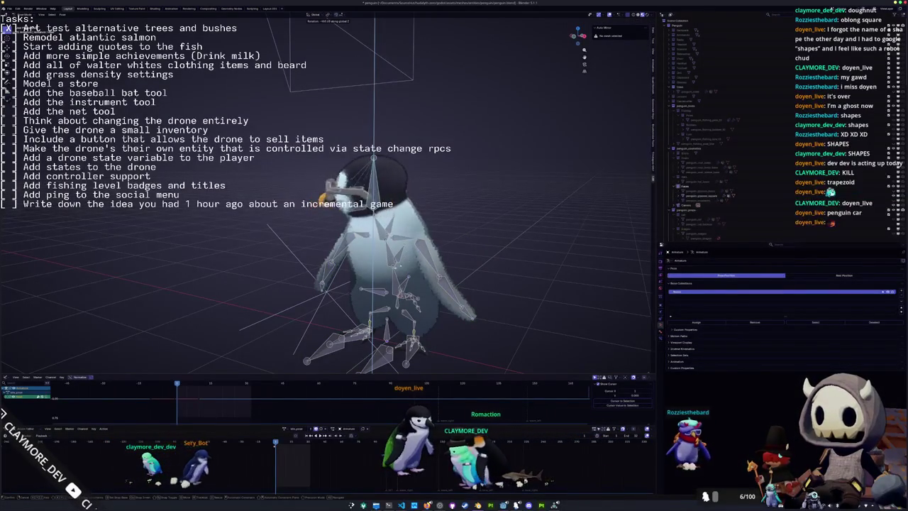
pyautogui.press('x')
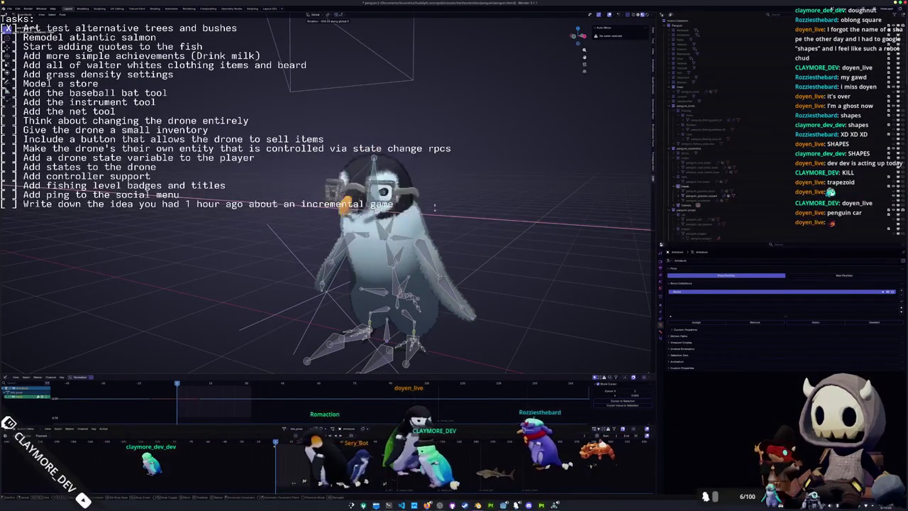
pyautogui.click(492, 165)
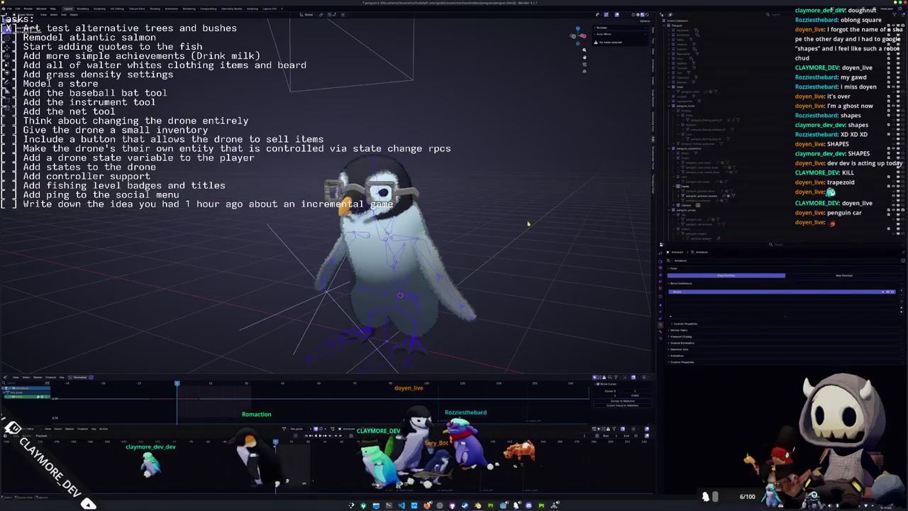
pyautogui.scroll(2, 492, 165)
pyautogui.click(347, 188)
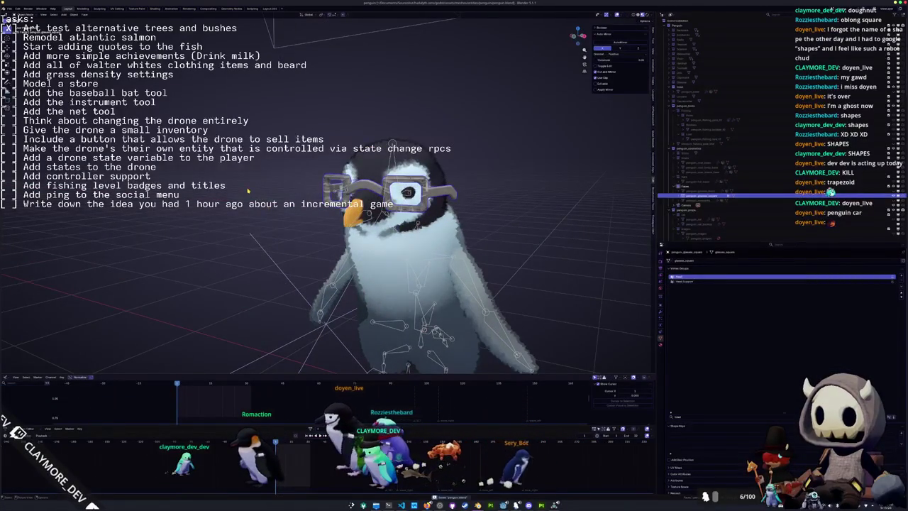
pyautogui.hotkey('ctrl', 'z')
pyautogui.press('Tab')
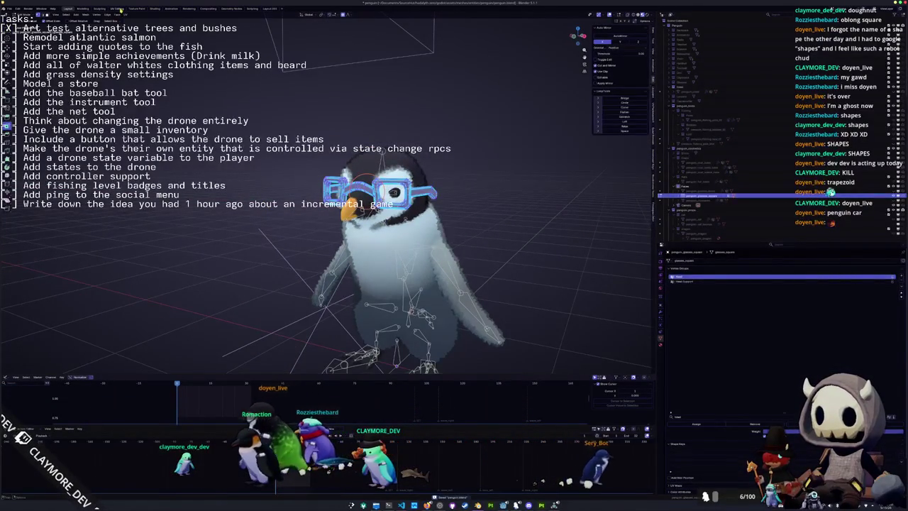
pyautogui.click(121, 10)
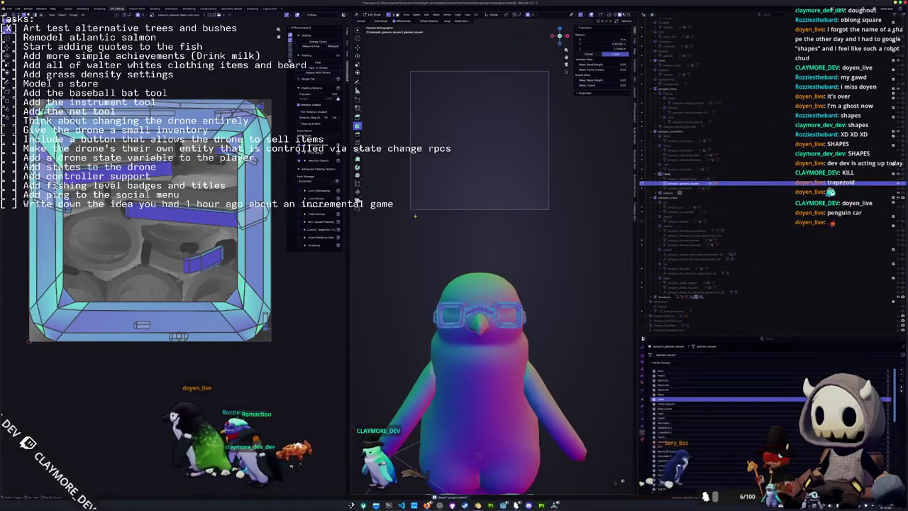
# - Smart UV Project the square glasses and pack their UV islands
pyautogui.scroll(4, 425, 220)
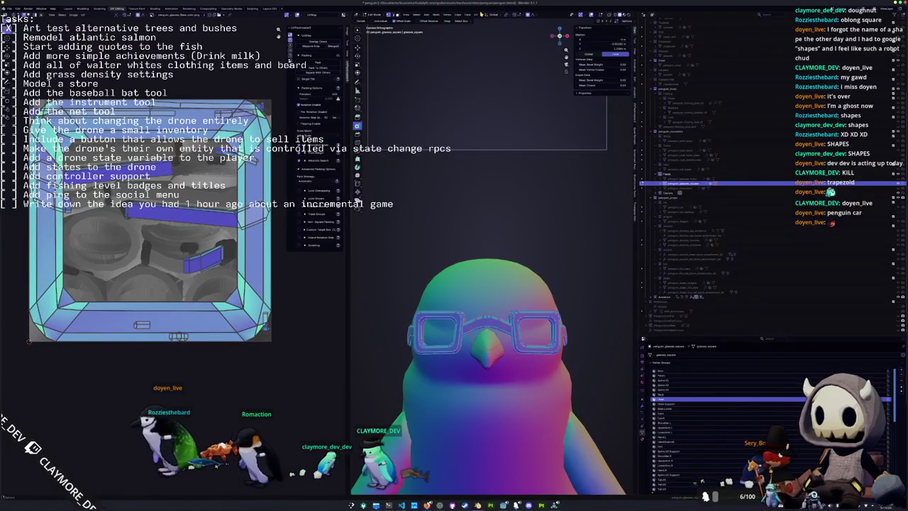
pyautogui.click(476, 14)
pyautogui.click(490, 30)
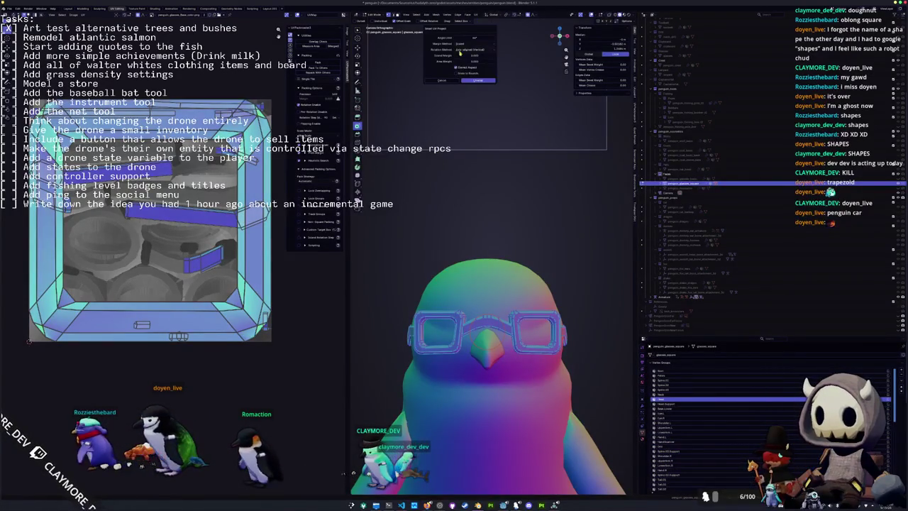
pyautogui.click(480, 80)
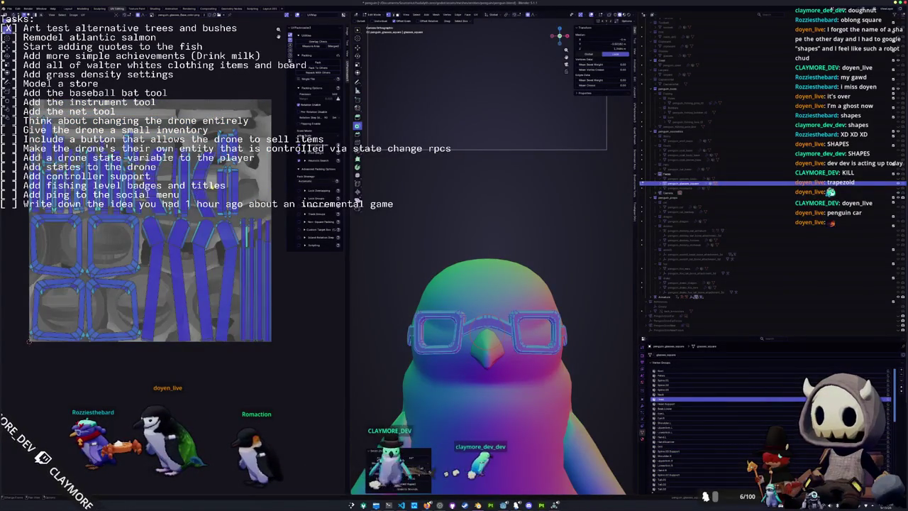
pyautogui.hotkey('ctrl', 'p')
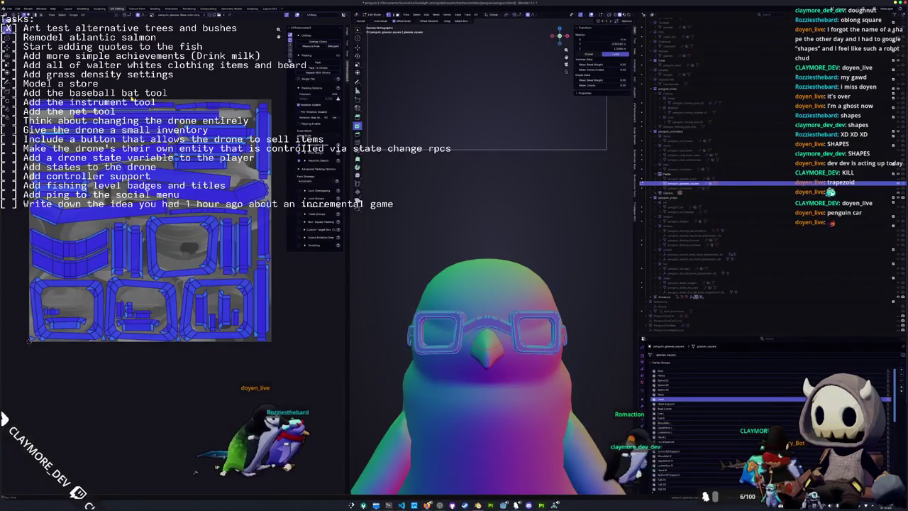
pyautogui.hotkey('ctrl', 'z')
# - Return to Object Mode, select penguin_body and start an FBX export
pyautogui.press('Tab')
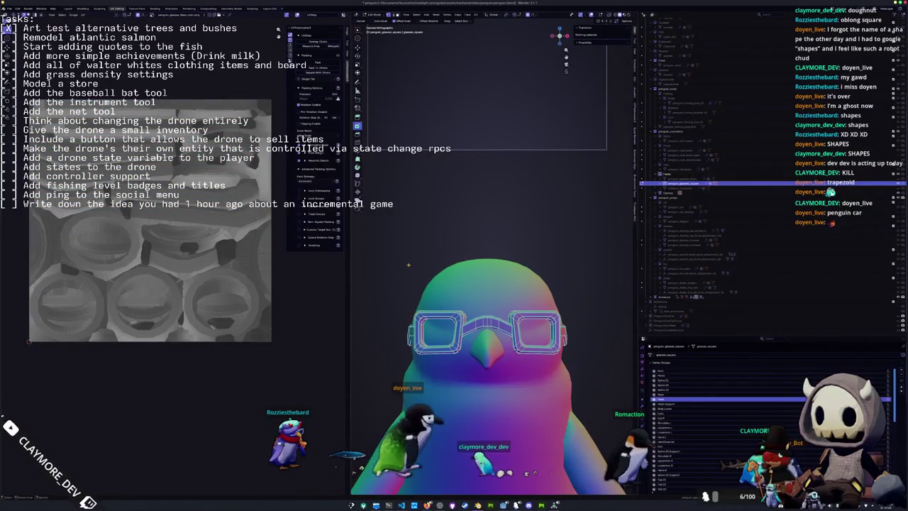
pyautogui.click(468, 305)
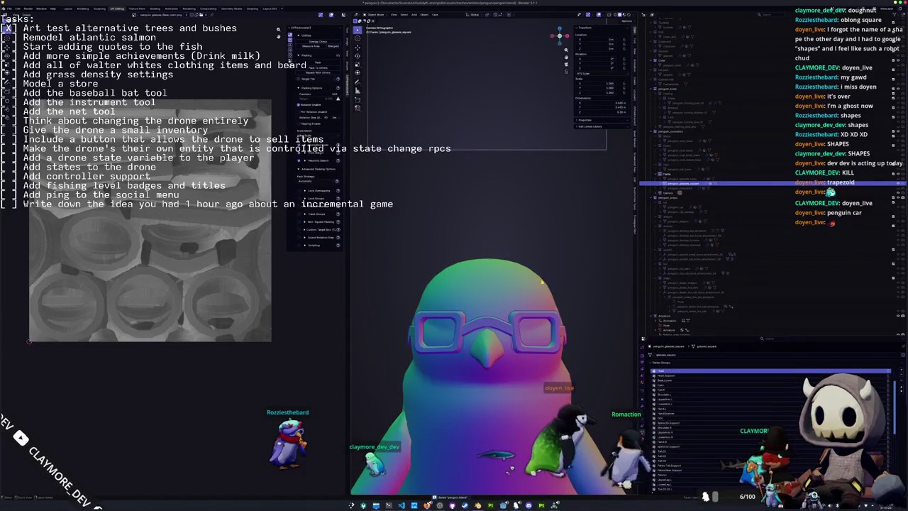
pyautogui.scroll(-5, 541, 281)
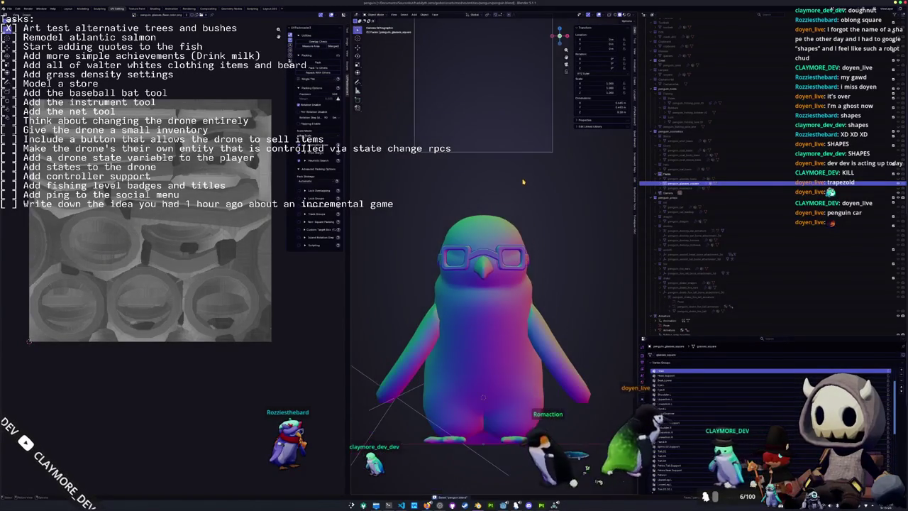
pyautogui.scroll(2, 506, 206)
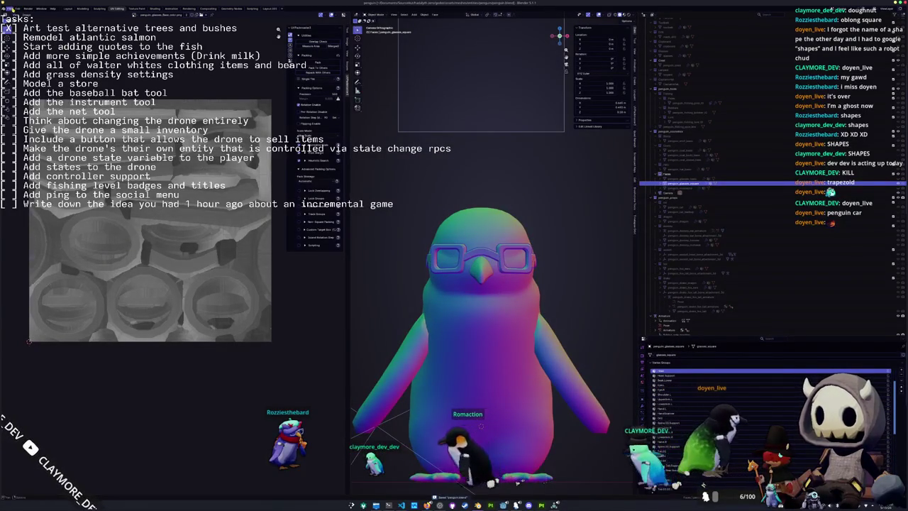
pyautogui.hotkey('ctrl', 'e')
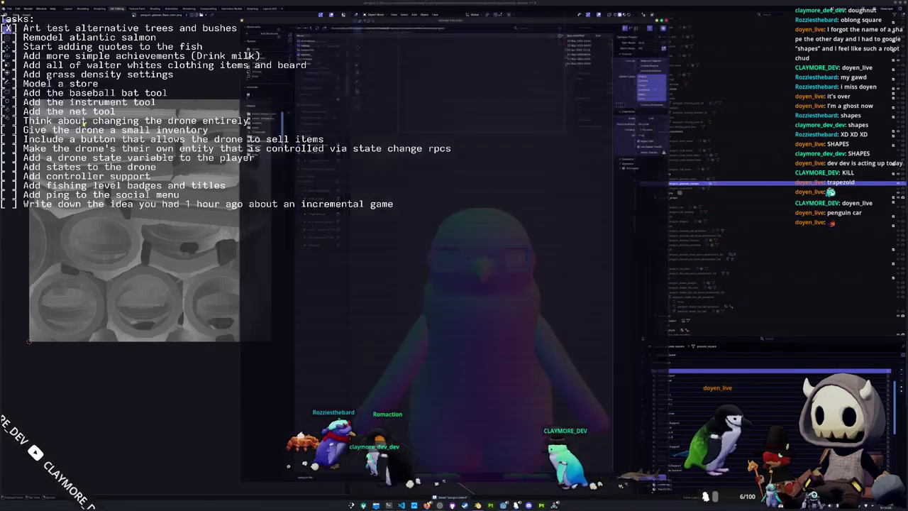
# - Export the model as penguin_fast_glasses_squared.fbx into the penguin FBX folder
pyautogui.doubleClick(301, 46)
pyautogui.doubleClick(306, 33)
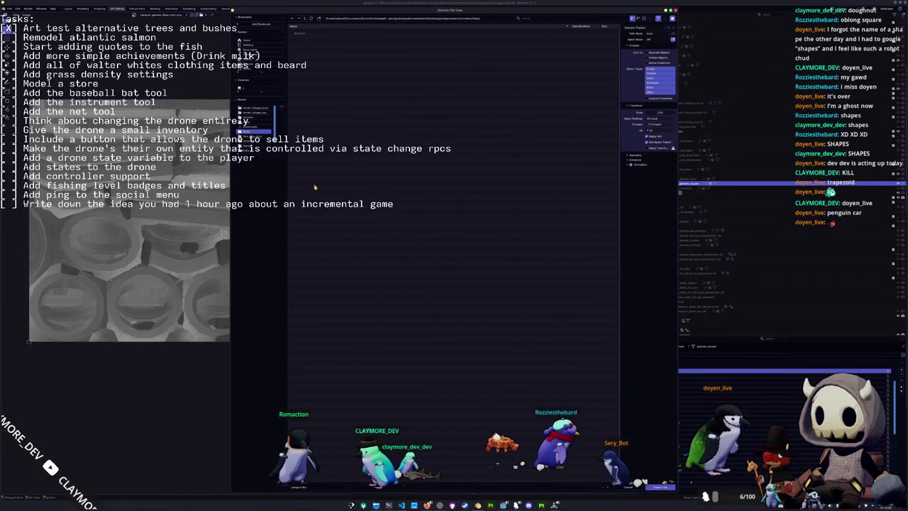
pyautogui.click(305, 20)
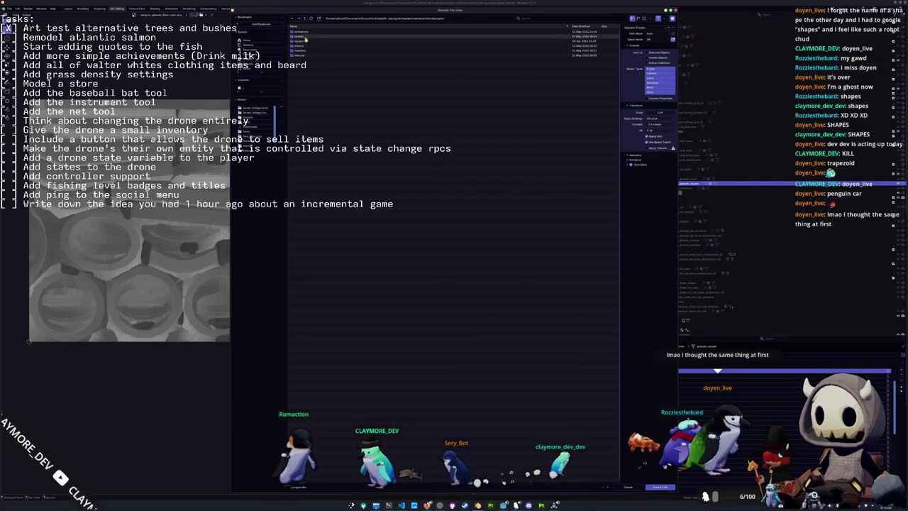
pyautogui.doubleClick(306, 46)
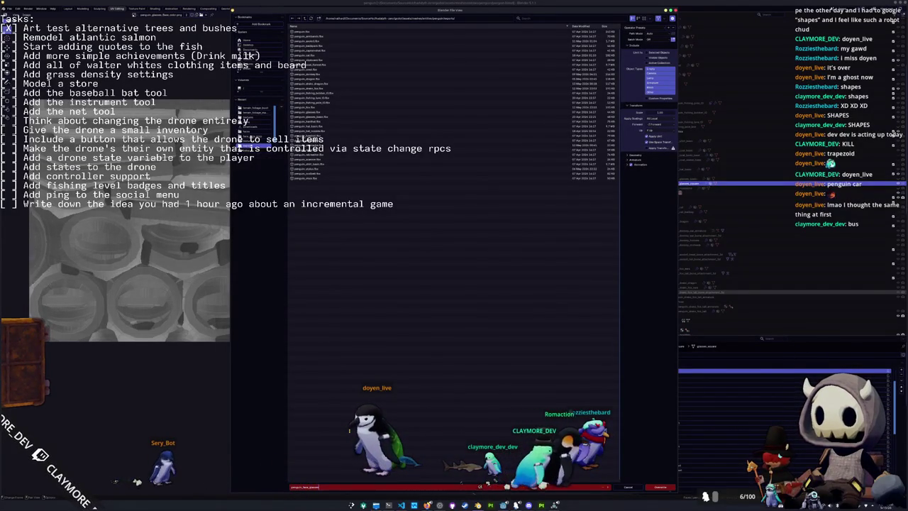
pyautogui.write('_squared')
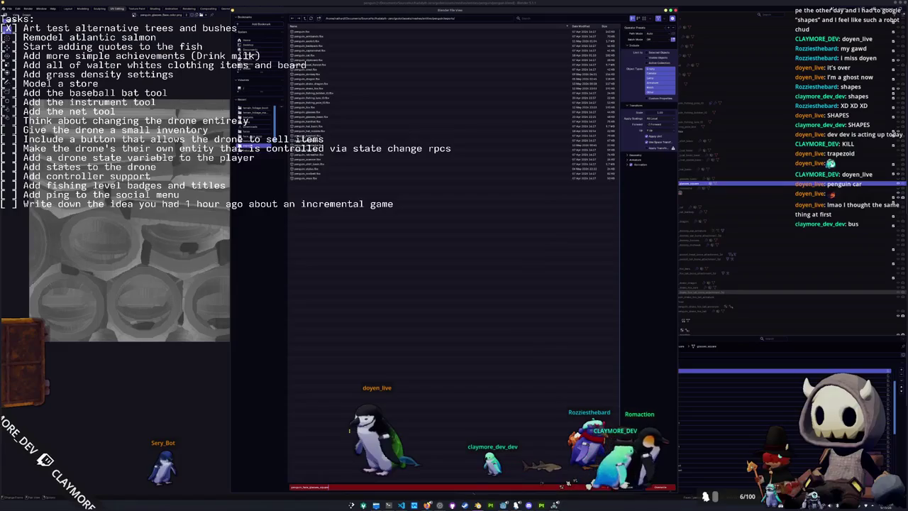
pyautogui.press('Return')
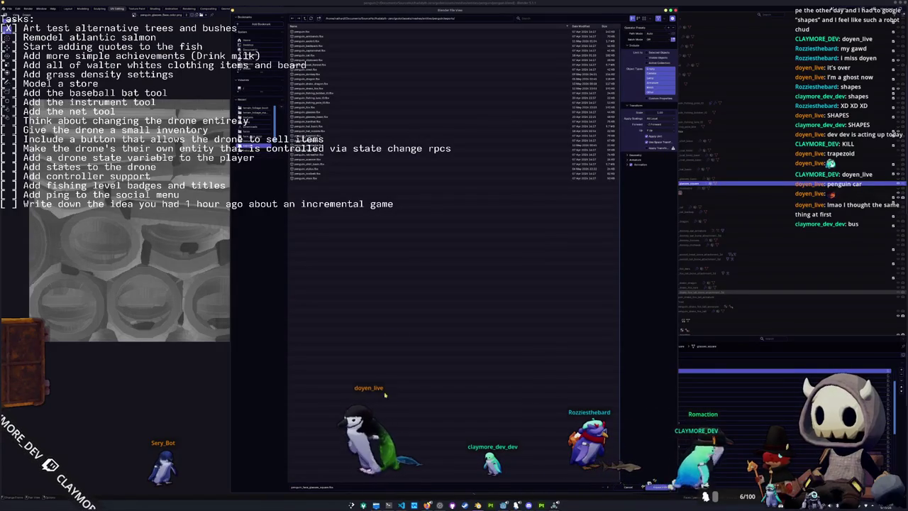
pyautogui.click(658, 488)
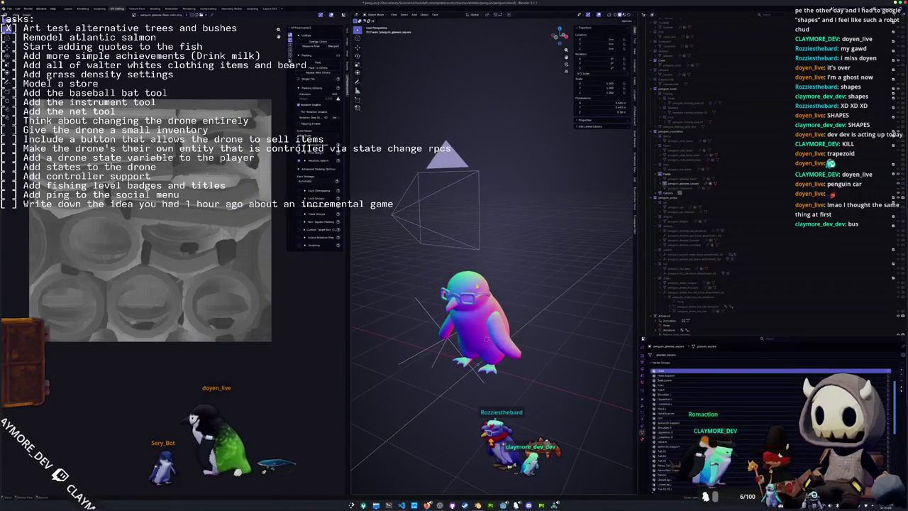
# - Select penguin_glasses_square and start a glTF export into the penguin_face folder
pyautogui.click(473, 353)
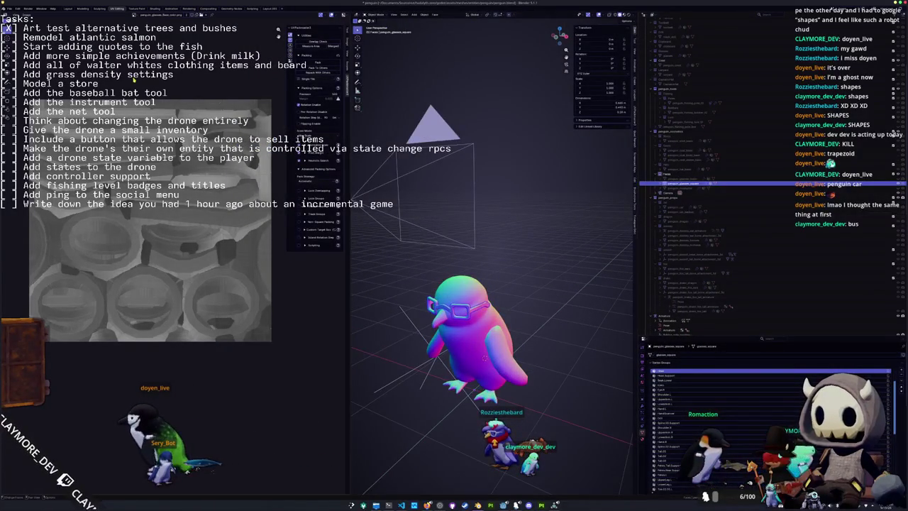
pyautogui.click(64, 10)
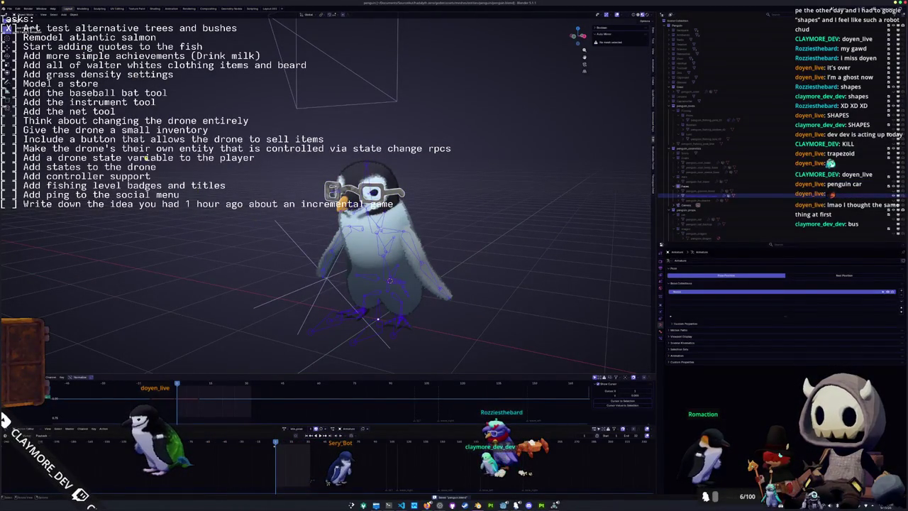
pyautogui.click(9, 9)
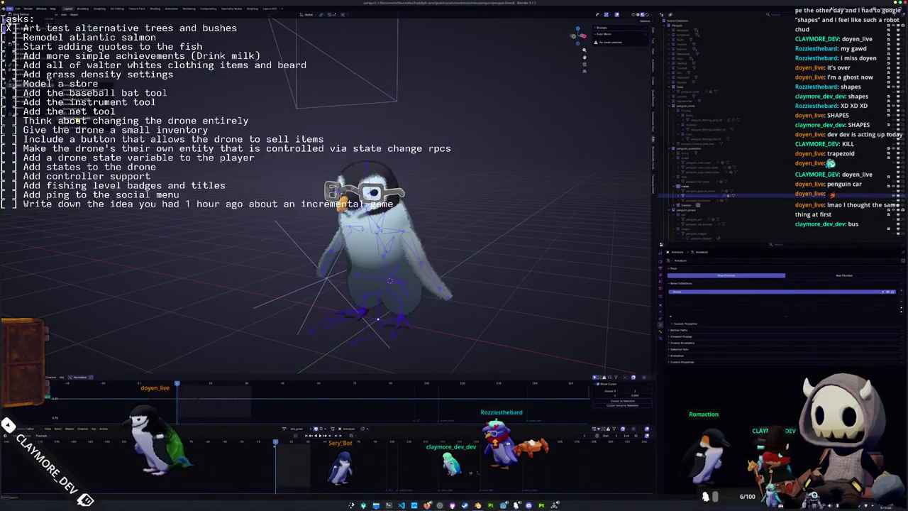
pyautogui.click(107, 142)
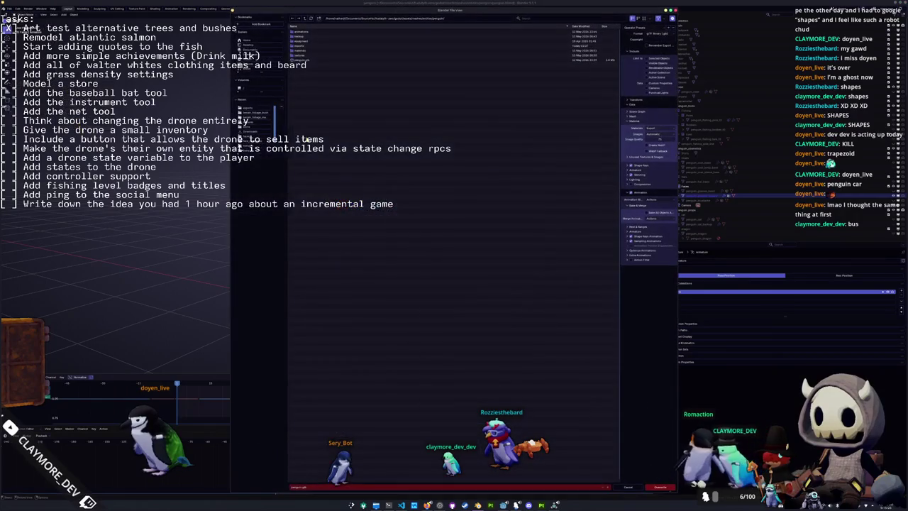
pyautogui.click(302, 46)
pyautogui.doubleClick(302, 46)
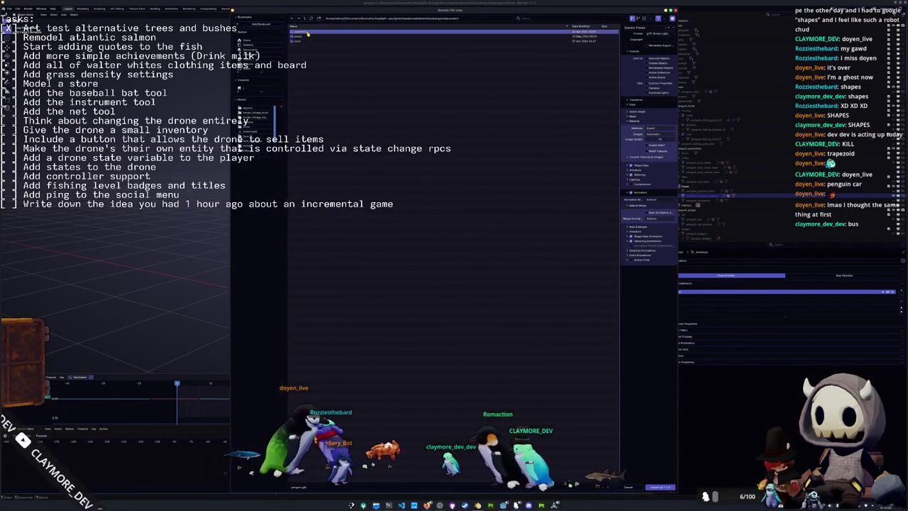
pyautogui.doubleClick(307, 37)
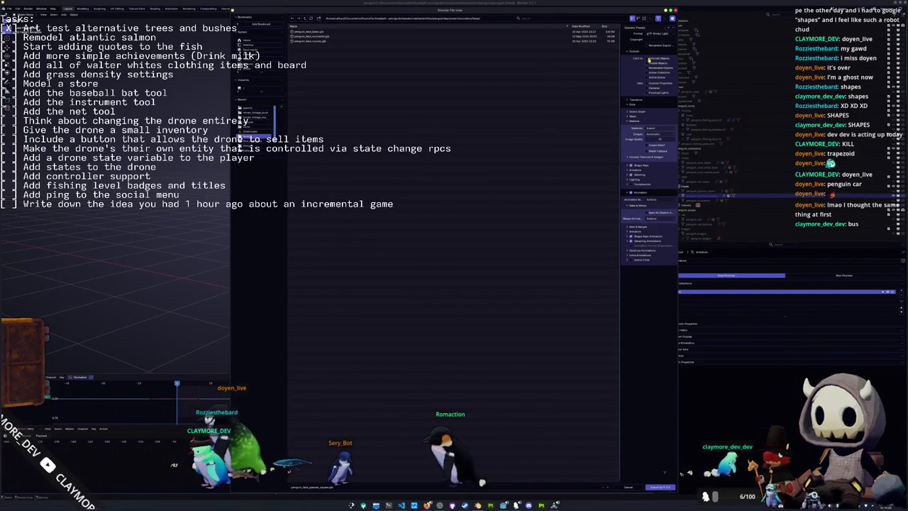
# - Adjust the animation action list and image export option, then export the glTF 2.0 file
pyautogui.click(636, 261)
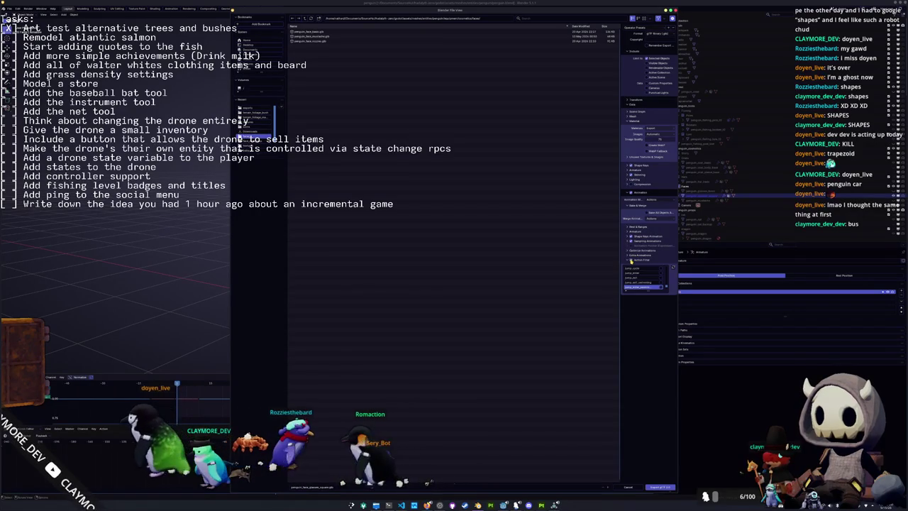
pyautogui.moveTo(646, 293); pyautogui.dragTo(647, 432)
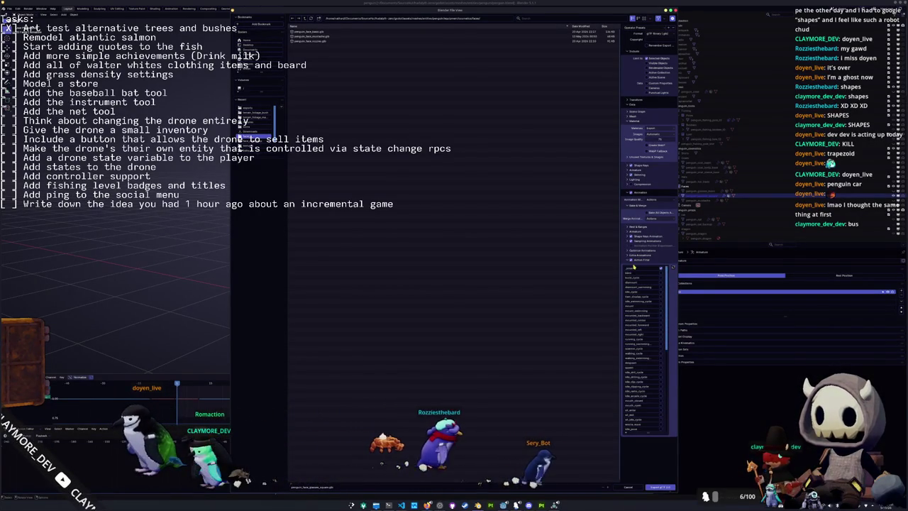
pyautogui.click(652, 133)
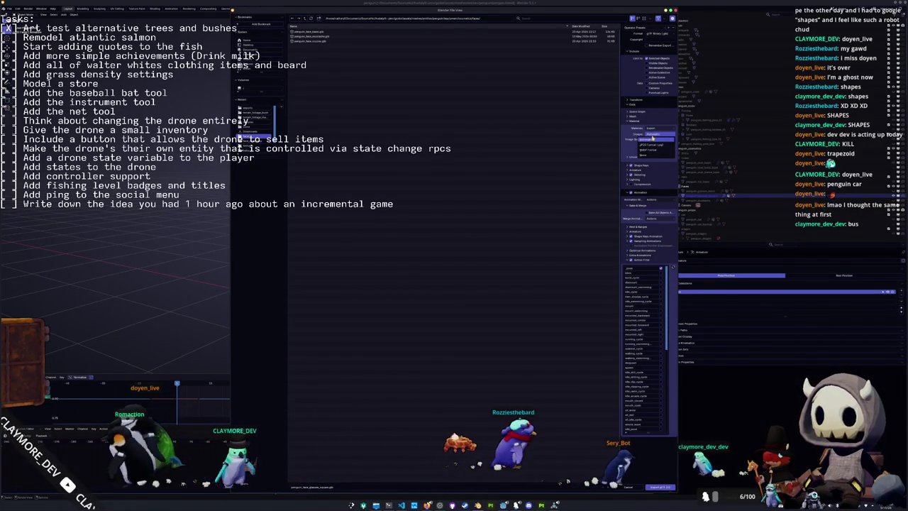
pyautogui.click(651, 144)
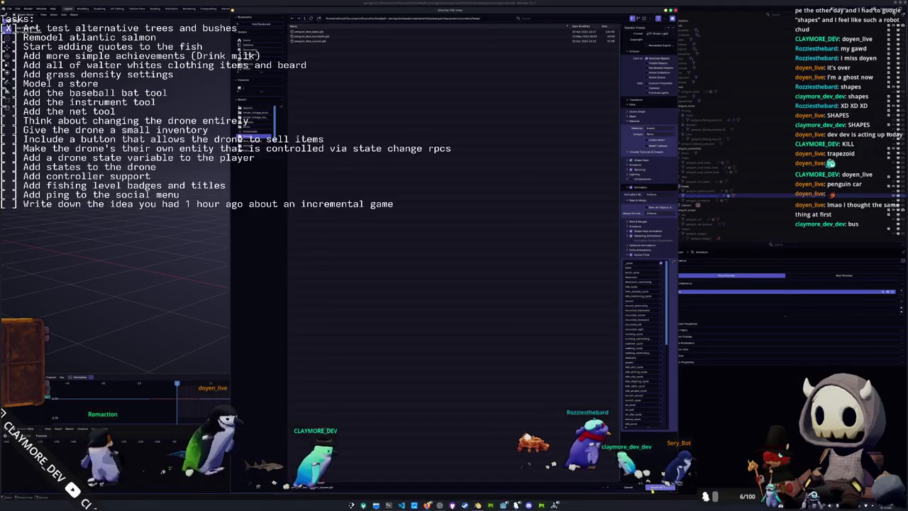
pyautogui.click(656, 487)
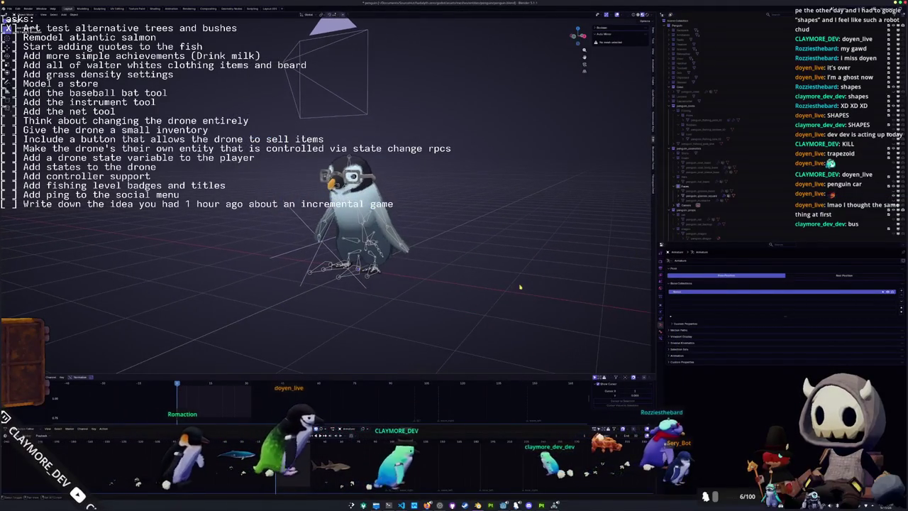
# - In Substance 3D Painter, start a new project and browse to the penguin .fbx mesh folder
pyautogui.click(503, 505)
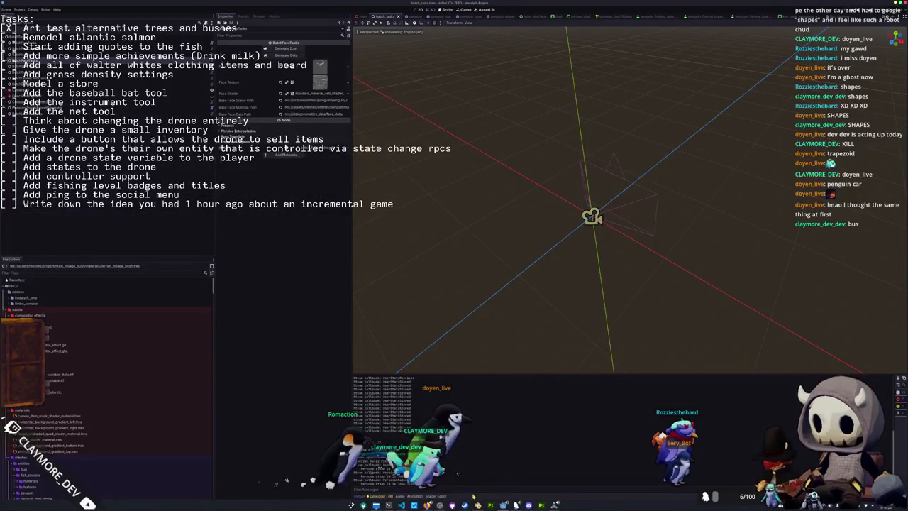
pyautogui.click(541, 505)
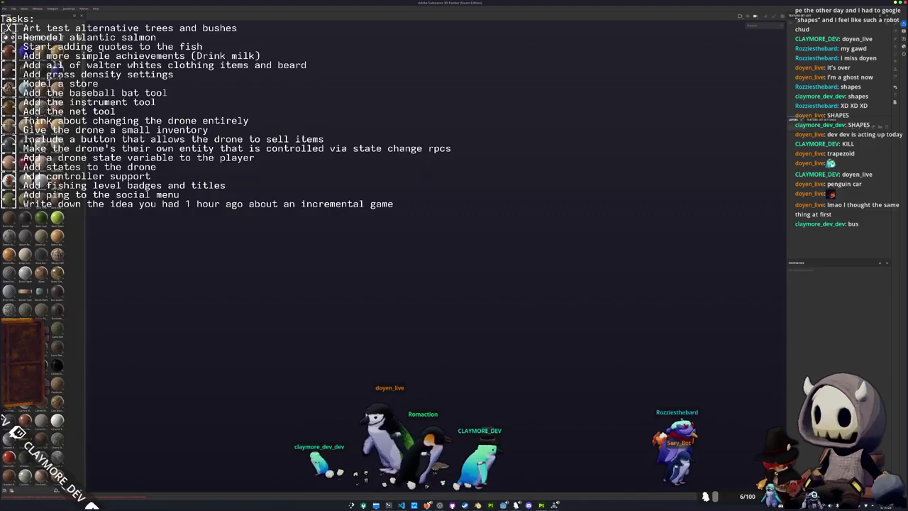
pyautogui.click(14, 16)
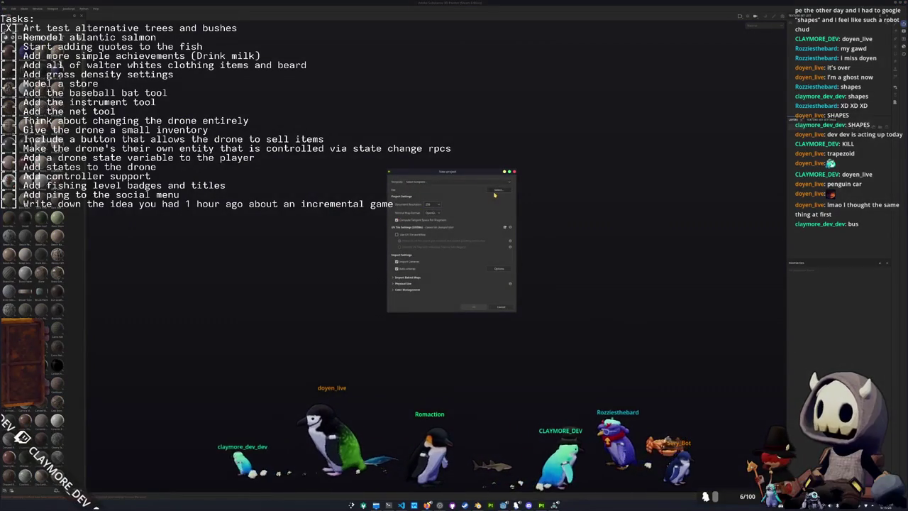
pyautogui.click(502, 193)
pyautogui.click(389, 206)
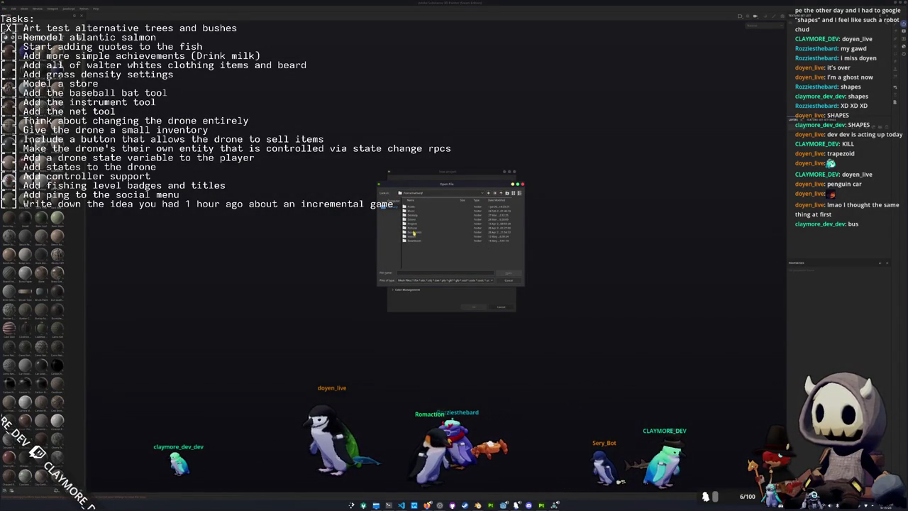
pyautogui.doubleClick(416, 234)
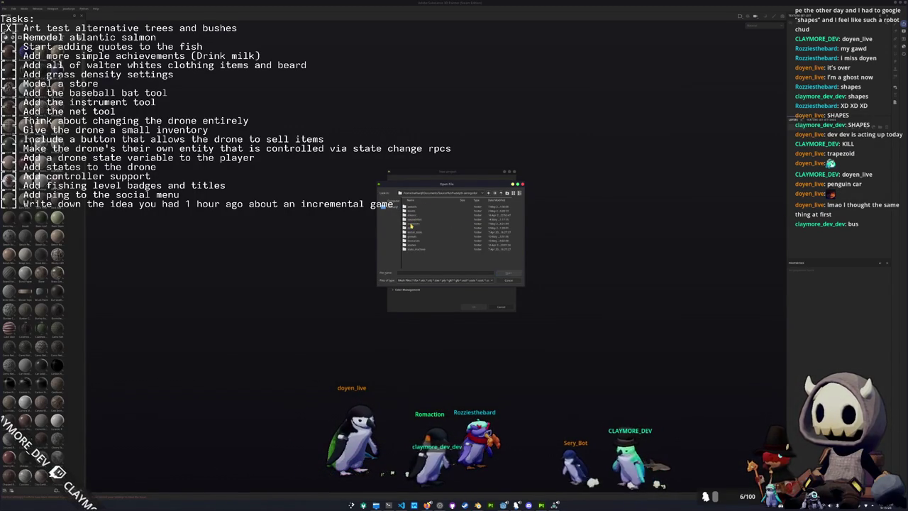
pyautogui.doubleClick(410, 227)
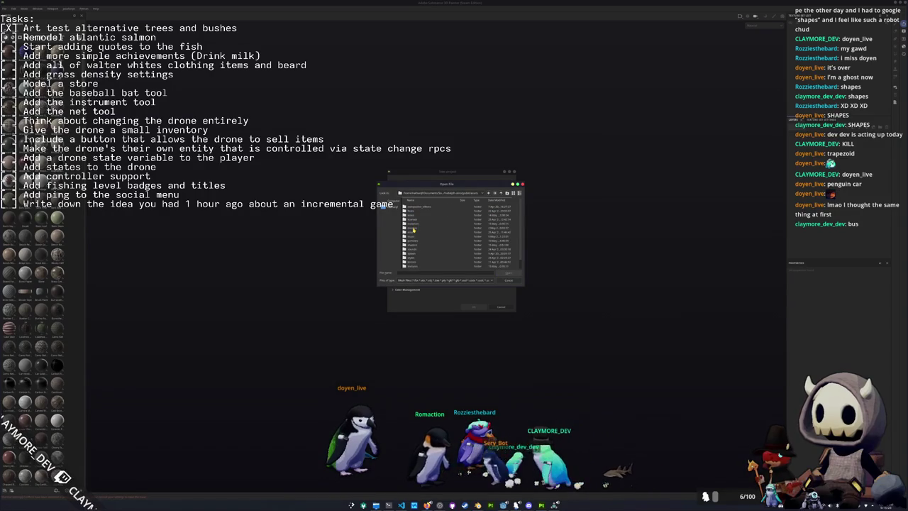
pyautogui.doubleClick(413, 223)
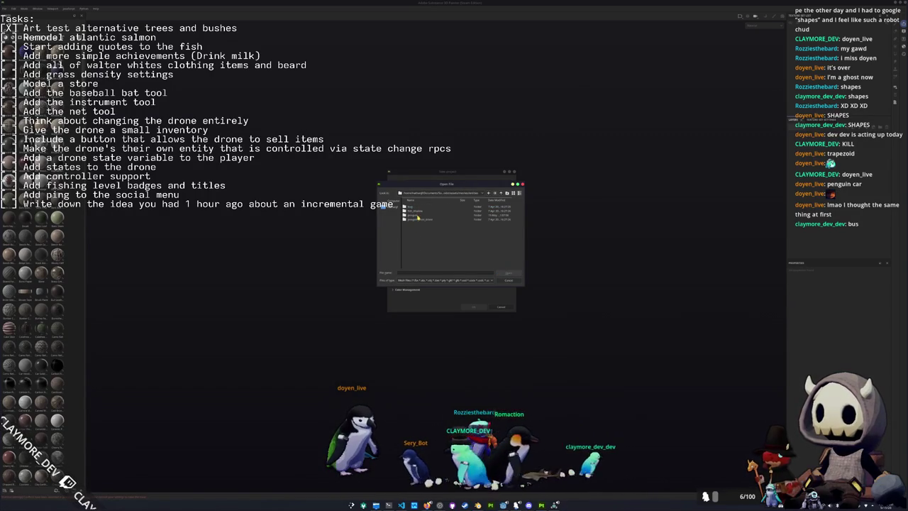
pyautogui.doubleClick(418, 216)
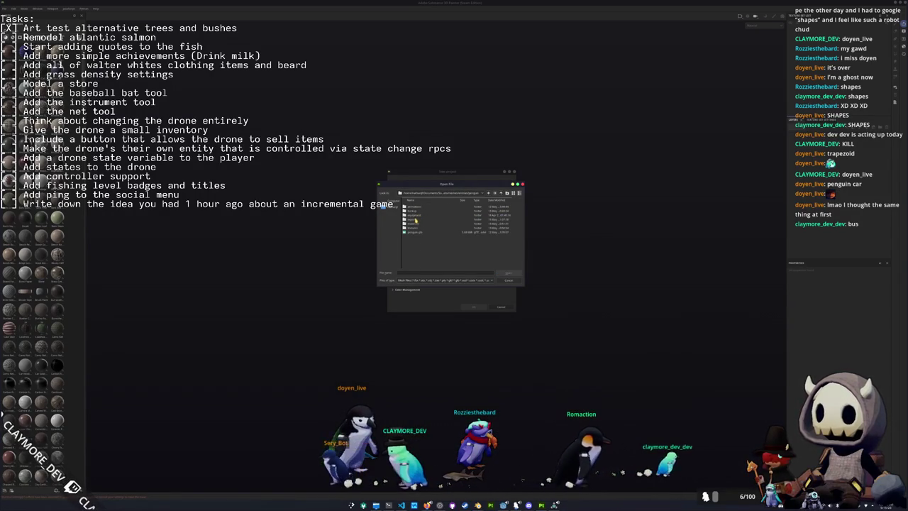
pyautogui.doubleClick(416, 220)
pyautogui.scroll(-5, 418, 227)
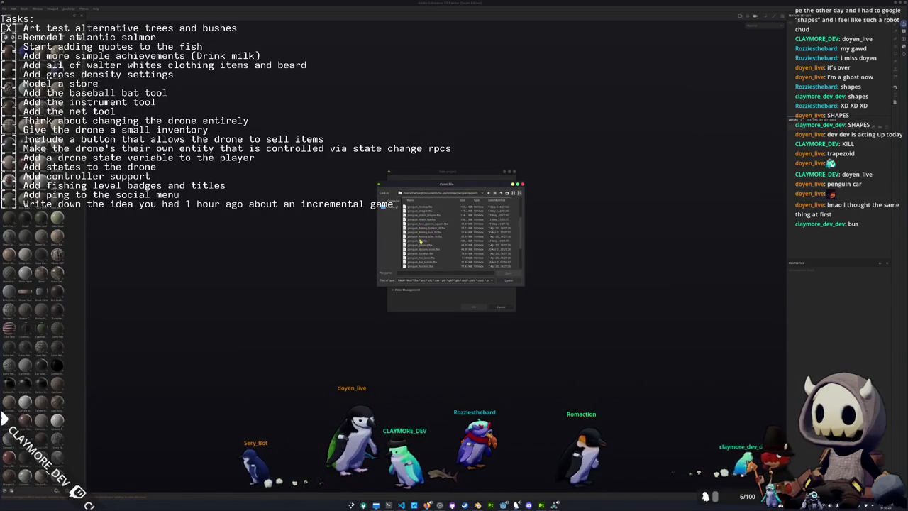
# - Create the project from the square glasses mesh and save it as penguin_face_glasses_square
pyautogui.click(432, 224)
pyautogui.doubleClick(432, 225)
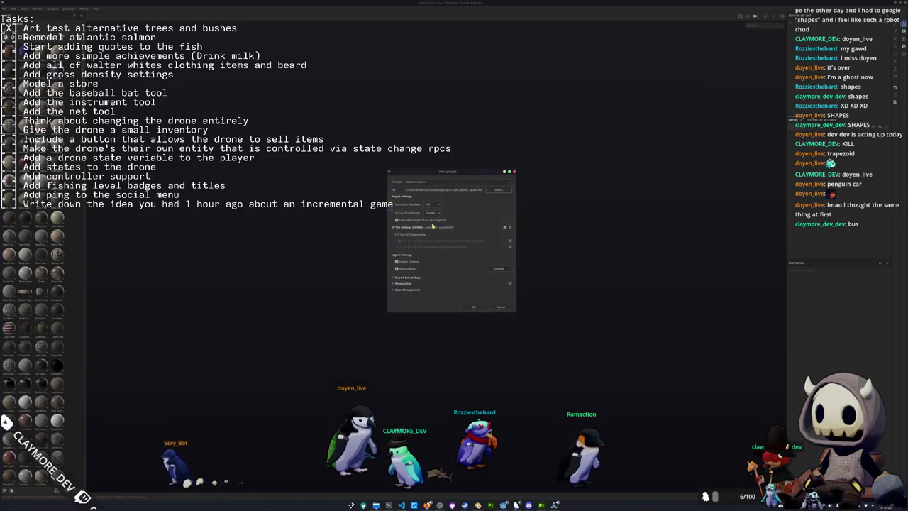
pyautogui.click(473, 307)
pyautogui.moveTo(397, 334)
pyautogui.mouseDown()
pyautogui.moveTo(410, 305)
pyautogui.moveTo(368, 269)
pyautogui.mouseUp()
pyautogui.hotkey('ctrl', 's')
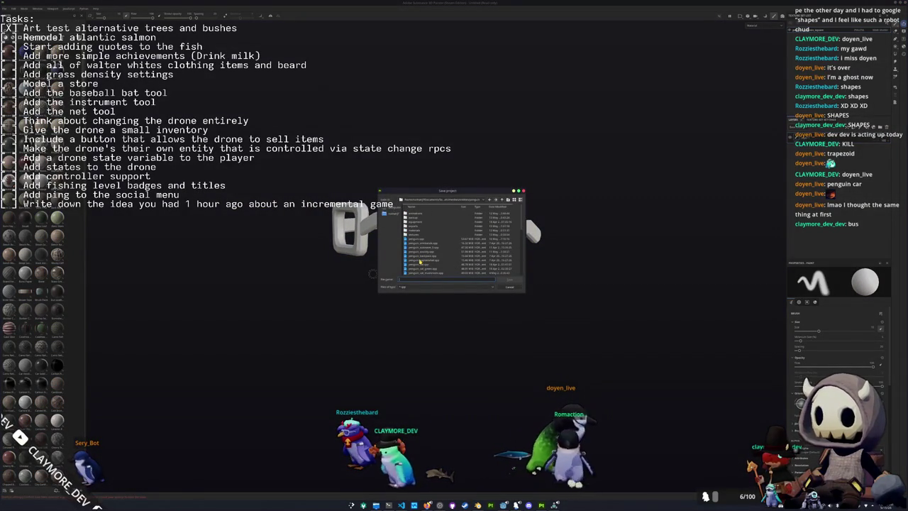
pyautogui.write('penguin_face_glass')
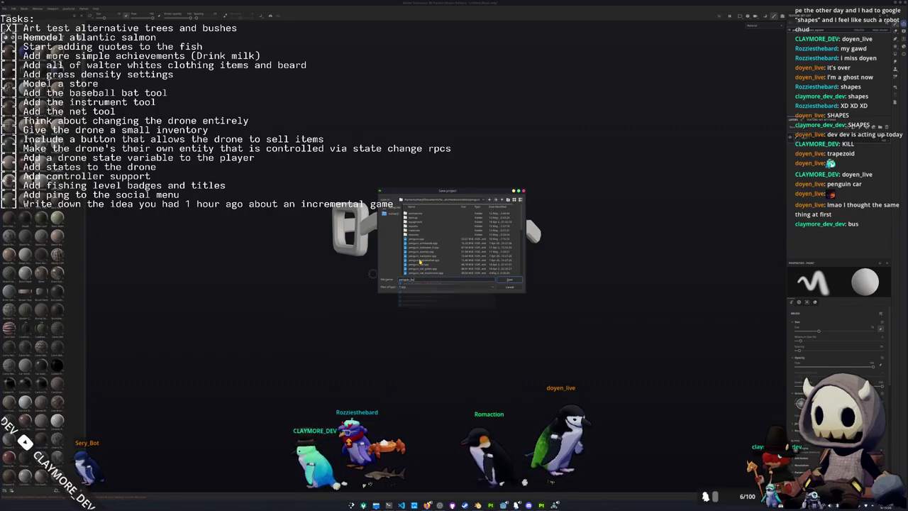
pyautogui.write('es_std')
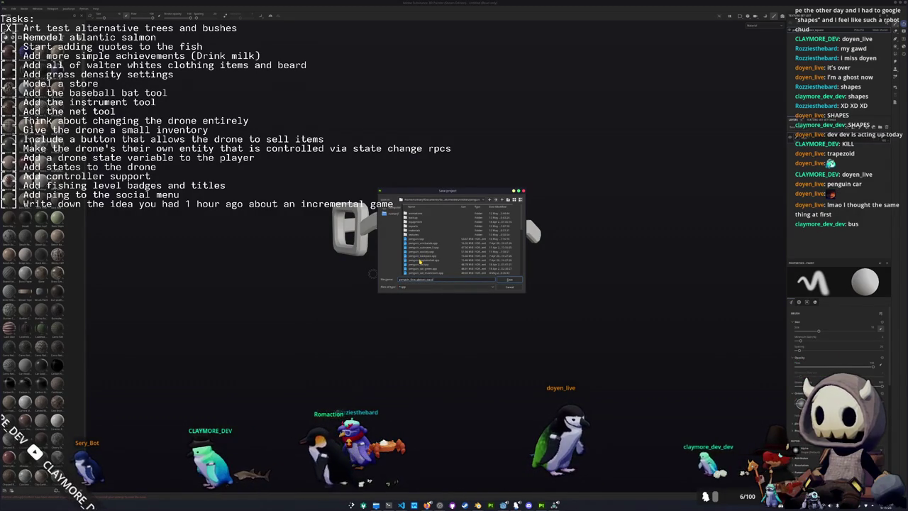
pyautogui.press('Return')
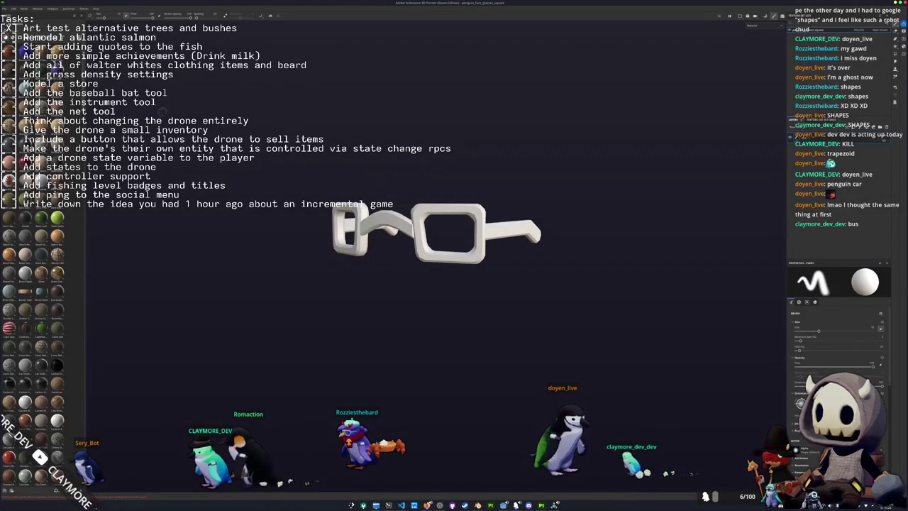
pyautogui.hotkey('ctrl', 'o')
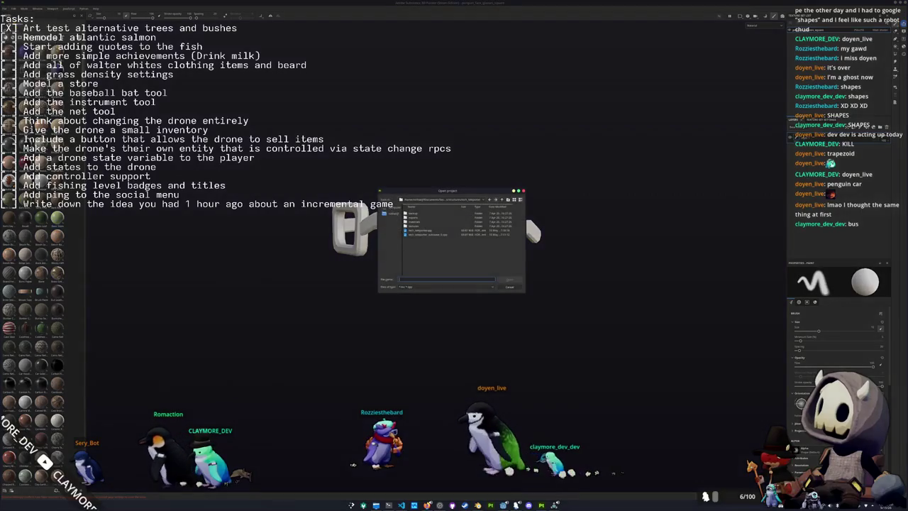
pyautogui.click(441, 200)
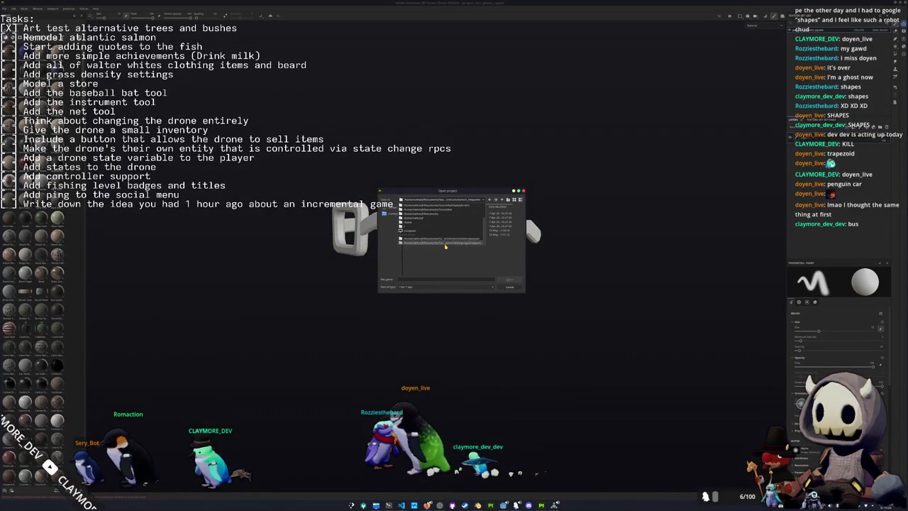
pyautogui.click(446, 242)
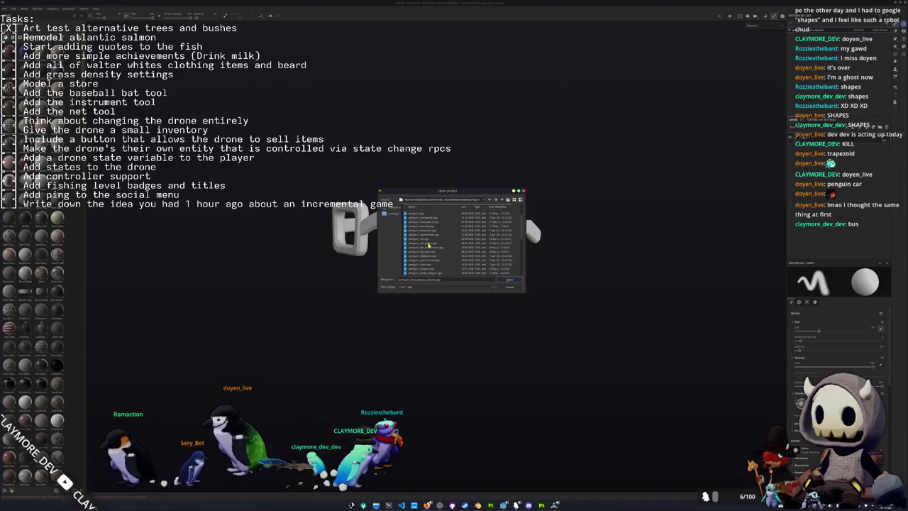
pyautogui.scroll(-1, 427, 249)
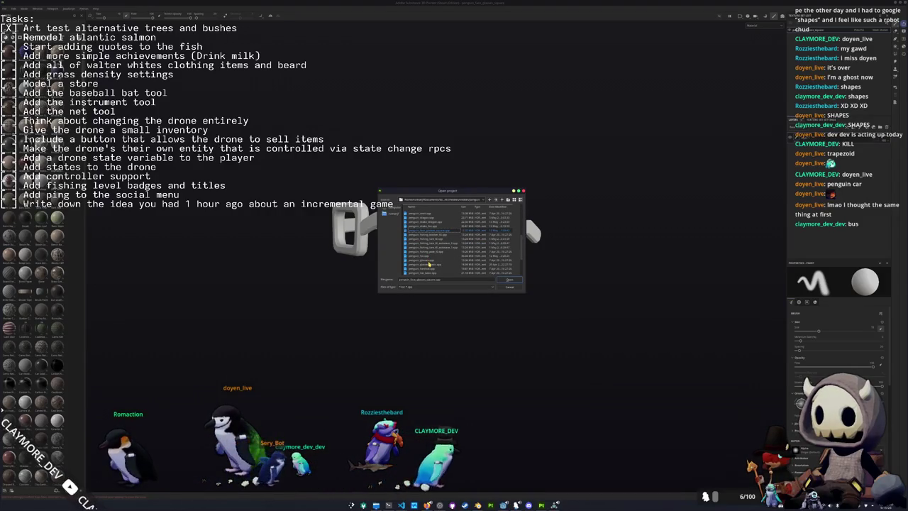
pyautogui.doubleClick(428, 264)
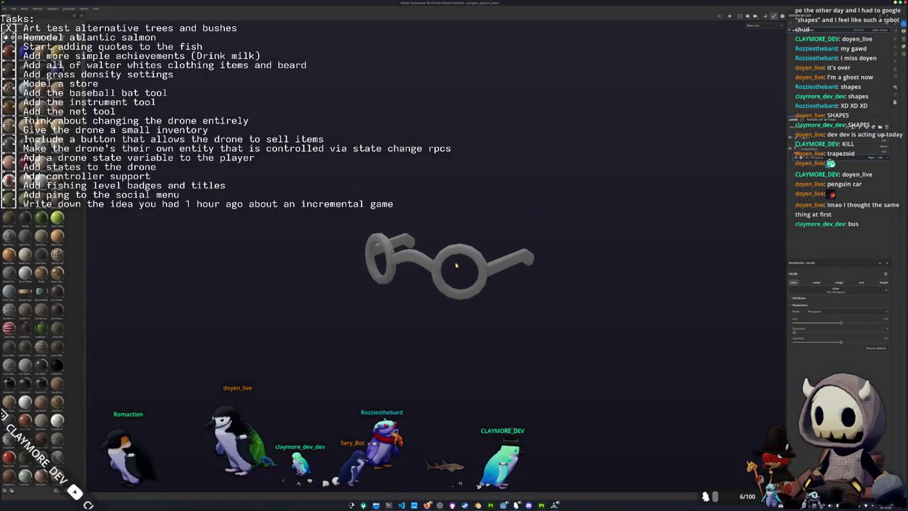
pyautogui.click(820, 150)
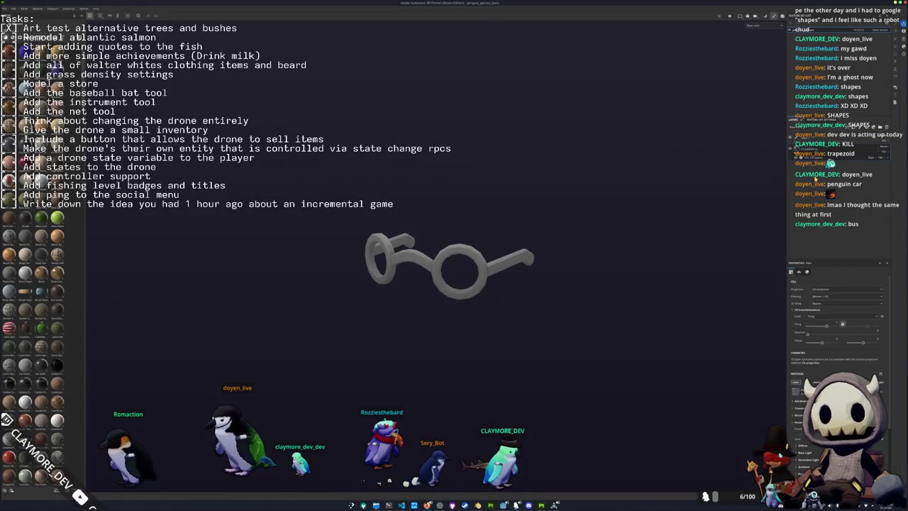
pyautogui.click(820, 151)
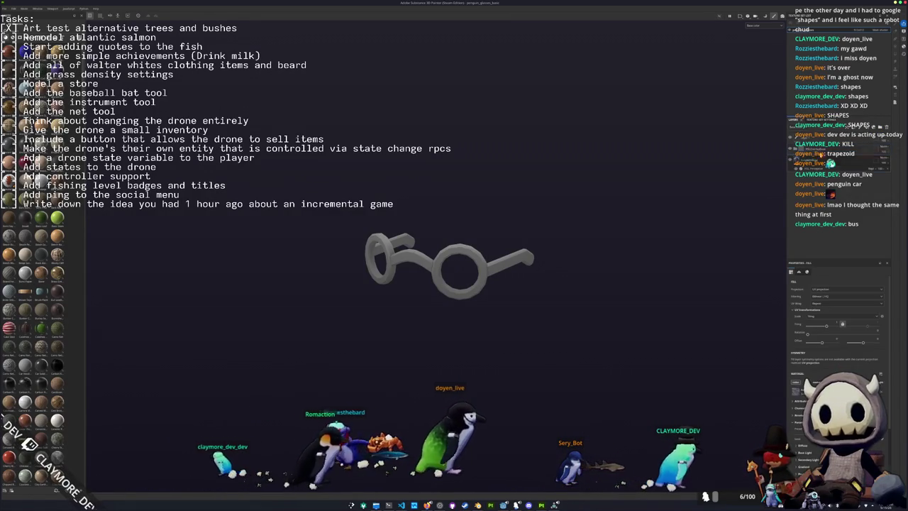
pyautogui.click(821, 149)
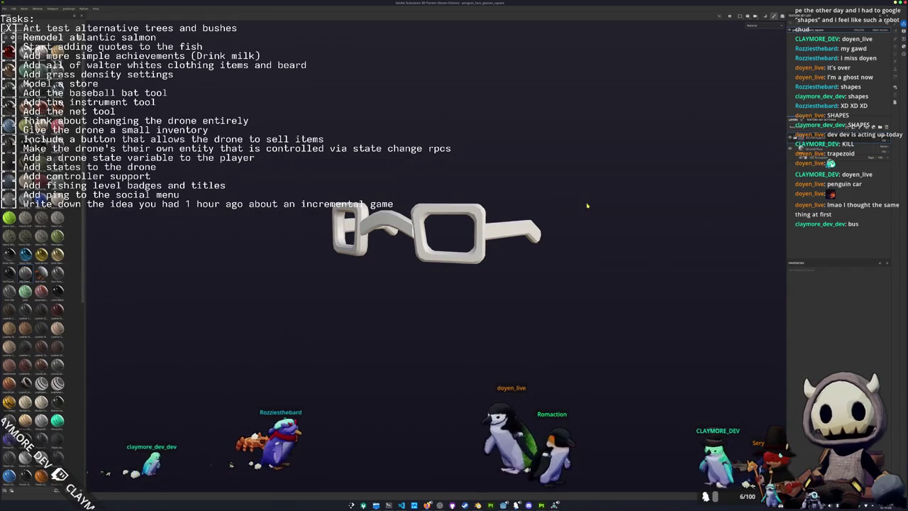
# - Bake the glasses' mesh maps in Painter and bring up the texture export settings
pyautogui.click(888, 133)
pyautogui.click(557, 481)
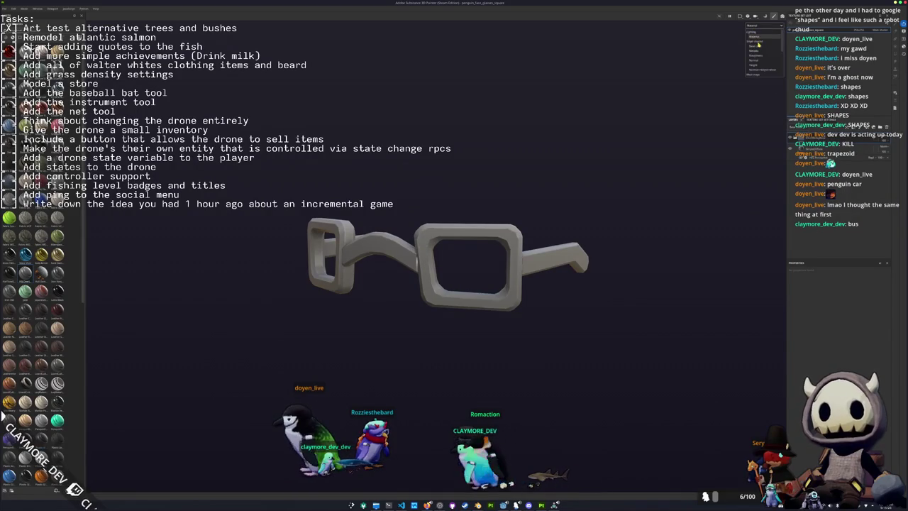
pyautogui.moveTo(581, 177)
pyautogui.mouseDown()
pyautogui.moveTo(539, 198)
pyautogui.moveTo(248, 223)
pyautogui.moveTo(186, 314)
pyautogui.moveTo(319, 248)
pyautogui.moveTo(541, 93)
pyautogui.moveTo(553, 177)
pyautogui.moveTo(540, 251)
pyautogui.moveTo(539, 215)
pyautogui.mouseUp()
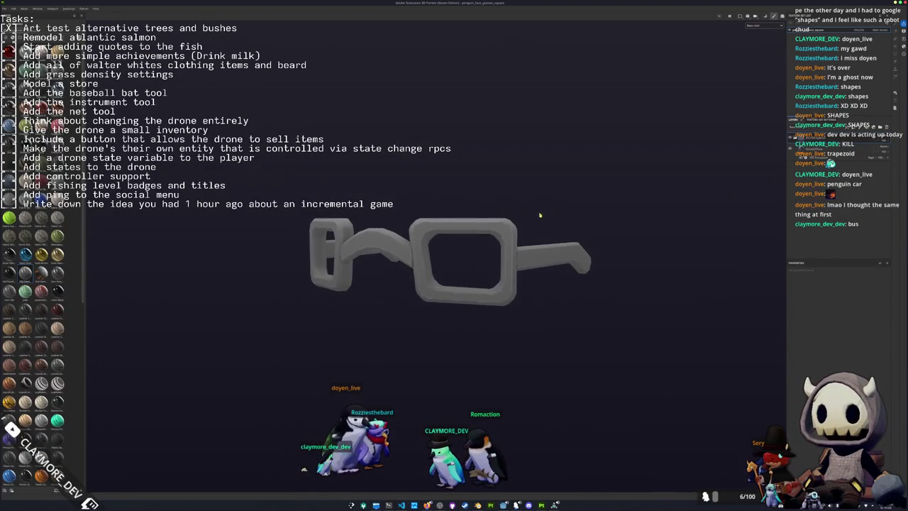
pyautogui.hotkey('ctrl', 'shift', 'e')
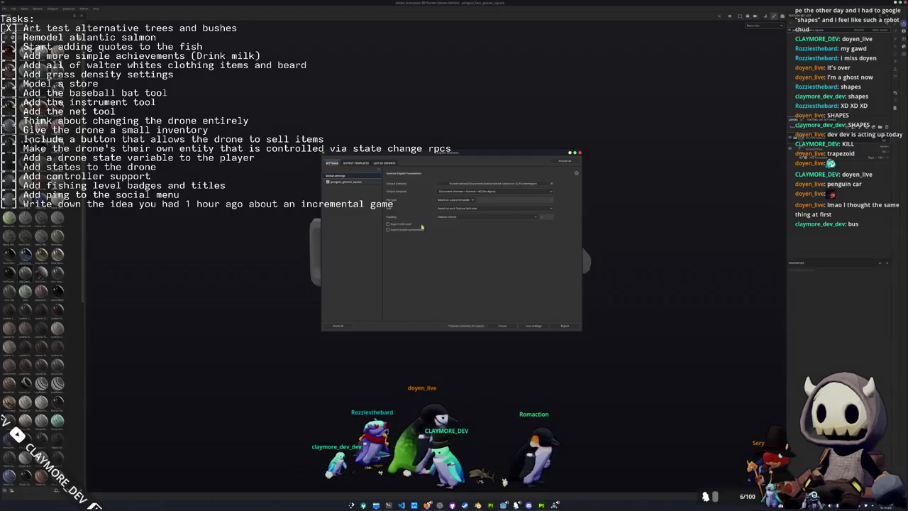
pyautogui.press('Escape')
pyautogui.moveTo(432, 221)
pyautogui.mouseDown()
pyautogui.moveTo(440, 241)
pyautogui.moveTo(526, 262)
pyautogui.moveTo(300, 283)
pyautogui.moveTo(291, 344)
pyautogui.moveTo(513, 132)
pyautogui.moveTo(433, 303)
pyautogui.mouseUp()
pyautogui.hotkey('ctrl', 'shift', 'e')
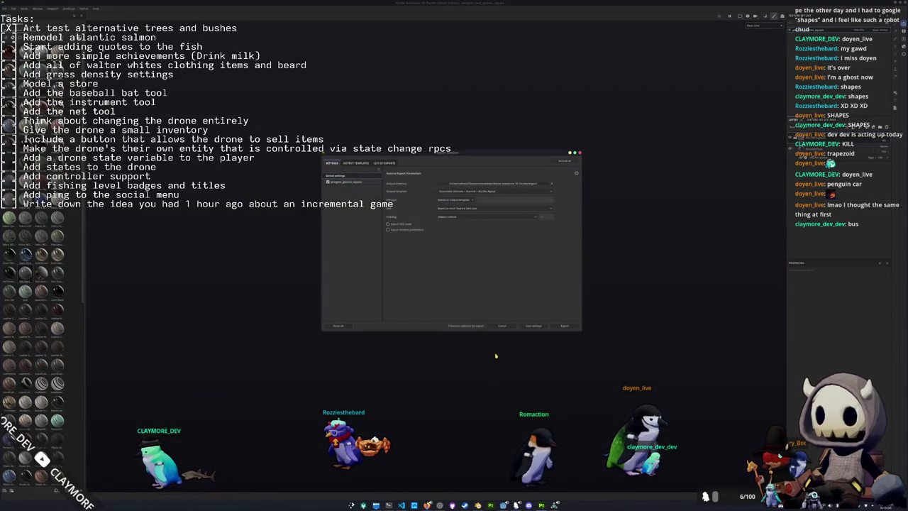
# - In Blender, select and frame the square glasses, then enter Edit Mode
pyautogui.hotkey('alt', 'Tab')
pyautogui.click(362, 168)
pyautogui.press('KP_Decimal')
pyautogui.press('Tab')
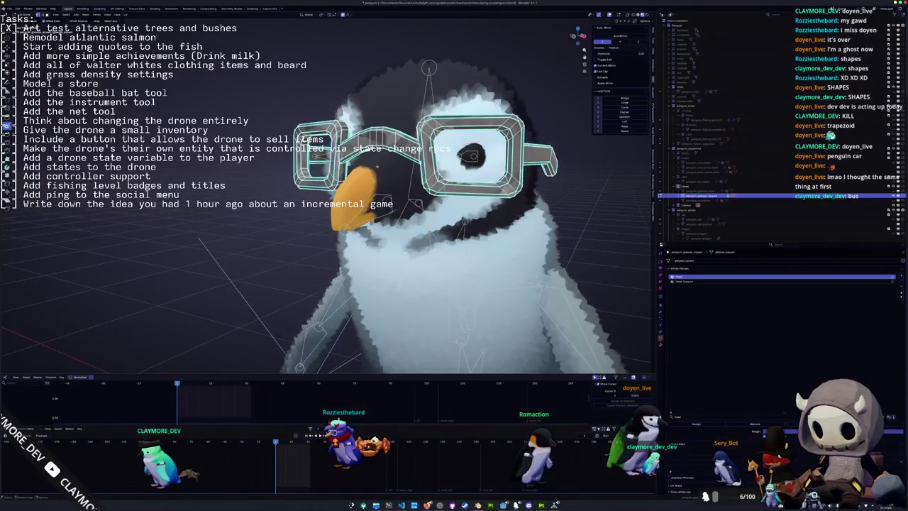
# - Select all linked geometry of the glasses, then leave Edit Mode
pyautogui.hotkey('ctrl', 'l')
pyautogui.press('KP_3')
pyautogui.press('KP_Decimal')
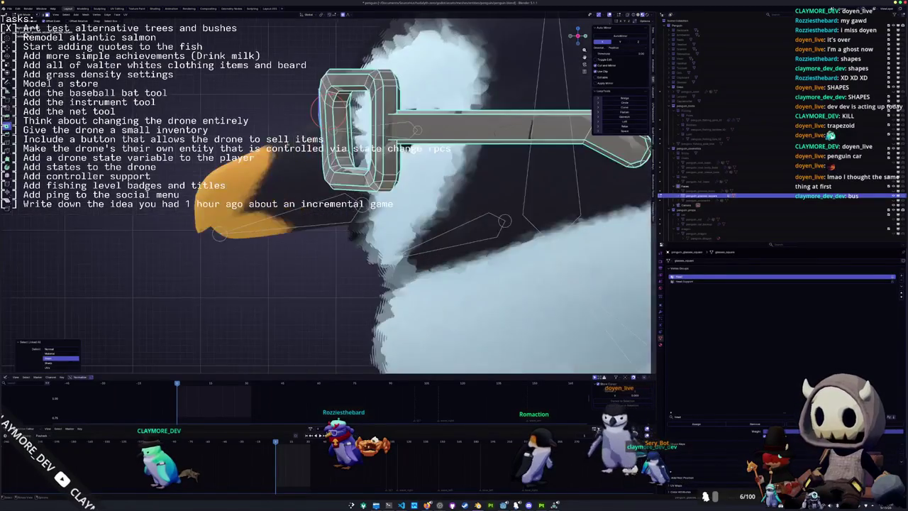
pyautogui.press('Tab')
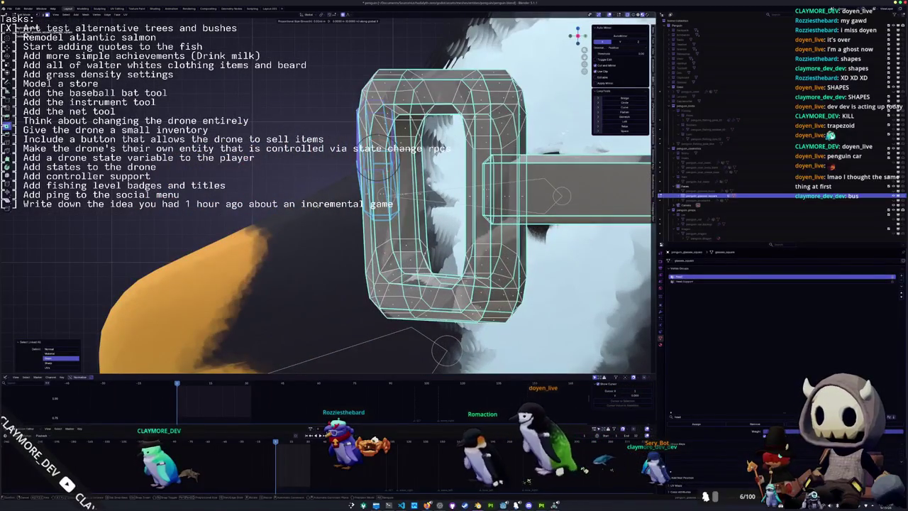
pyautogui.press('Tab')
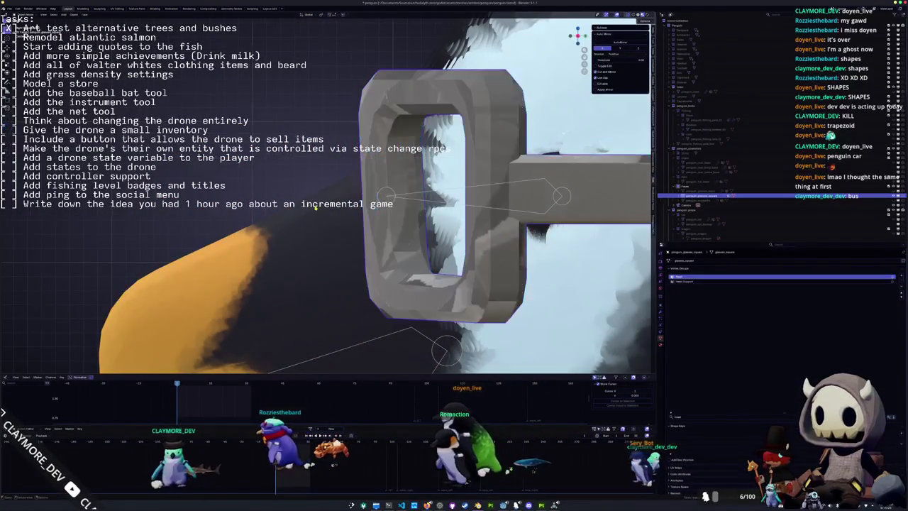
pyautogui.scroll(-5, 316, 205)
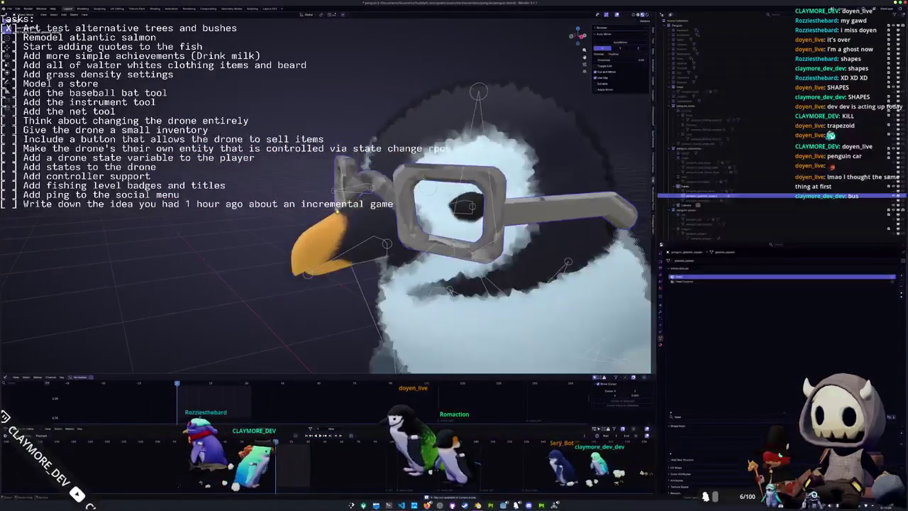
pyautogui.press('Tab')
pyautogui.scroll(-3, 346, 214)
pyautogui.press('Tab')
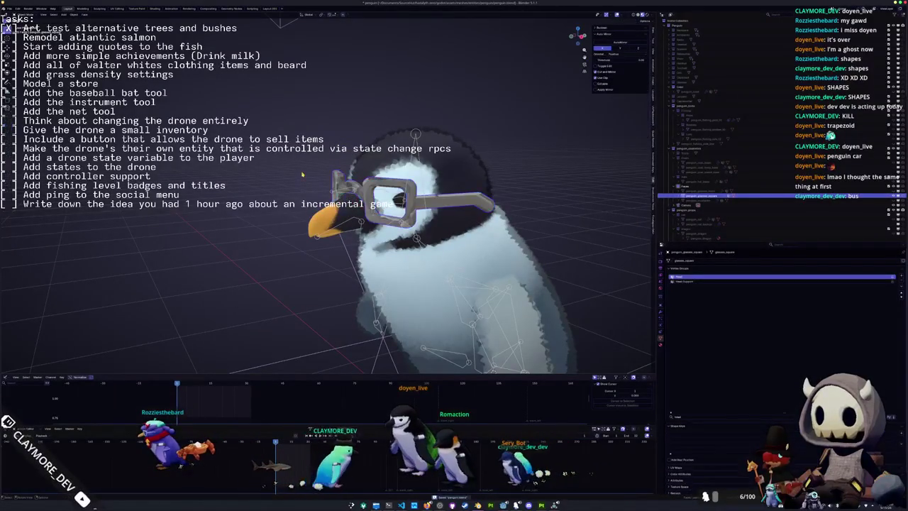
# - Apply all transforms to the glasses, set the armature to Rest Position, and open glTF export
pyautogui.hotkey('ctrl', 'a')
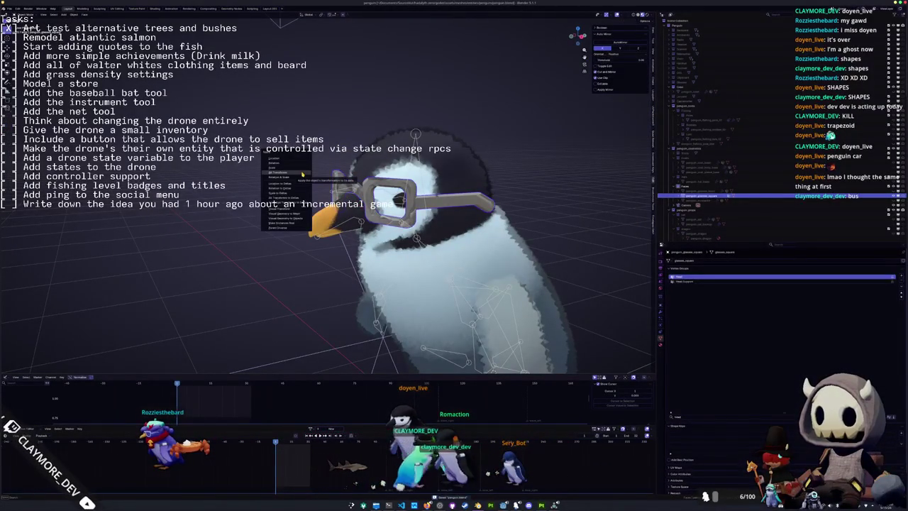
pyautogui.click(302, 173)
pyautogui.scroll(-2, 340, 333)
pyautogui.click(357, 337)
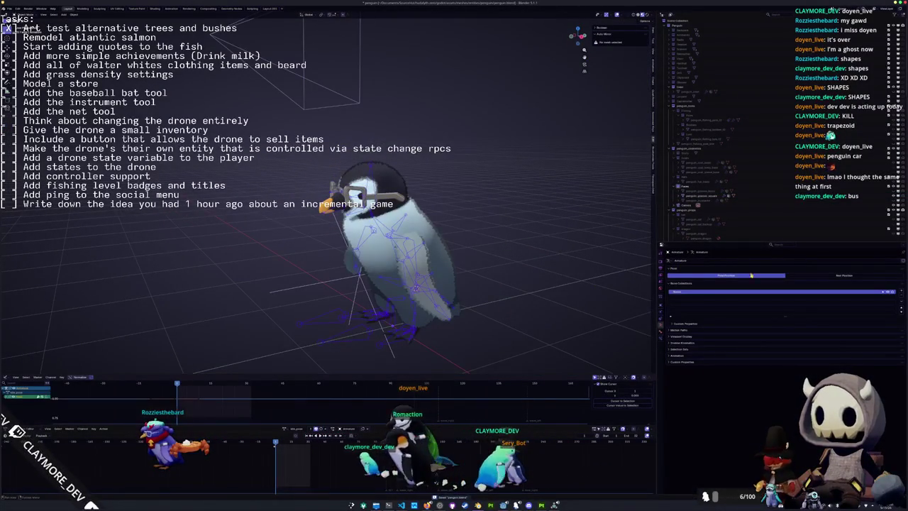
pyautogui.click(812, 275)
pyautogui.press('Tab')
pyautogui.scroll(3, 634, 269)
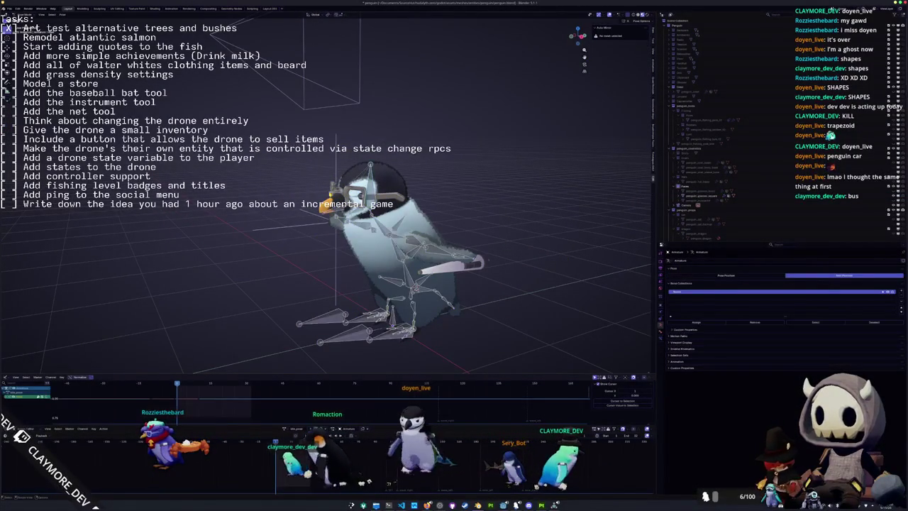
pyautogui.click(698, 196)
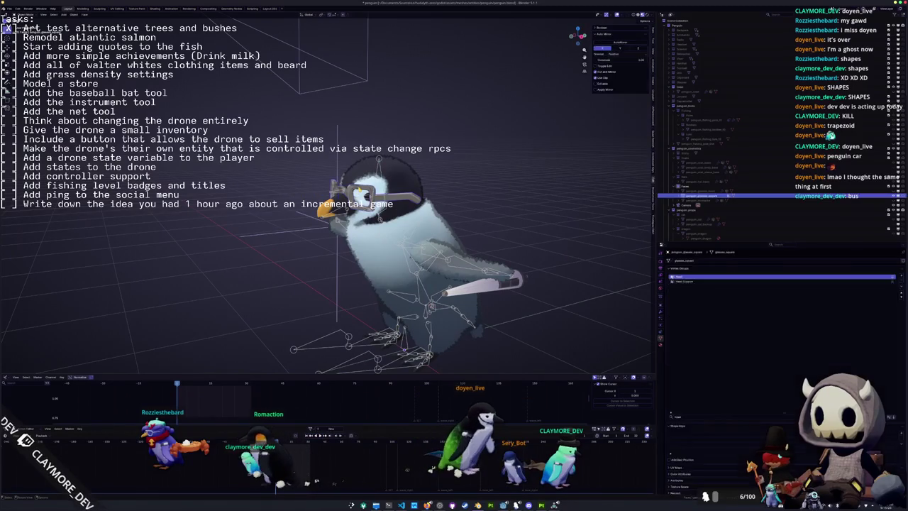
pyautogui.click(327, 343)
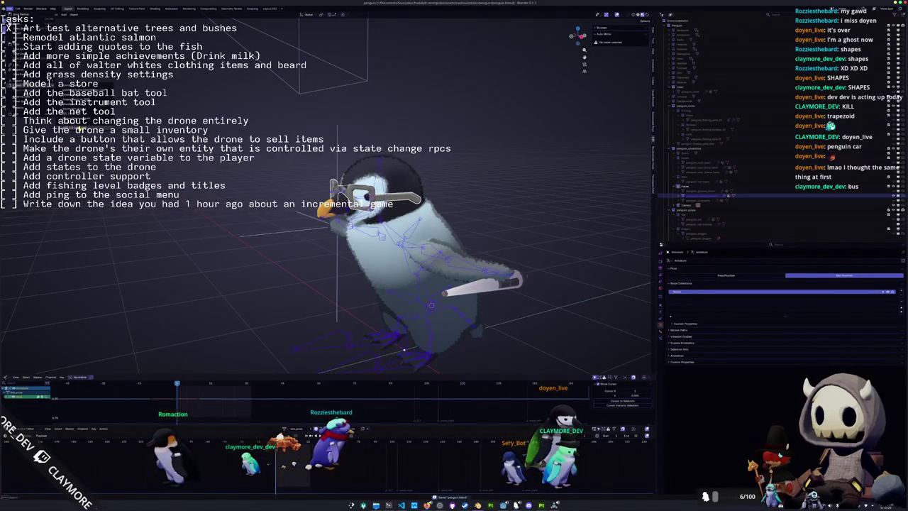
pyautogui.hotkey('ctrl', 'shift', 'e')
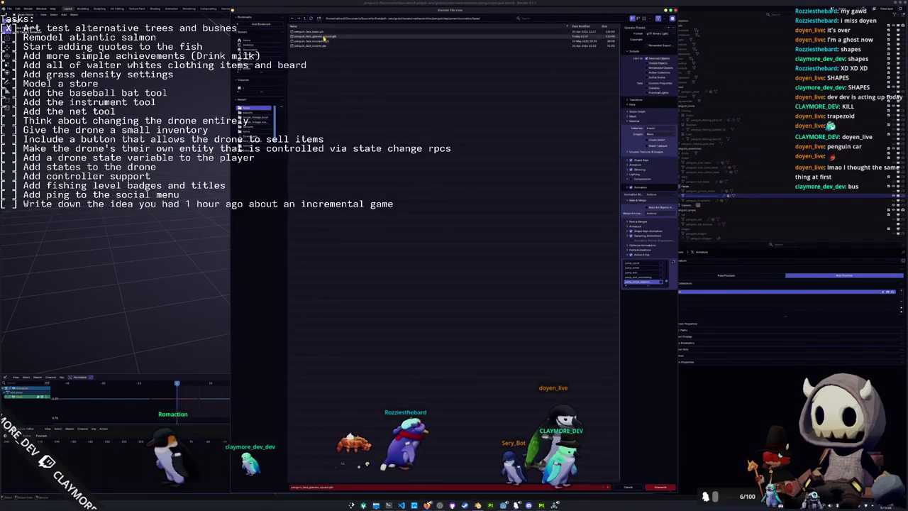
# - Export the square glasses as glTF and FBX, then save Painter's export settings
pyautogui.click(660, 487)
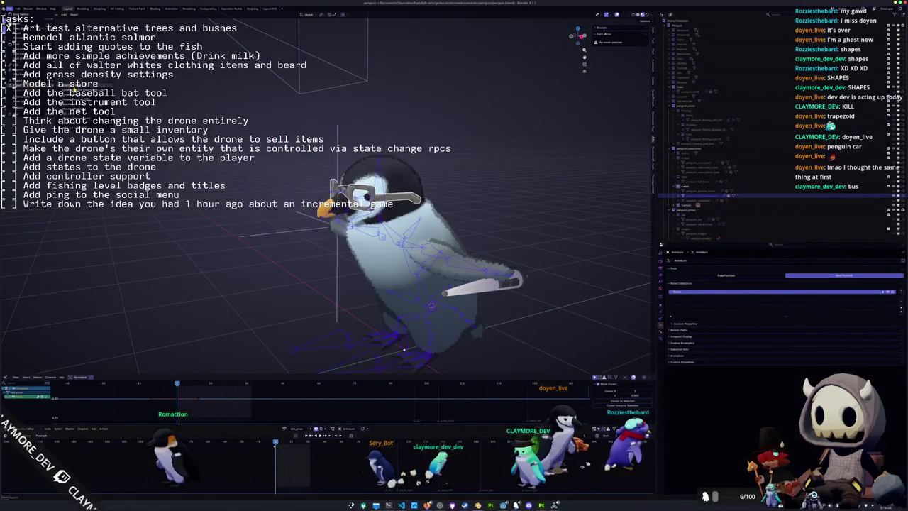
pyautogui.hotkey('ctrl', 'shift', 'e')
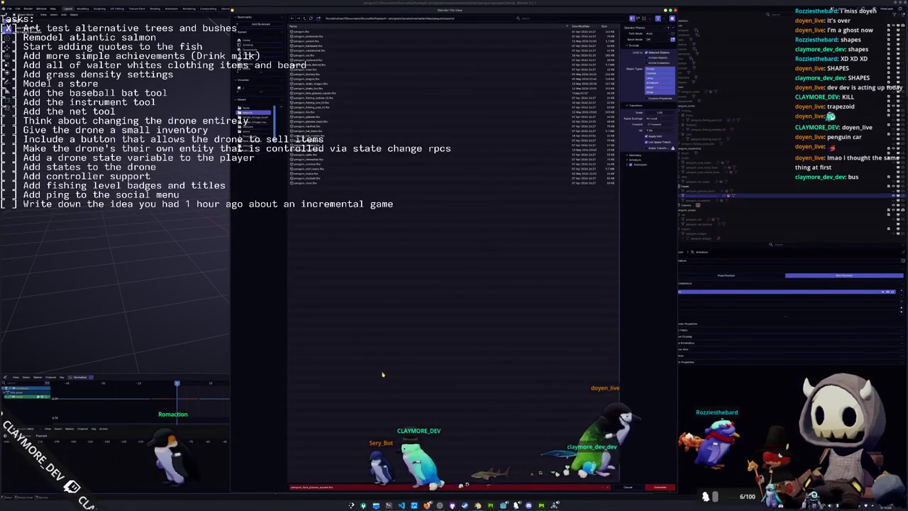
pyautogui.click(660, 487)
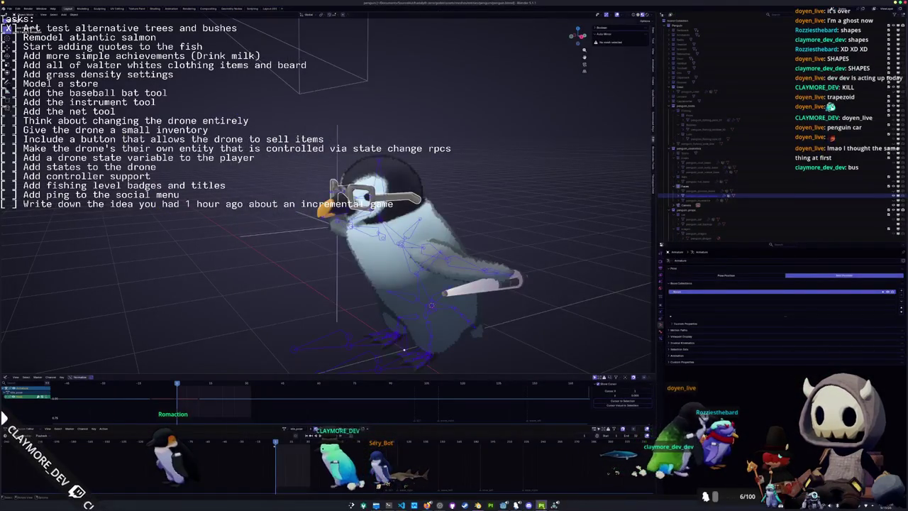
pyautogui.hotkey('alt', 'Tab')
pyautogui.click(523, 327)
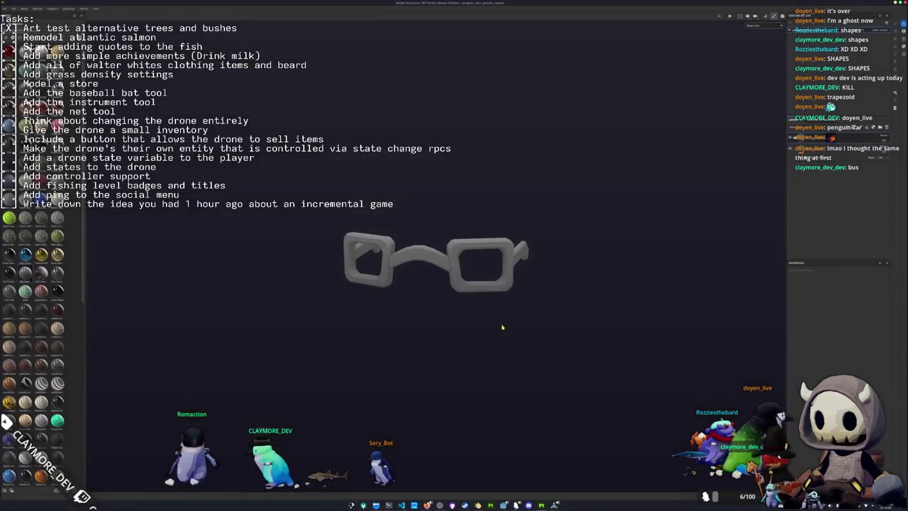
# - Orbit the glasses model in Substance 3D Painter, then return to the penguin scene in Blender
pyautogui.moveTo(423, 320); pyautogui.dragTo(383, 305)
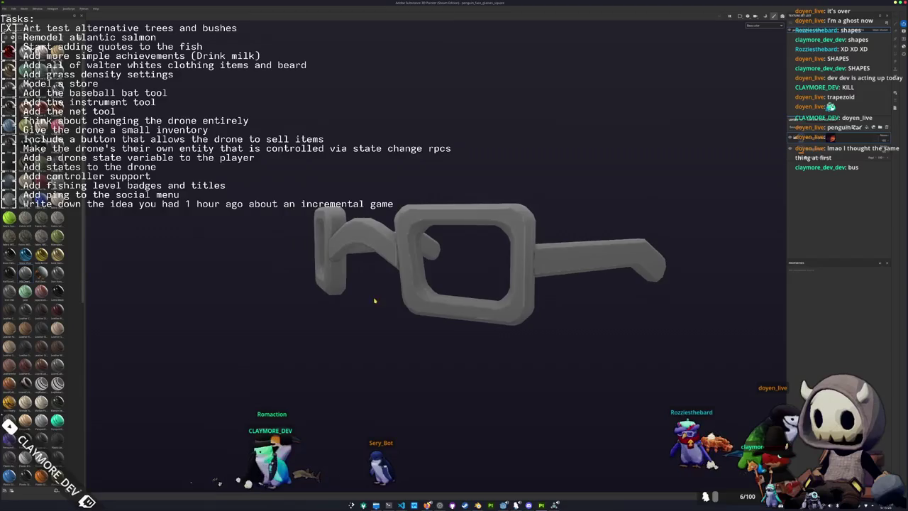
pyautogui.hotkey('alt', 'Tab')
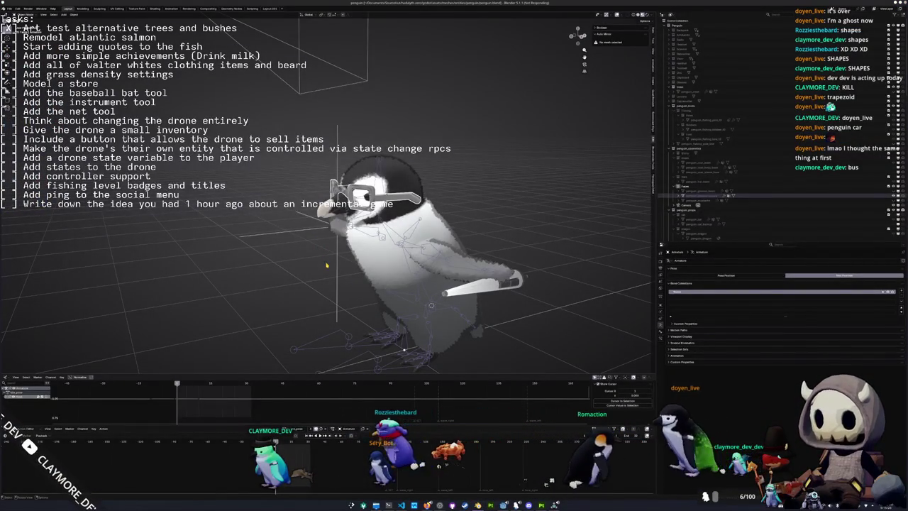
# - Show the penguin in Material Preview and re-export the square glasses as FBX, then return to Substance Painter
pyautogui.scroll(3, 326, 265)
pyautogui.press('z')
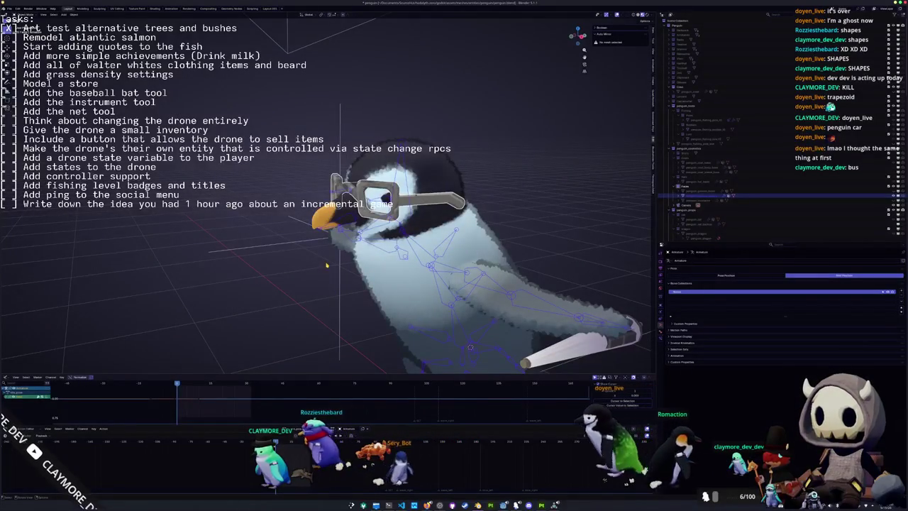
pyautogui.scroll(-3, 326, 265)
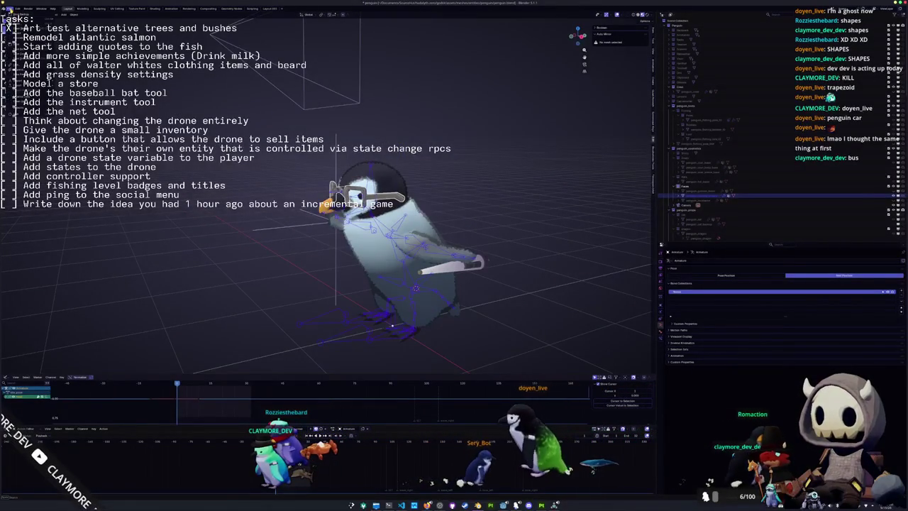
pyautogui.hotkey('ctrl', 'shift', 'e')
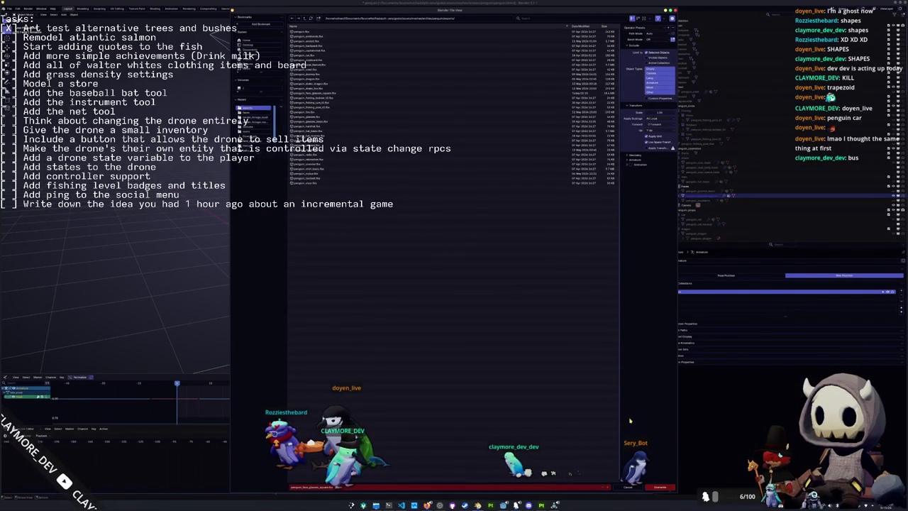
pyautogui.click(657, 487)
pyautogui.click(541, 505)
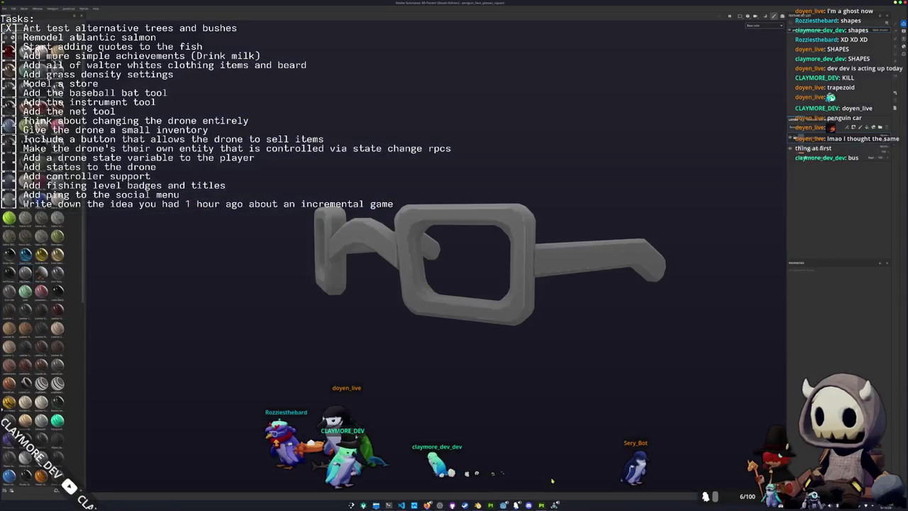
# - Orbit the glasses model, then briefly enter and leave the mesh-map baking mode
pyautogui.moveTo(524, 364)
pyautogui.mouseDown()
pyautogui.moveTo(426, 345)
pyautogui.moveTo(462, 371)
pyautogui.mouseUp()
pyautogui.hotkey('ctrl', 'shift', 'b')
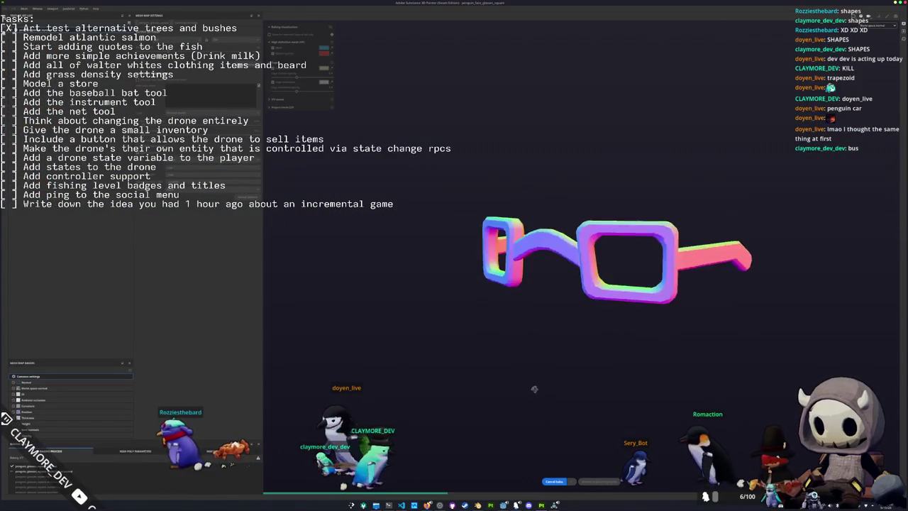
pyautogui.click(607, 482)
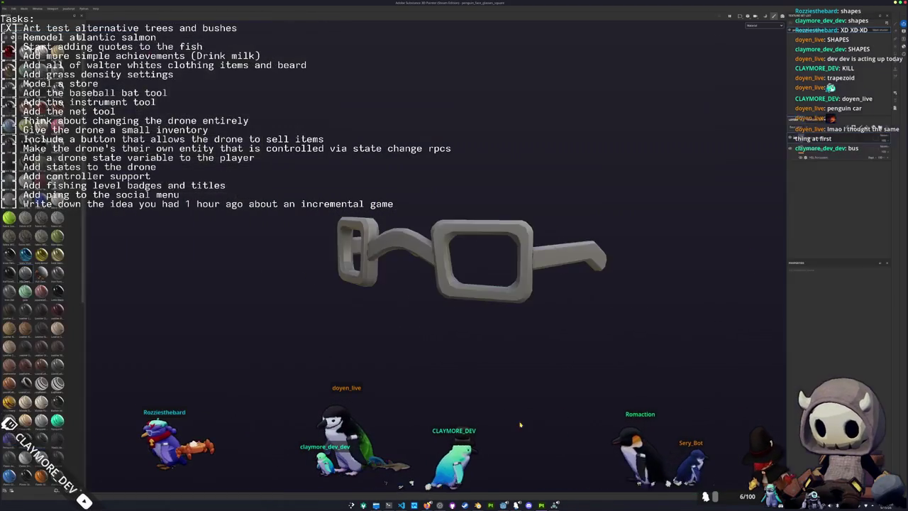
# - Export the glasses textures into the penguin exports' textures folder, then bring up batch_face_tasks.gd
pyautogui.hotkey('ctrl', 'shift', 'e')
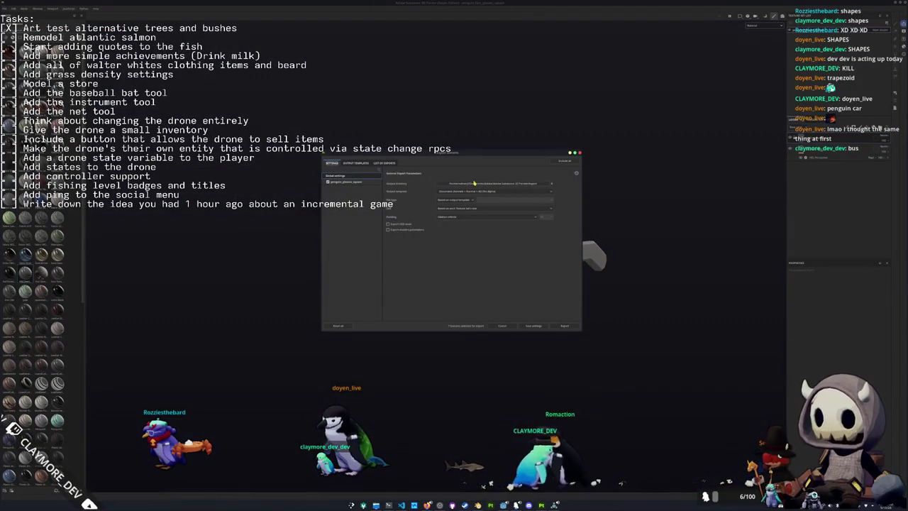
pyautogui.click(497, 183)
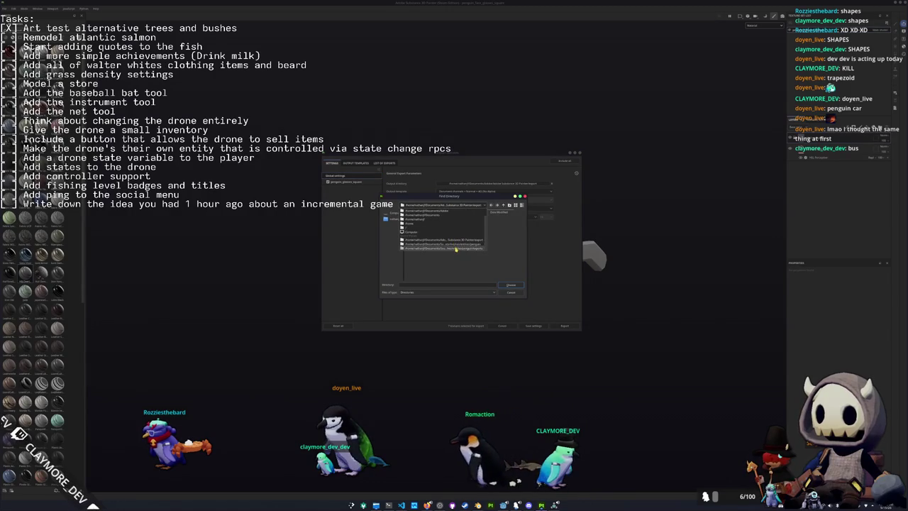
pyautogui.click(462, 249)
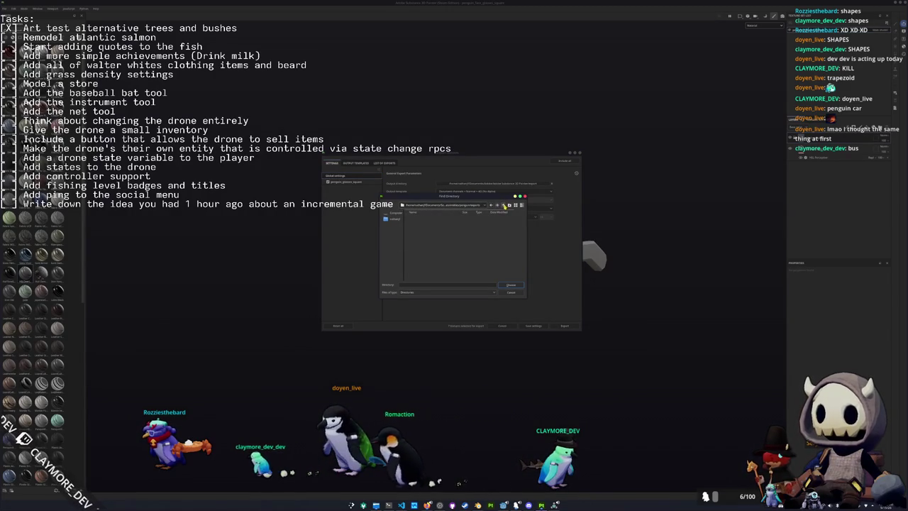
pyautogui.doubleClick(423, 241)
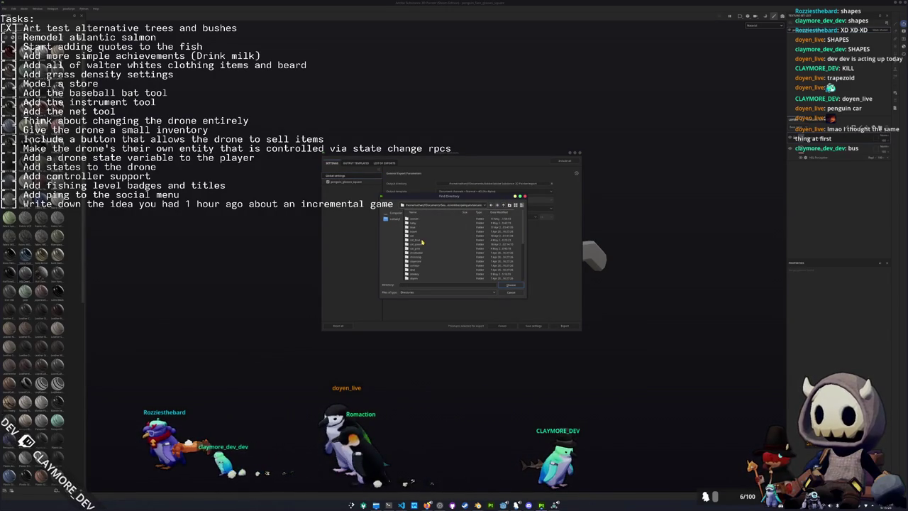
pyautogui.click(508, 285)
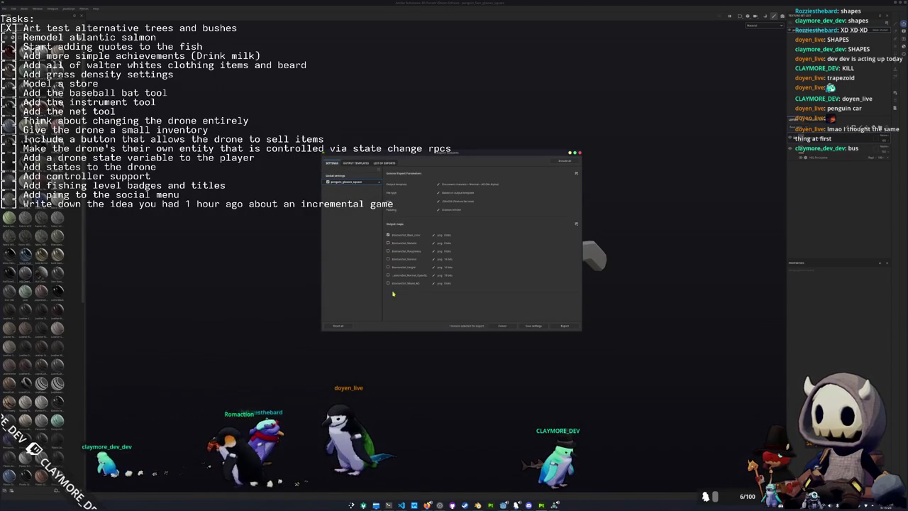
pyautogui.click(564, 326)
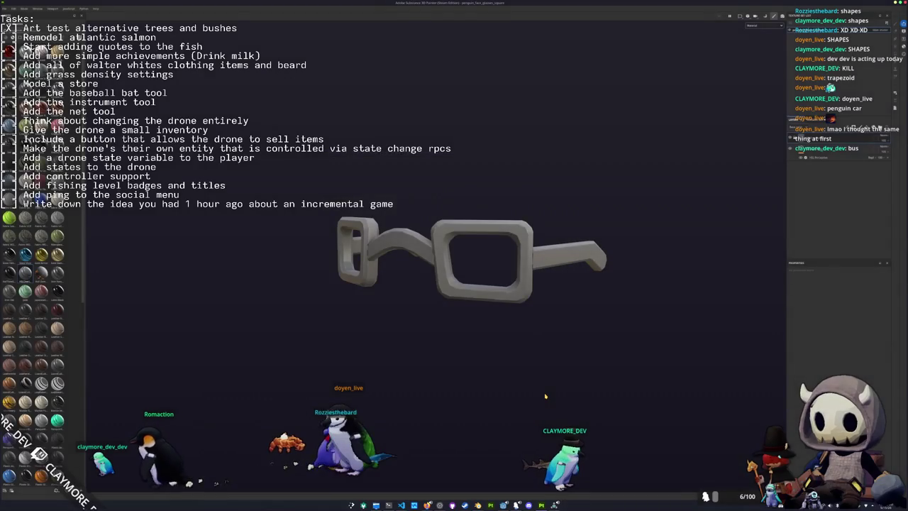
pyautogui.hotkey('alt', 'Tab')
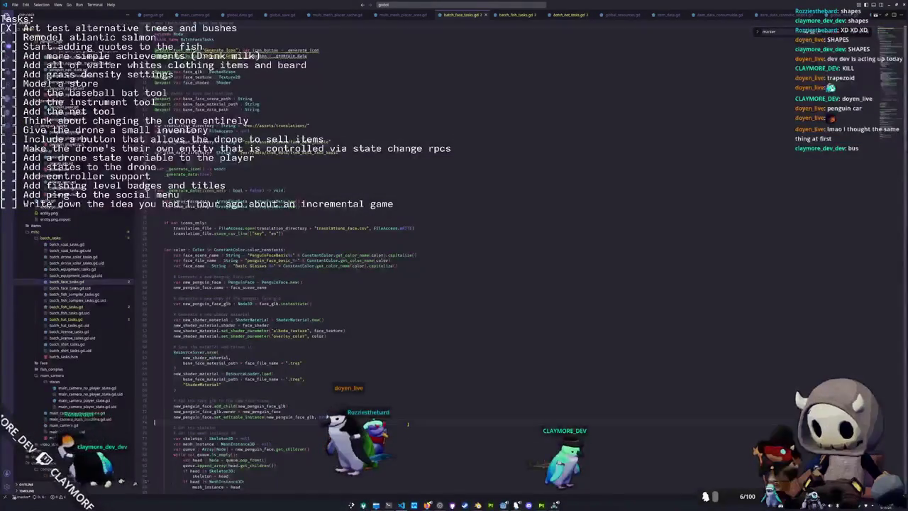
pyautogui.click(352, 327)
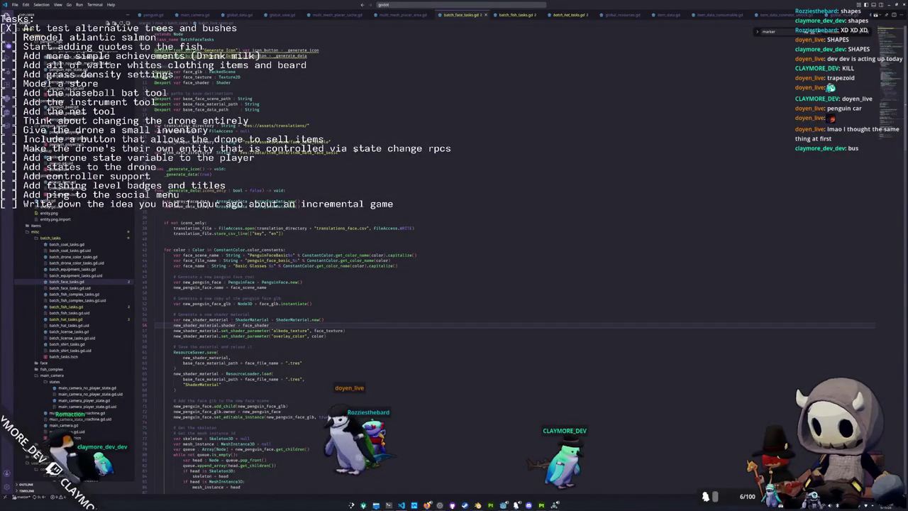
# - In Blender, deselect the penguin rig's bones and select and frame the glasses object
pyautogui.hotkey('alt', 'Tab')
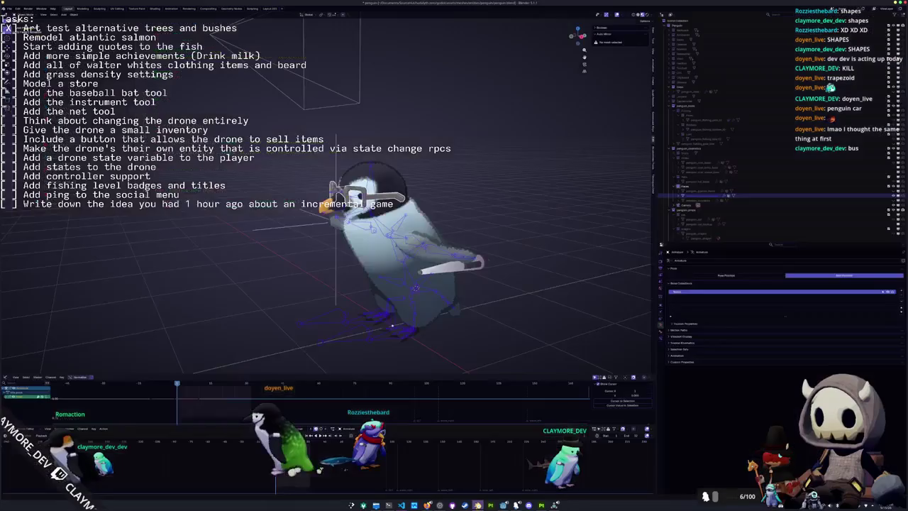
pyautogui.hotkey('alt', 'Tab')
pyautogui.hotkey('alt', 'Tab')
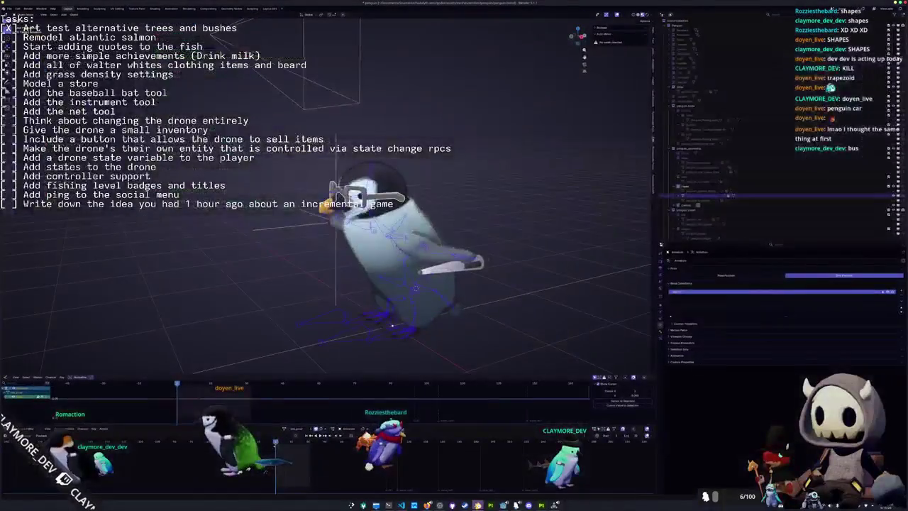
pyautogui.click(361, 337)
pyautogui.press('a')
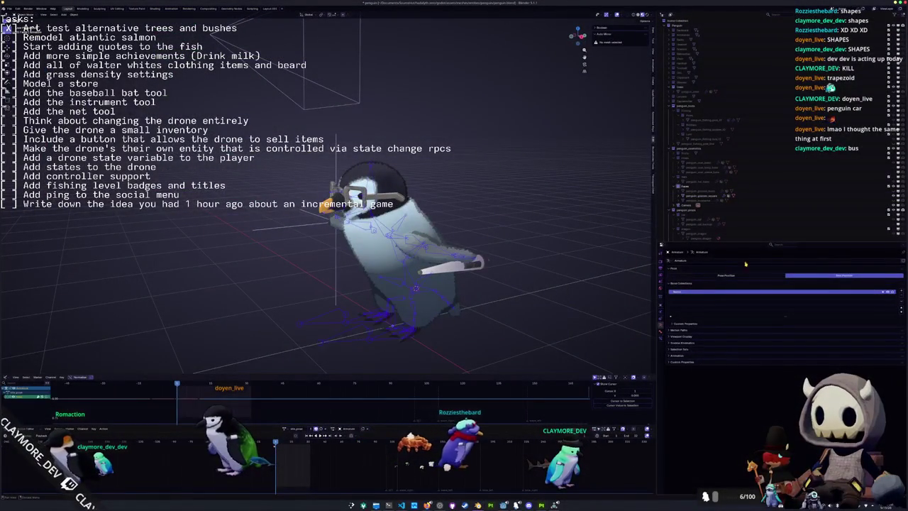
pyautogui.click(735, 274)
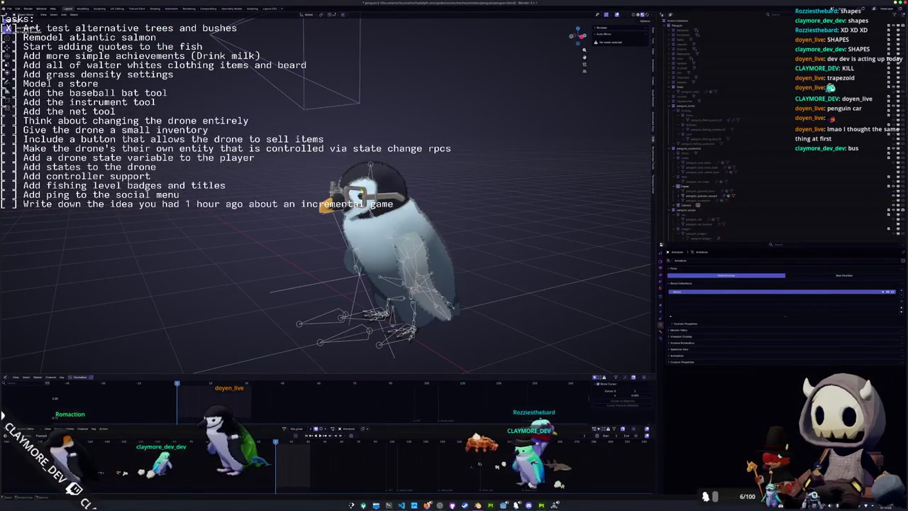
pyautogui.click(365, 193)
pyautogui.press('KP_Decimal')
# - In the Shading workspace, load the glasses PNG into the Image Texture node and hide the glasses
pyautogui.click(154, 7)
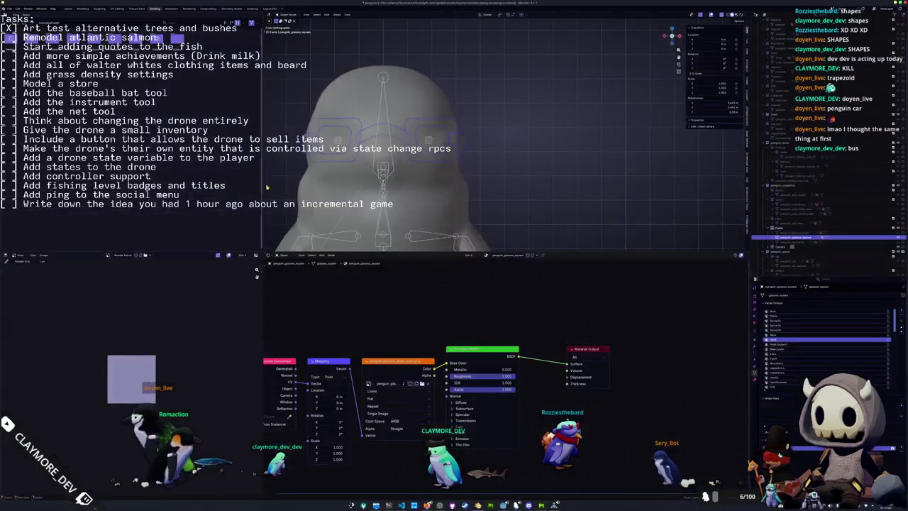
pyautogui.click(421, 383)
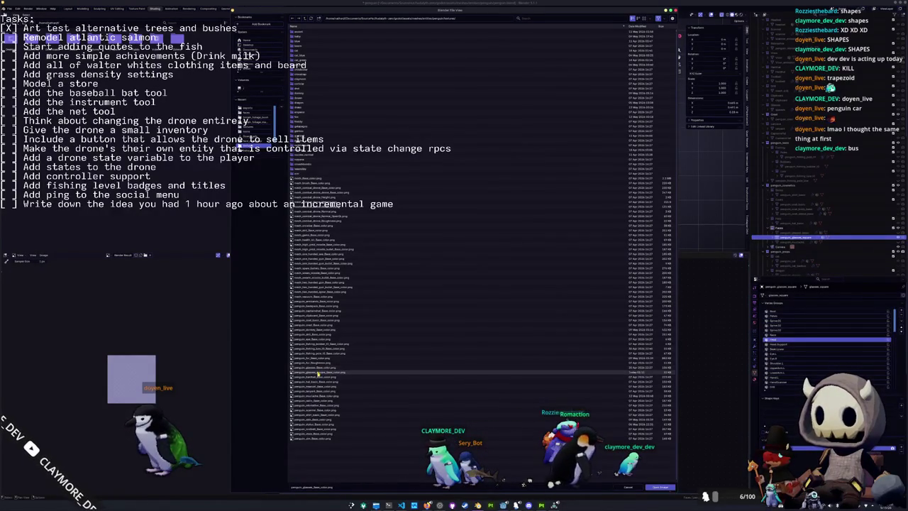
pyautogui.doubleClick(318, 370)
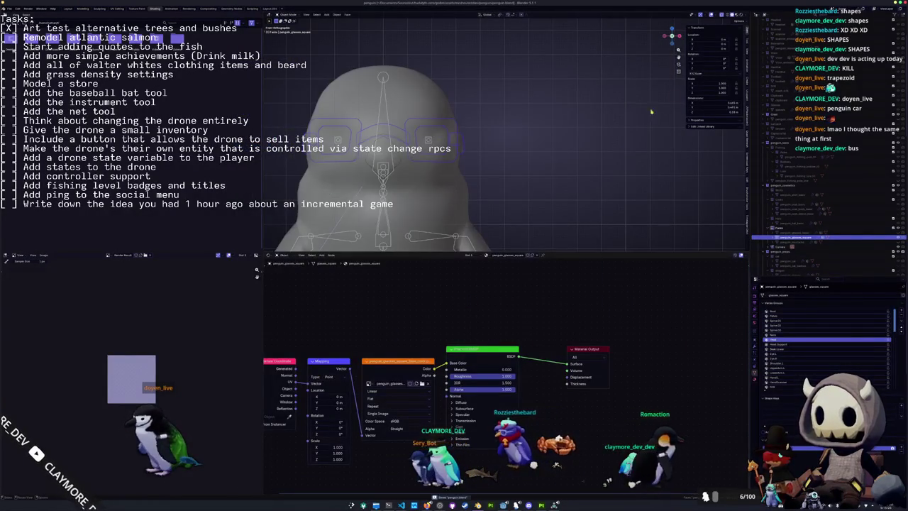
pyautogui.scroll(-3, 589, 121)
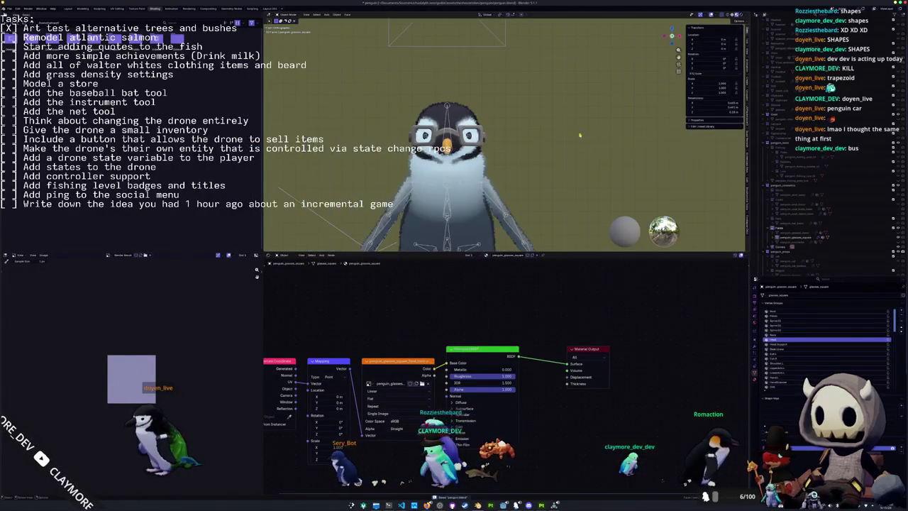
pyautogui.click(896, 240)
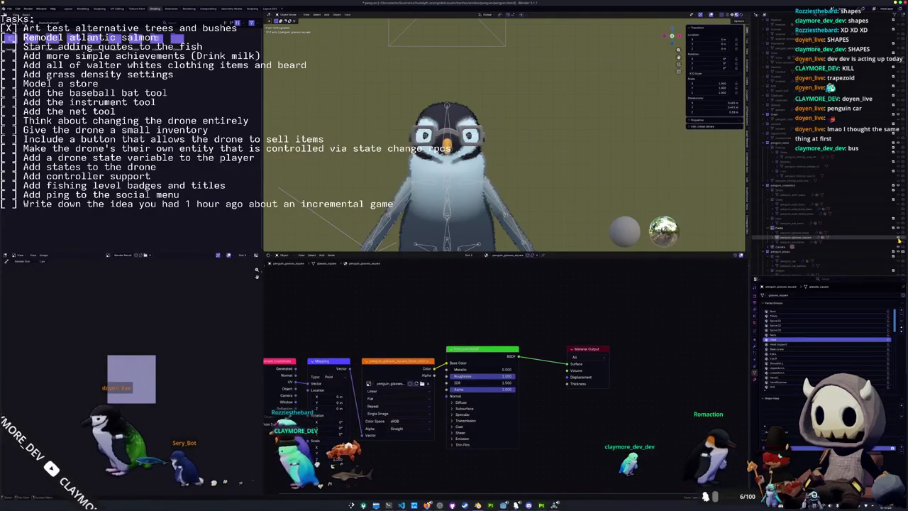
pyautogui.scroll(-3, 613, 175)
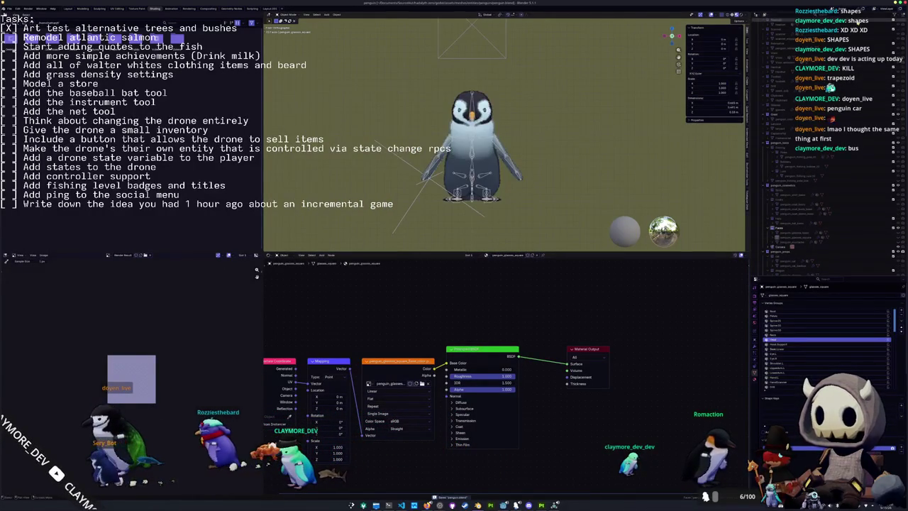
pyautogui.hotkey('alt', 'Tab')
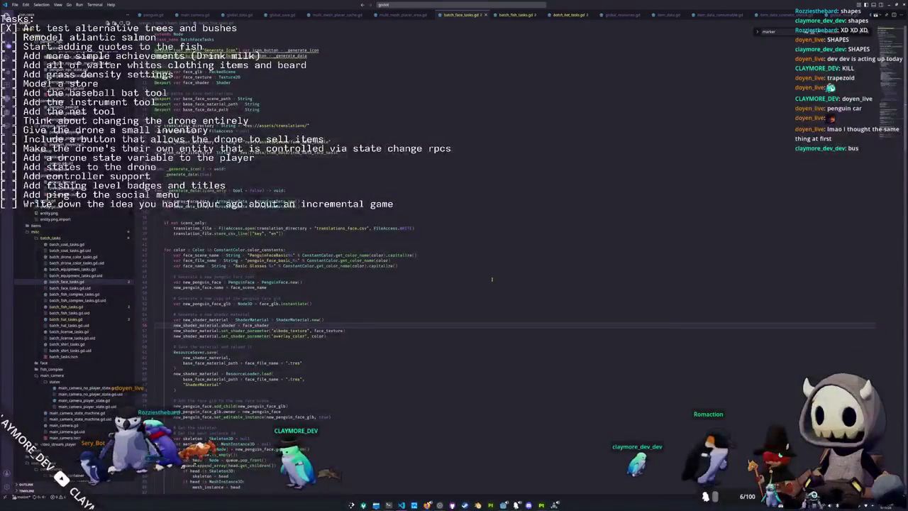
# - In Godot, expand res://assets/materials to list its .tres files and check the Base Face Scene Path field
pyautogui.hotkey('alt', 'Tab')
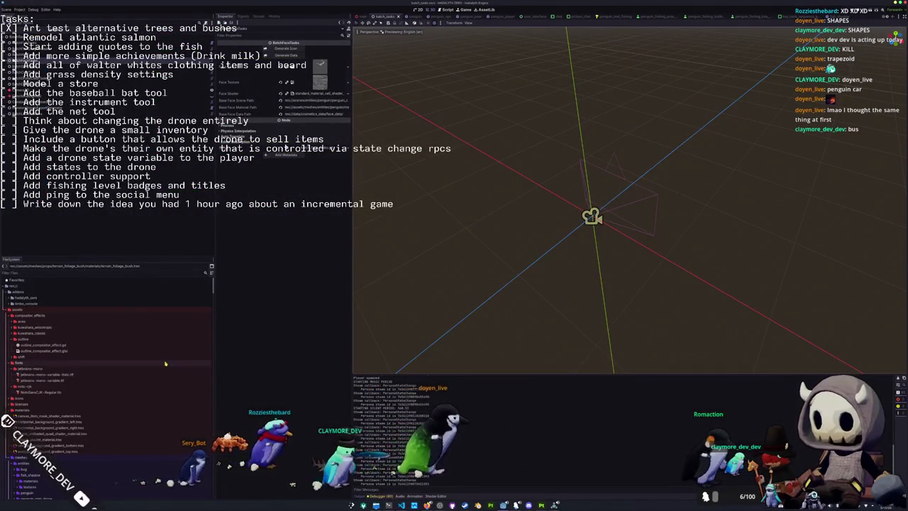
pyautogui.scroll(-2, 165, 364)
pyautogui.click(35, 382)
pyautogui.doubleClick(35, 383)
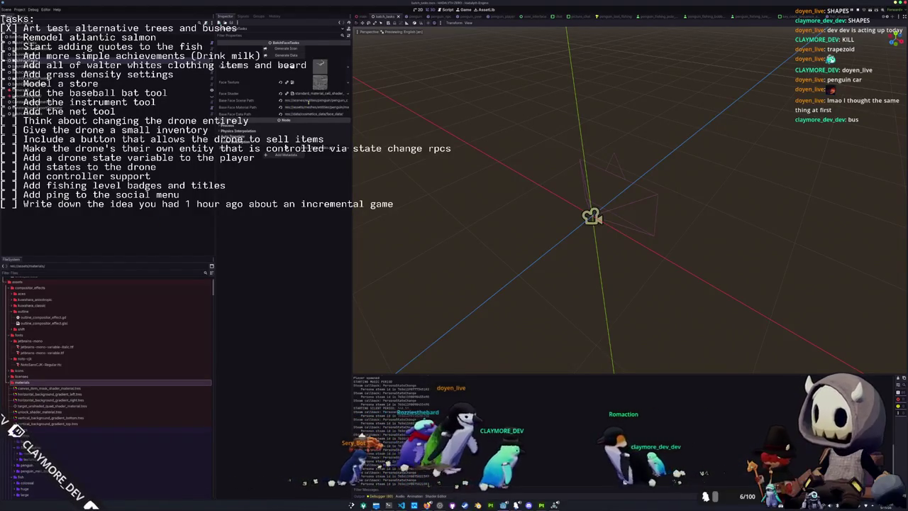
pyautogui.click(313, 100)
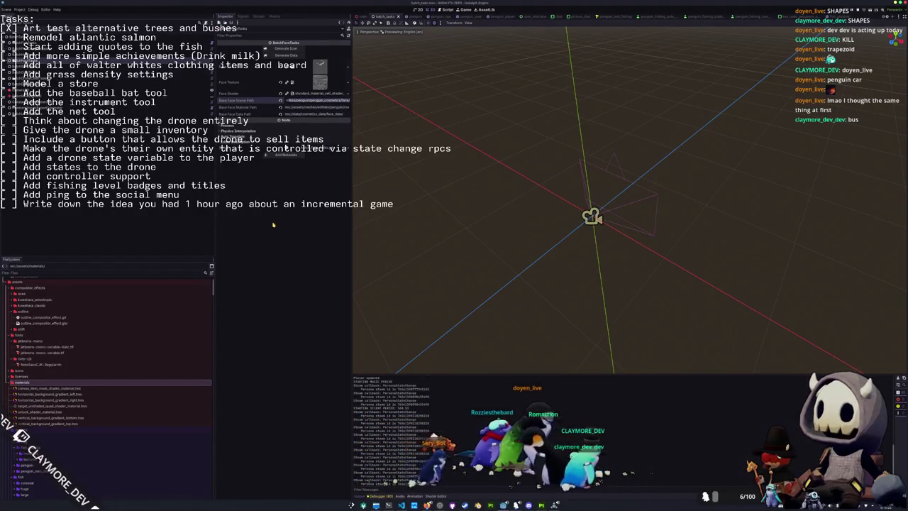
pyautogui.scroll(-5, 37, 365)
pyautogui.moveTo(37, 365); pyautogui.dragTo(37, 365)
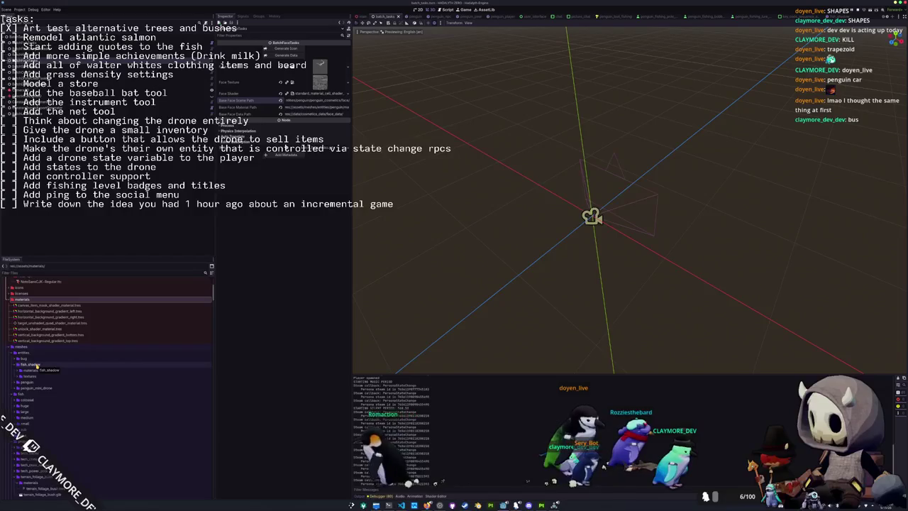
pyautogui.moveTo(37, 366); pyautogui.dragTo(65, 352)
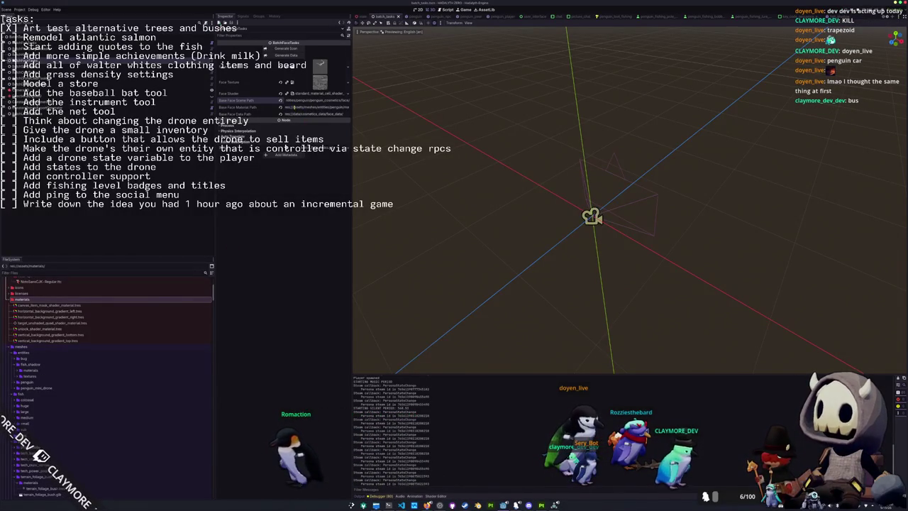
pyautogui.moveTo(320, 69)
pyautogui.mouseDown()
pyautogui.moveTo(315, 83)
pyautogui.moveTo(247, 111)
pyautogui.mouseUp()
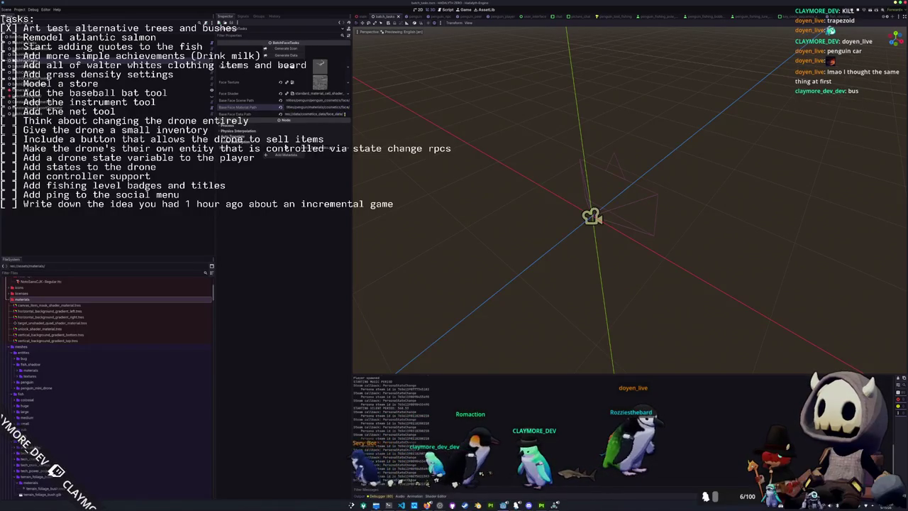
pyautogui.moveTo(247, 110); pyautogui.dragTo(248, 114)
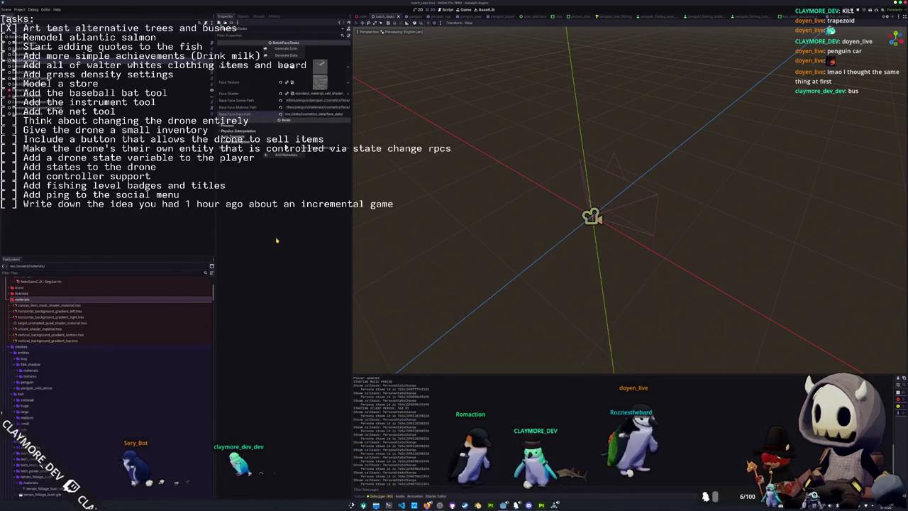
pyautogui.scroll(-5, 84, 309)
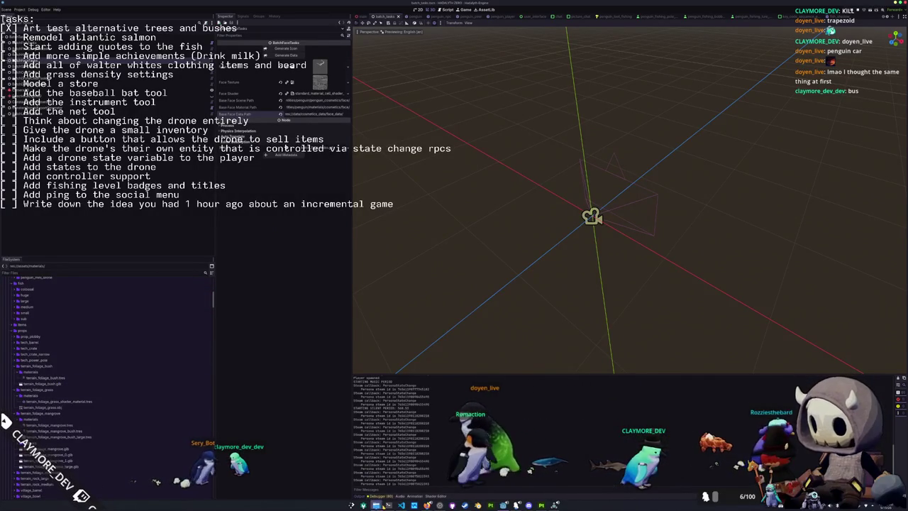
pyautogui.hotkey('alt', 'Tab')
# - Declare square_glb as PackedScene, rename the face exports to round, and add a square_texture export
pyautogui.write('@export var square_gl')
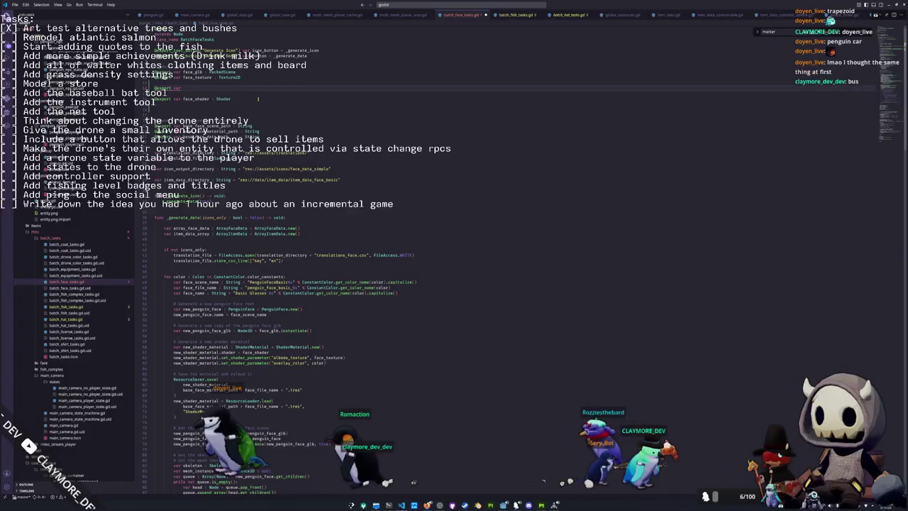
pyautogui.write('b :')
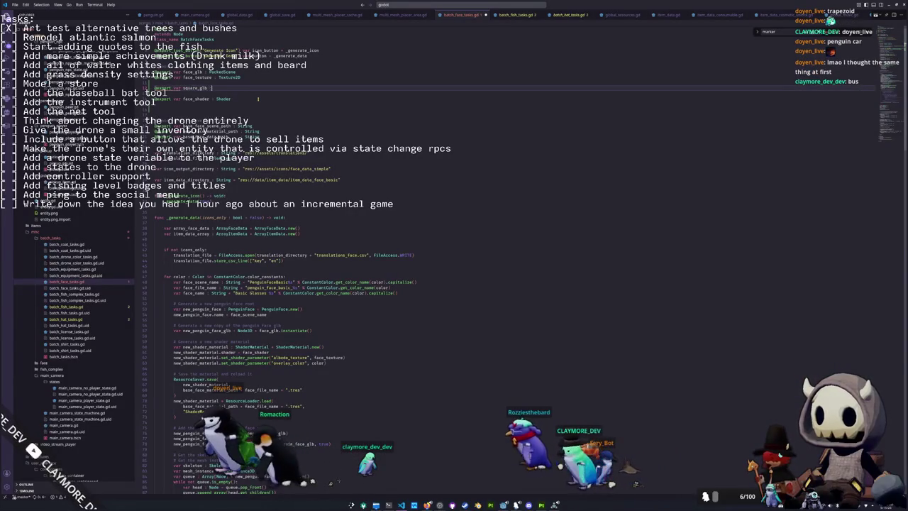
pyautogui.write(' PackedScene')
pyautogui.press('Up')
pyautogui.press('Up')
pyautogui.press('Up')
pyautogui.hotkey('shift', 'Right')
pyautogui.hotkey('shift', 'Right')
pyautogui.hotkey('shift', 'Right')
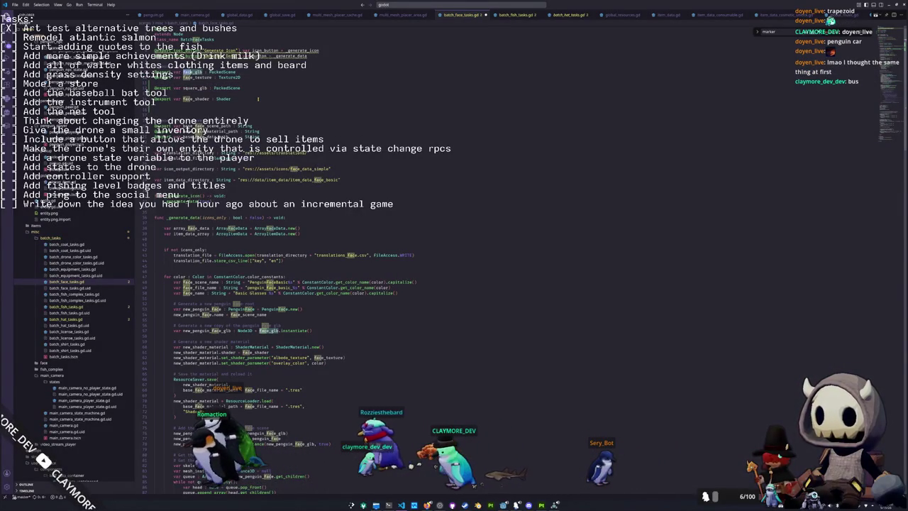
pyautogui.hotkey('ctrl', 'd')
pyautogui.write('rod')
pyautogui.press('Down')
pyautogui.press('Down')
pyautogui.press('Down')
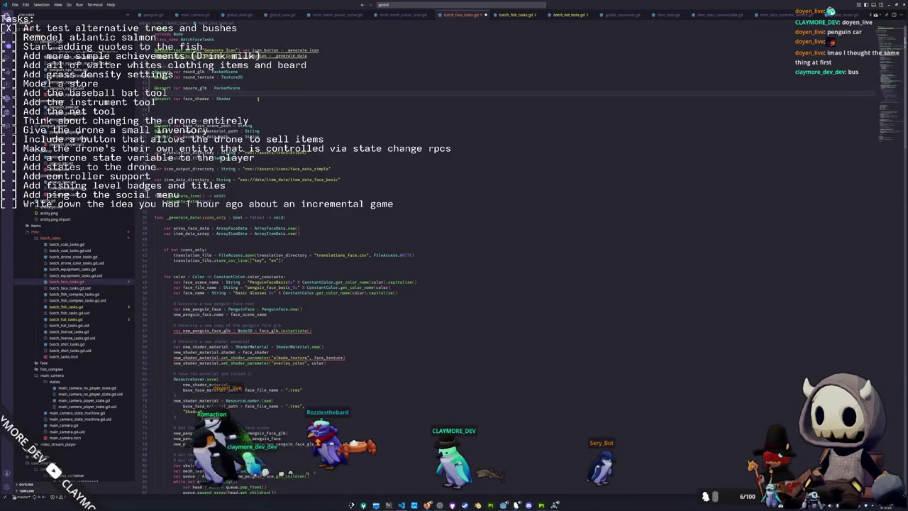
pyautogui.press('End')
pyautogui.press('Return')
pyautogui.write('square_t')
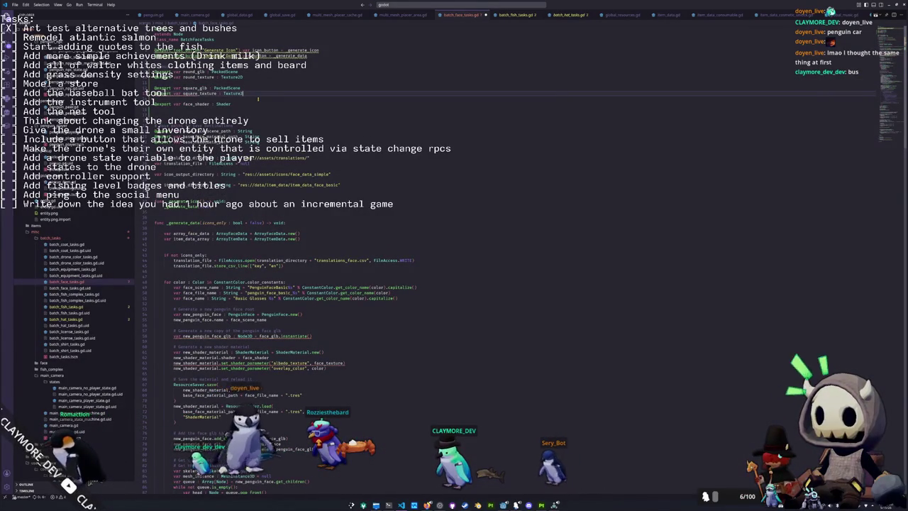
# - Remove the extra blank line below face_shader and move to the face_glb instantiate line in _generate_data
pyautogui.press('Down')
pyautogui.press('Down')
pyautogui.press('Down')
pyautogui.press('Delete')
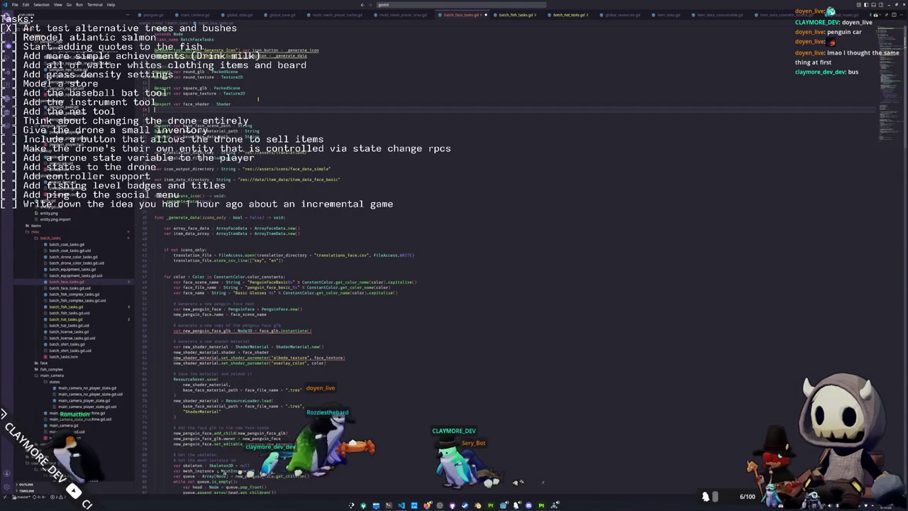
pyautogui.press('Down')
pyautogui.press('Down')
pyautogui.press('Down')
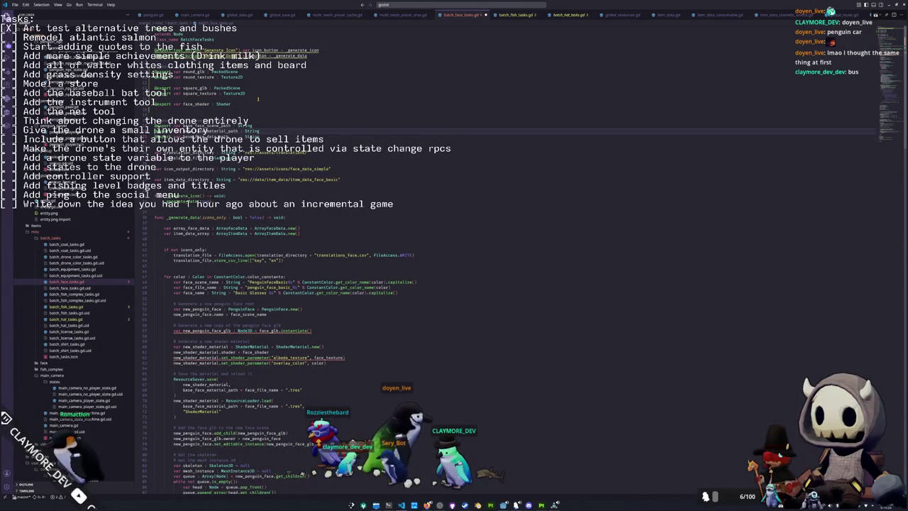
pyautogui.press('Down')
pyautogui.press('Down')
pyautogui.press('Down')
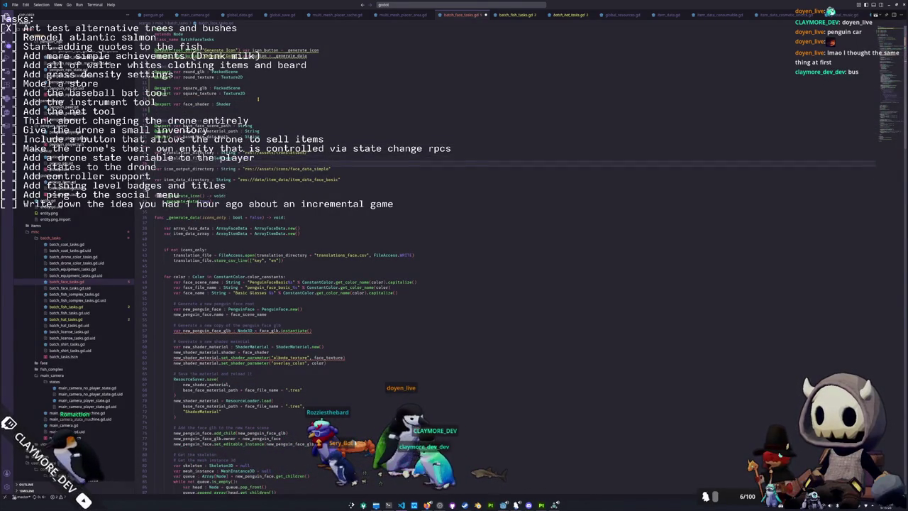
pyautogui.press('Down')
pyautogui.press('Down')
pyautogui.press('Down')
pyautogui.press('Up')
pyautogui.press('Up')
pyautogui.press('Down')
pyautogui.press('Down')
pyautogui.press('Down')
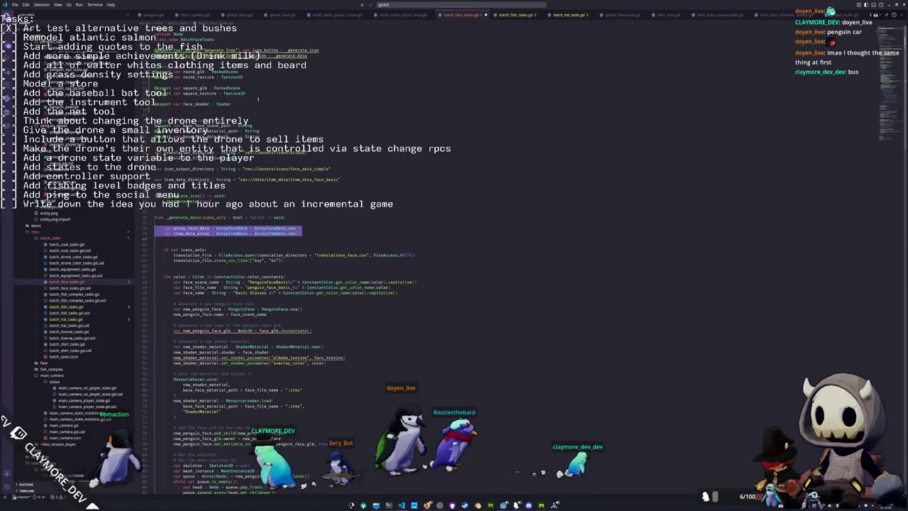
pyautogui.press('Down')
pyautogui.press('Down')
pyautogui.press('Down')
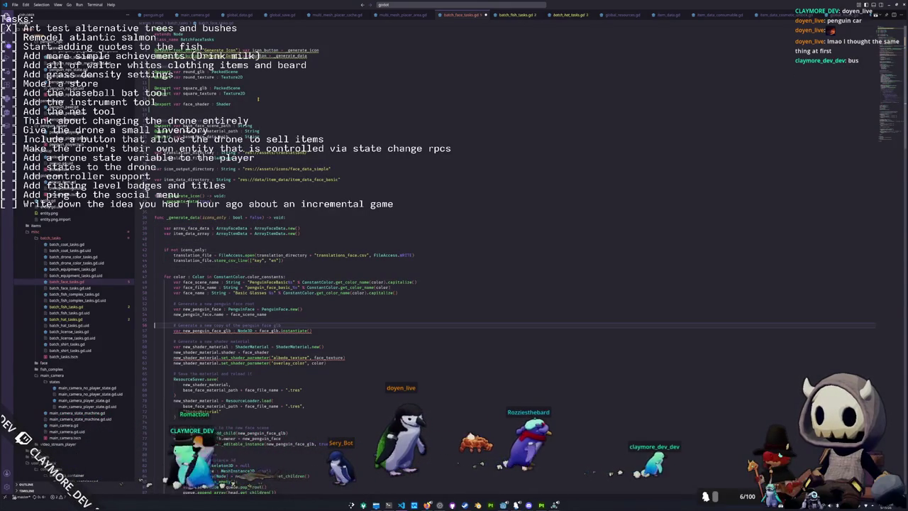
pyautogui.hotkey('ctrl', 'Right')
pyautogui.hotkey('ctrl', 'Right')
pyautogui.hotkey('ctrl', 'Right')
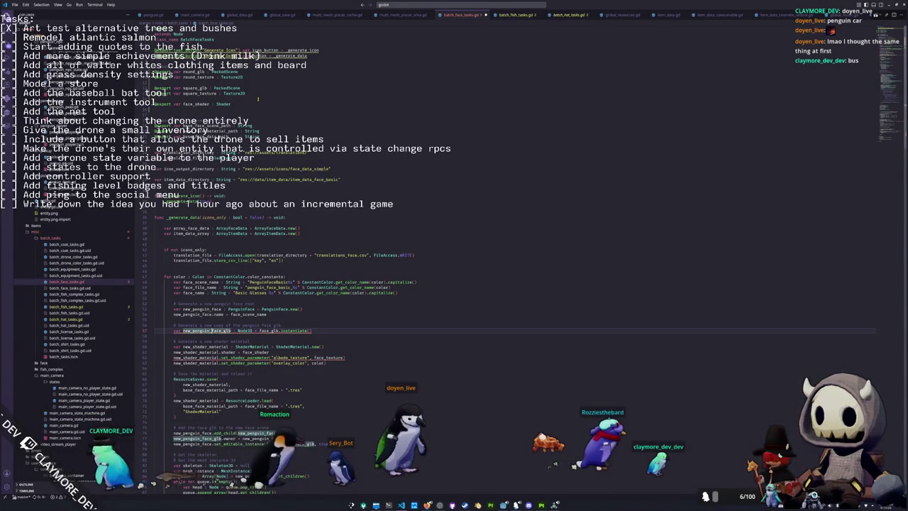
pyautogui.hotkey('ctrl', 'shift', 'Left')
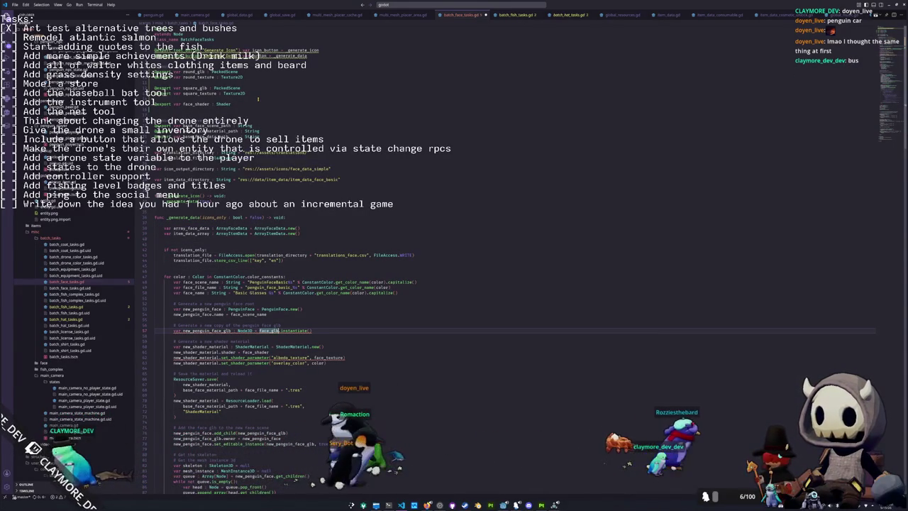
pyautogui.press('Up')
pyautogui.press('Up')
pyautogui.press('Up')
pyautogui.press('Up')
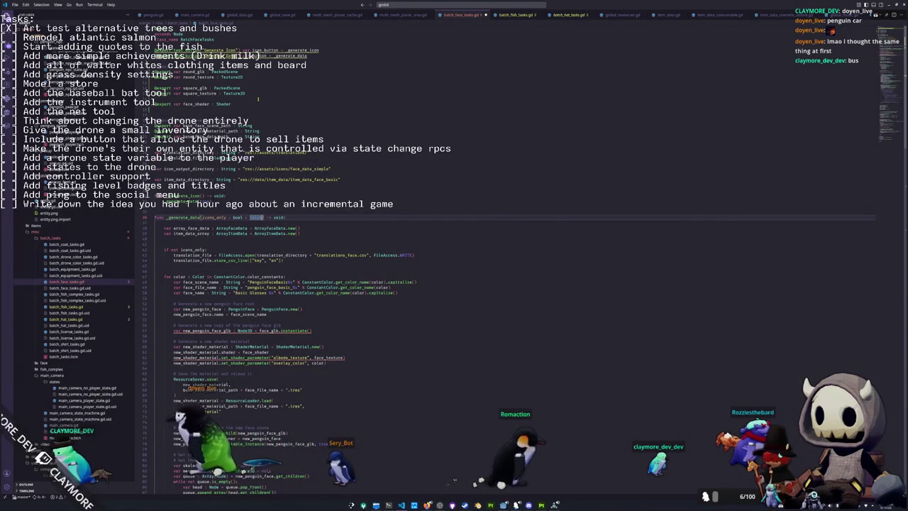
# - Add a round parameter to _generate_data and an 'if round:' block setting face_glb = round_glb
pyautogui.write(', square')
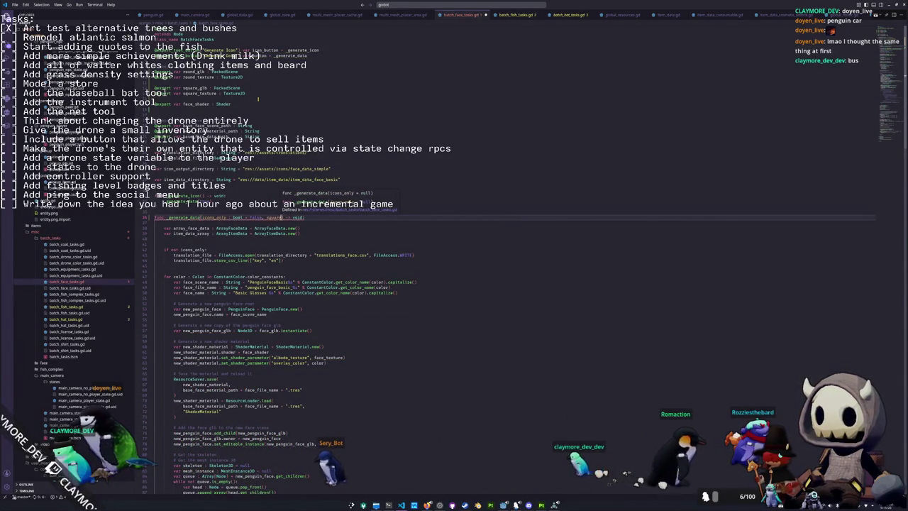
pyautogui.hotkey('ctrl', 'shift', 'Left')
pyautogui.write('round : bool = tru')
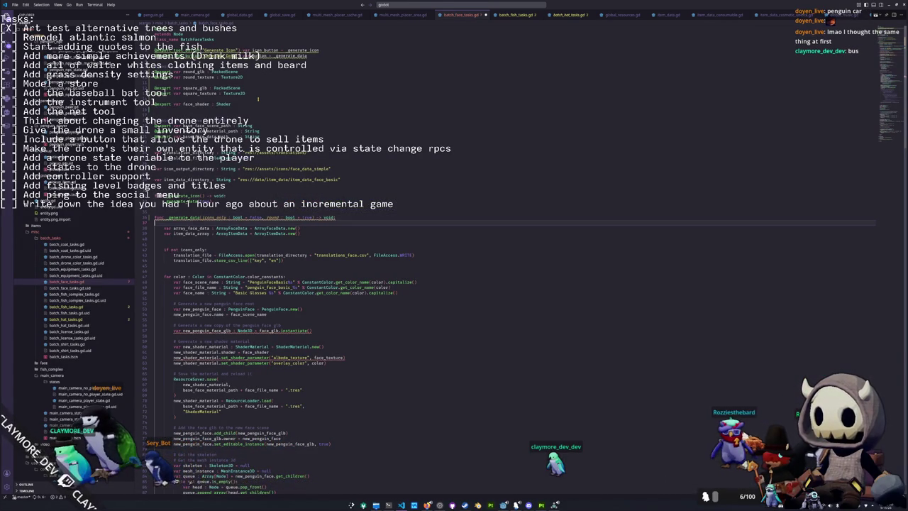
pyautogui.press('Return')
pyautogui.write('if round')
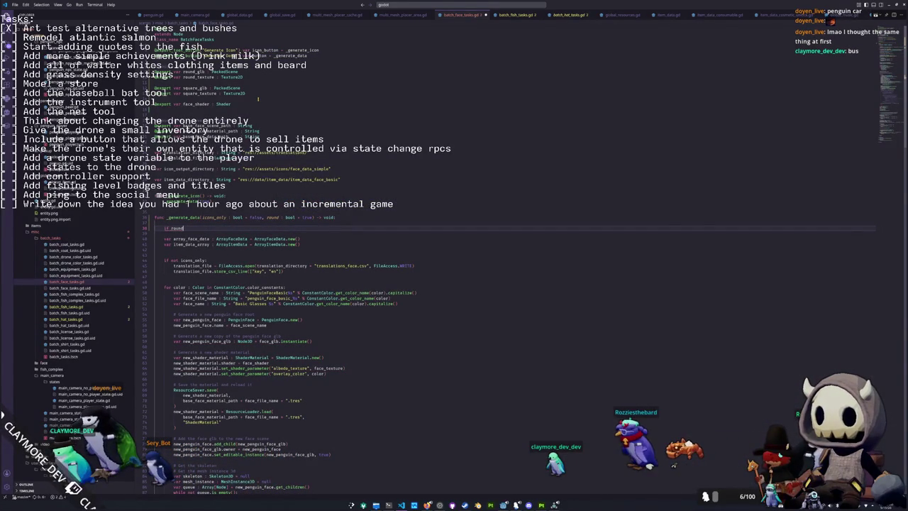
pyautogui.write(':')
pyautogui.press('Return')
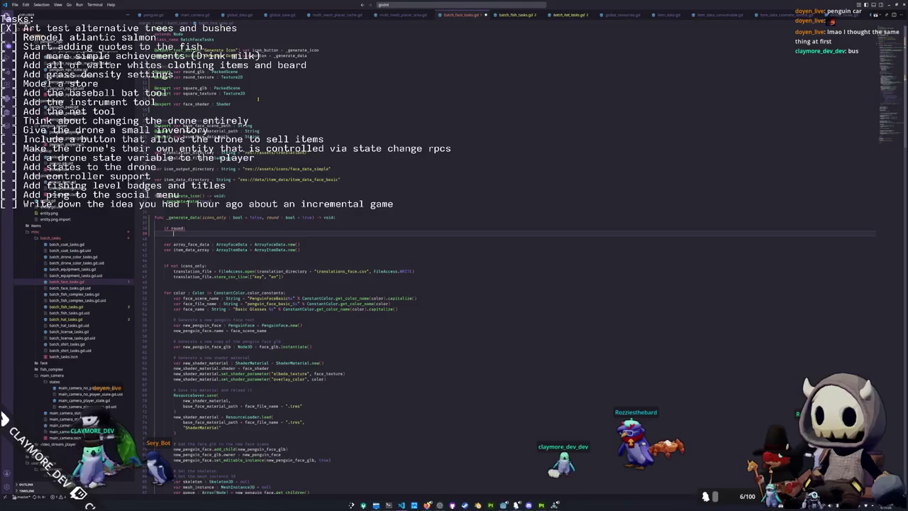
pyautogui.write('face_glb = ')
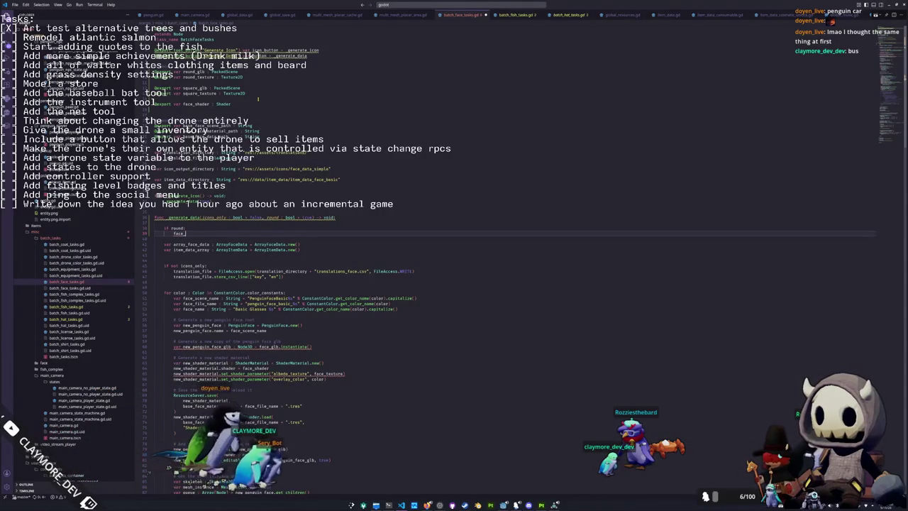
pyautogui.write('round_glb')
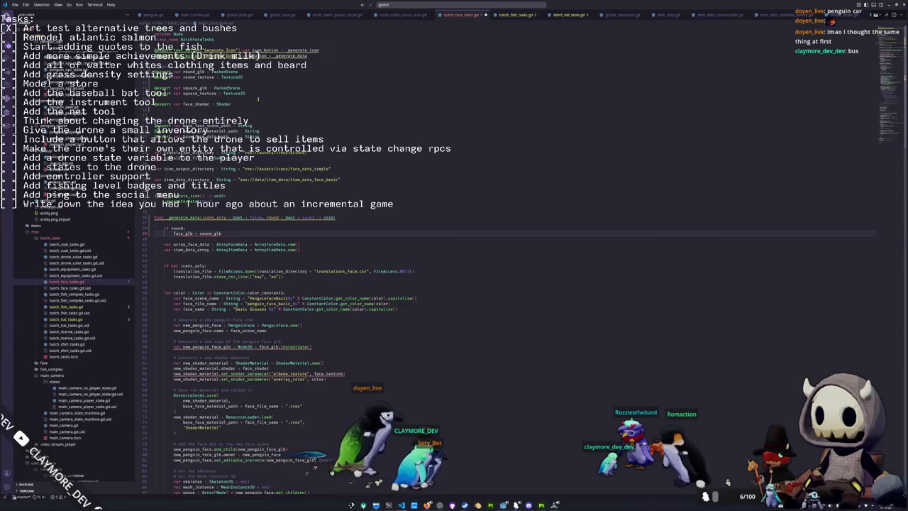
# - Above the check, declare face_glb and face_texture : Texture2D defaulting to square_glb and square_texture
pyautogui.click(165, 223)
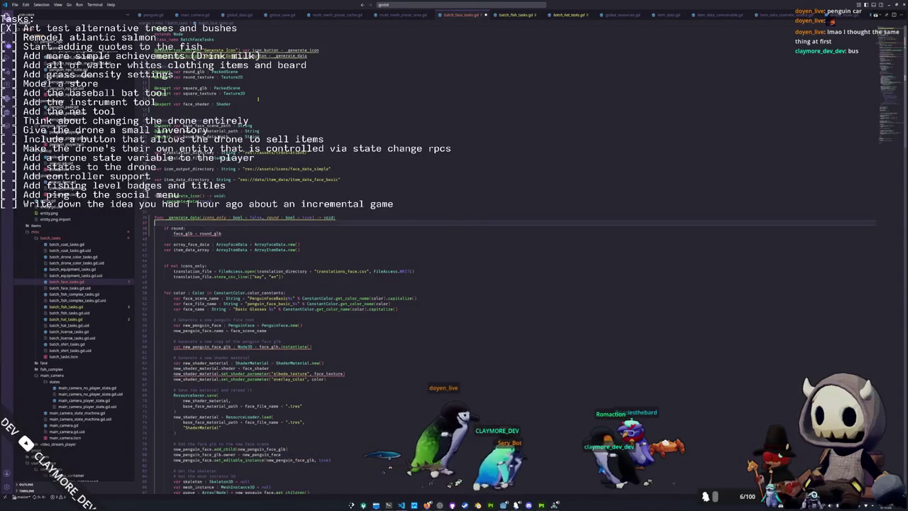
pyautogui.press('Return')
pyautogui.write('var face_gl')
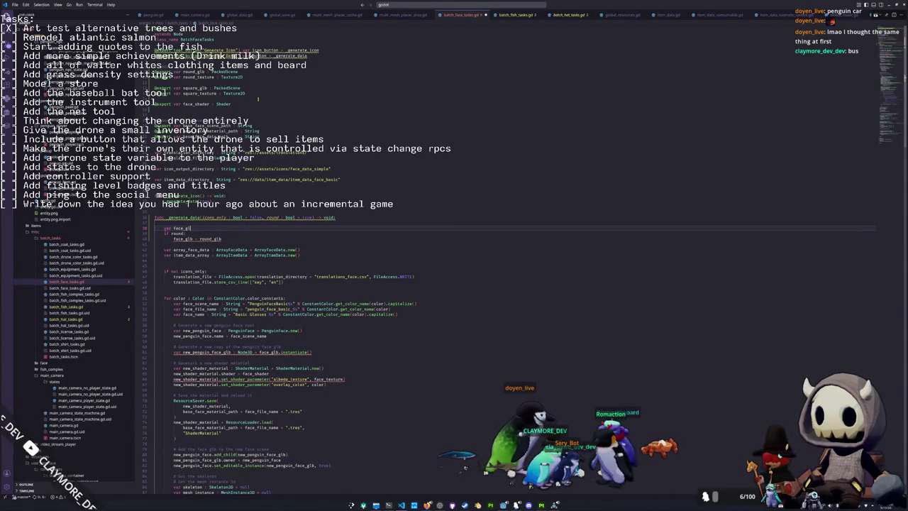
pyautogui.press('BackSpace')
pyautogui.press('BackSpace')
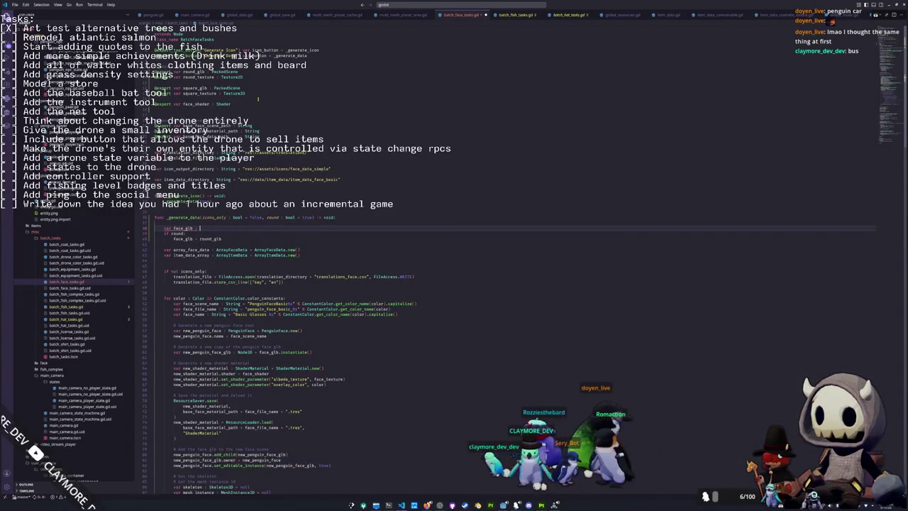
pyautogui.write('e ')
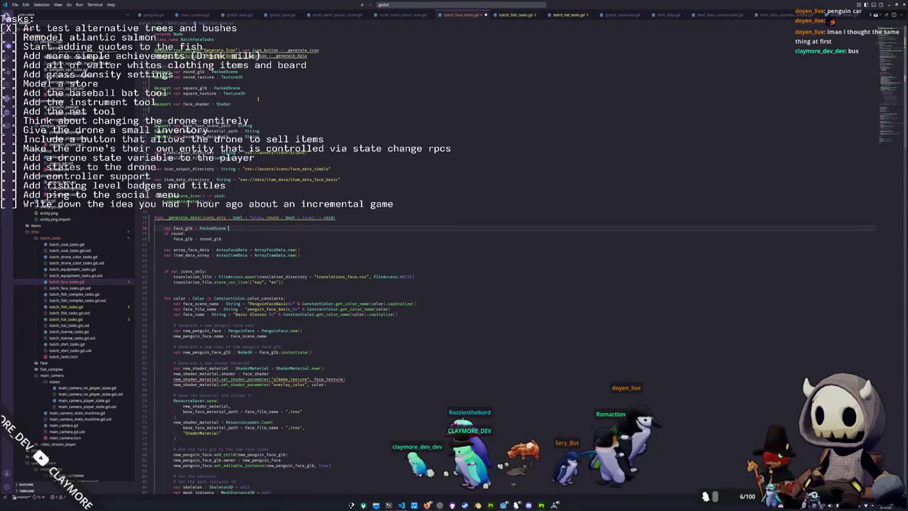
pyautogui.write('=')
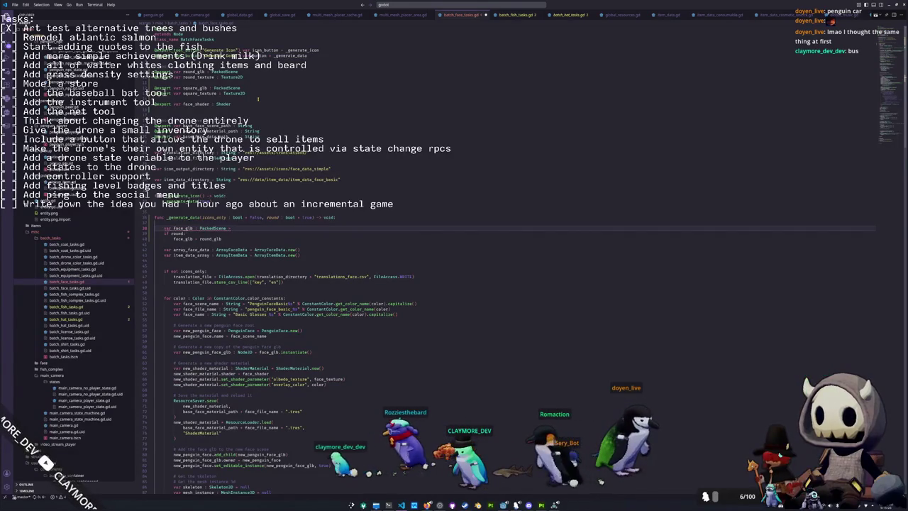
pyautogui.write('_glb')
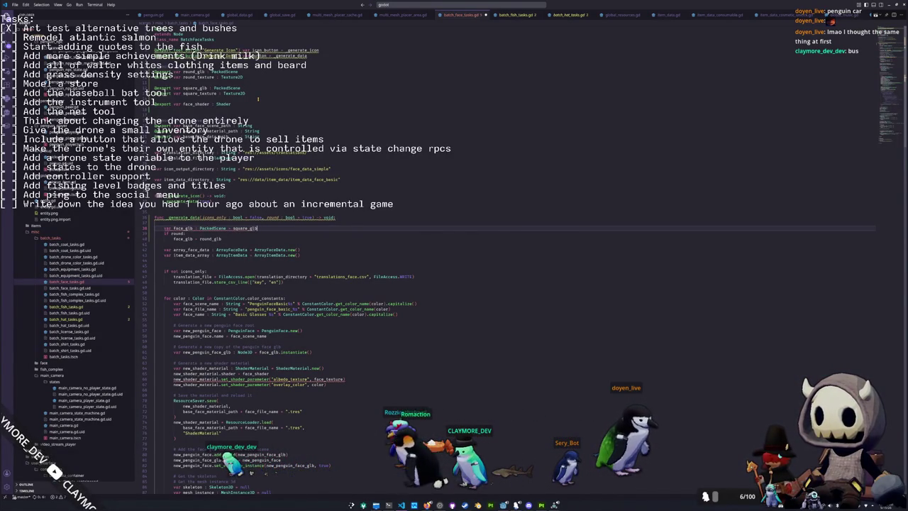
pyautogui.press('F5')
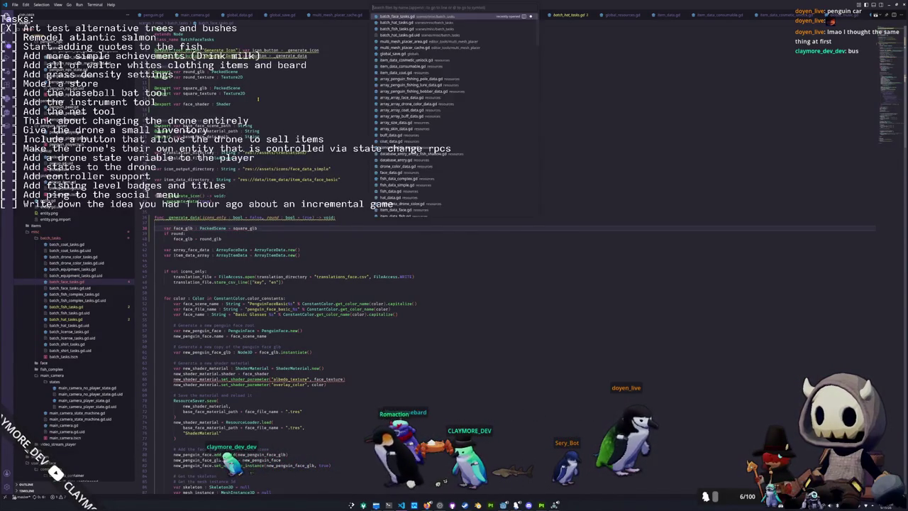
pyautogui.write('>reload')
pyautogui.press('Return')
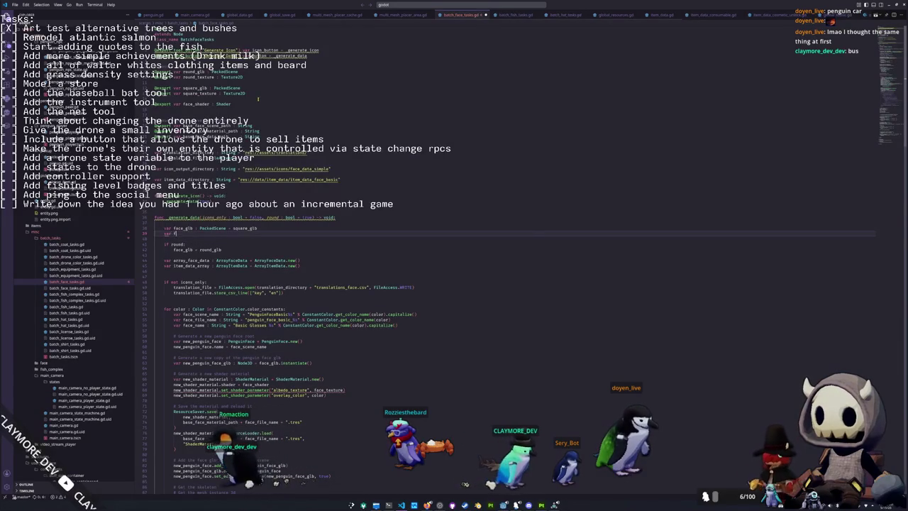
pyautogui.write('var face_texture ')
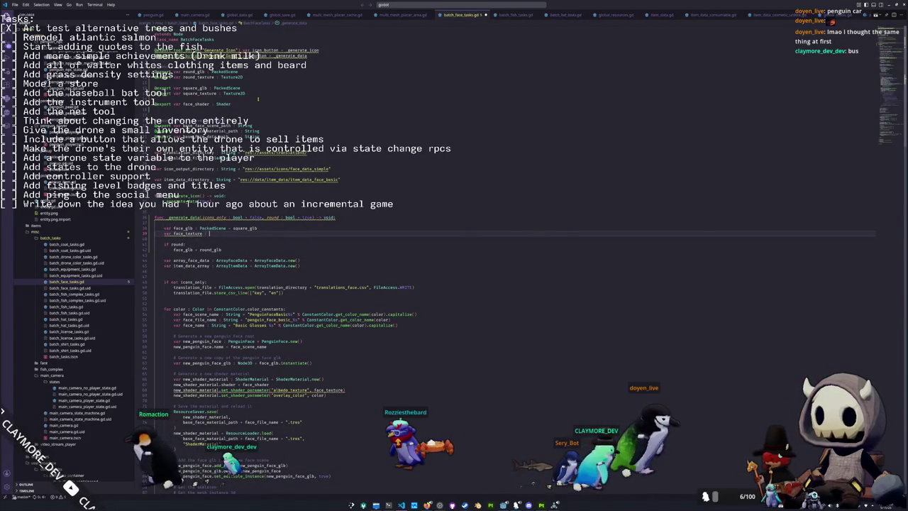
pyautogui.write(': Texture2')
pyautogui.press('Return')
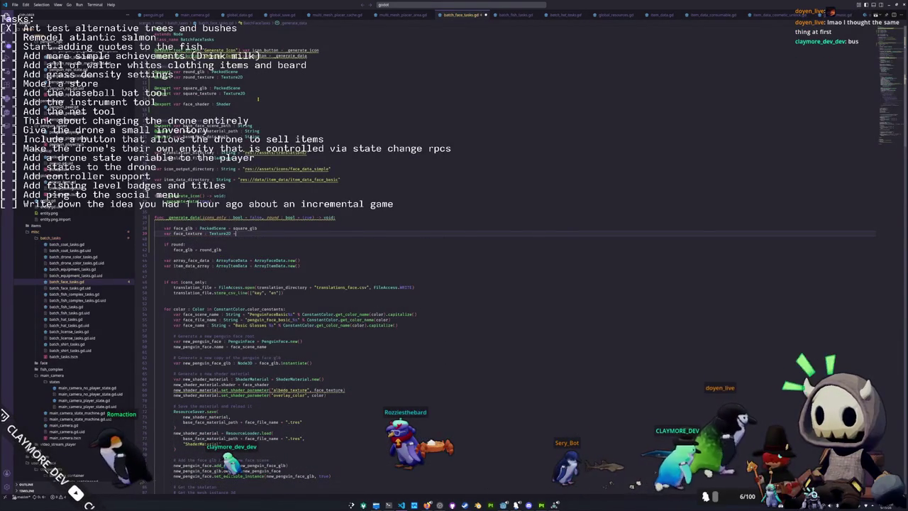
pyautogui.write(' square_texture')
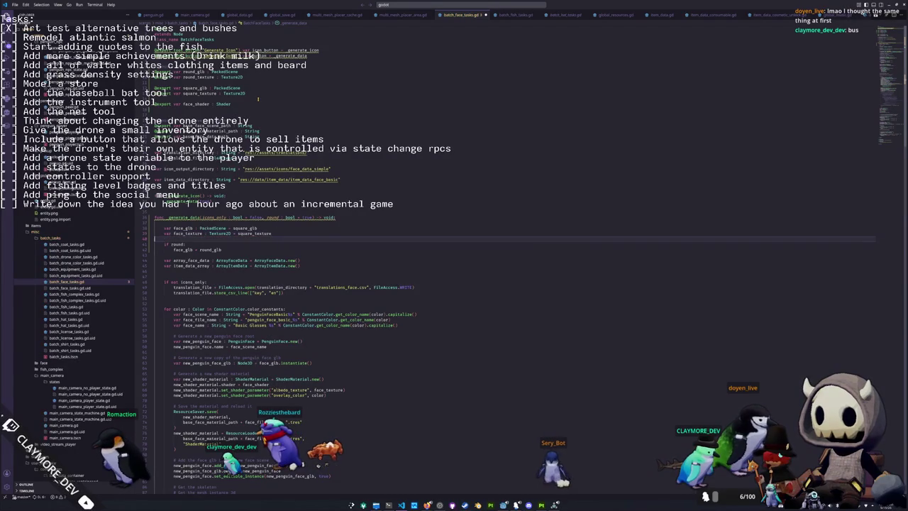
# - Inside the 'if round:' block, add face_texture = round_texture
pyautogui.click(155, 255)
pyautogui.press('Return')
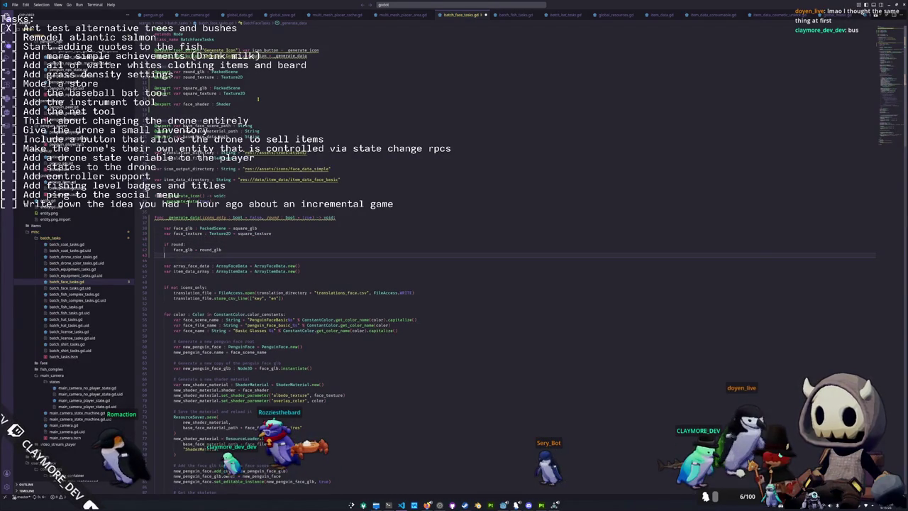
pyautogui.write('face_texture = s')
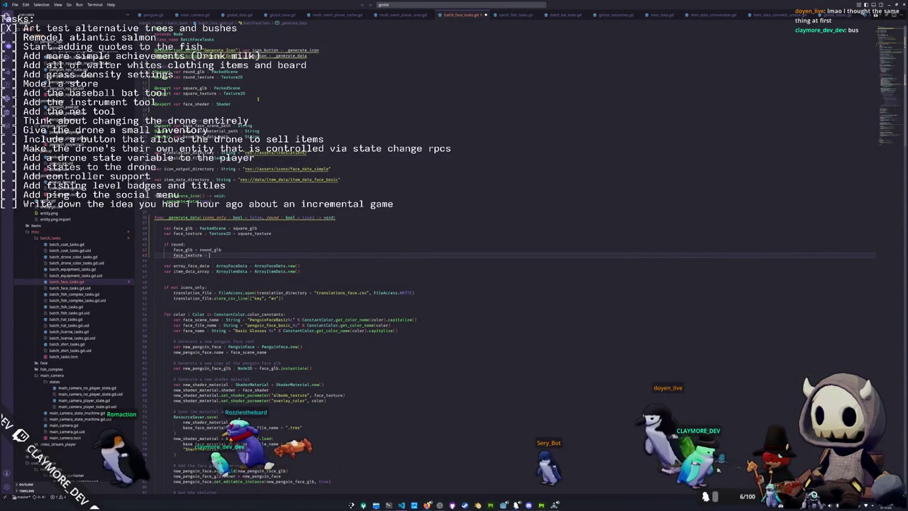
pyautogui.press('BackSpace')
pyautogui.write('ro')
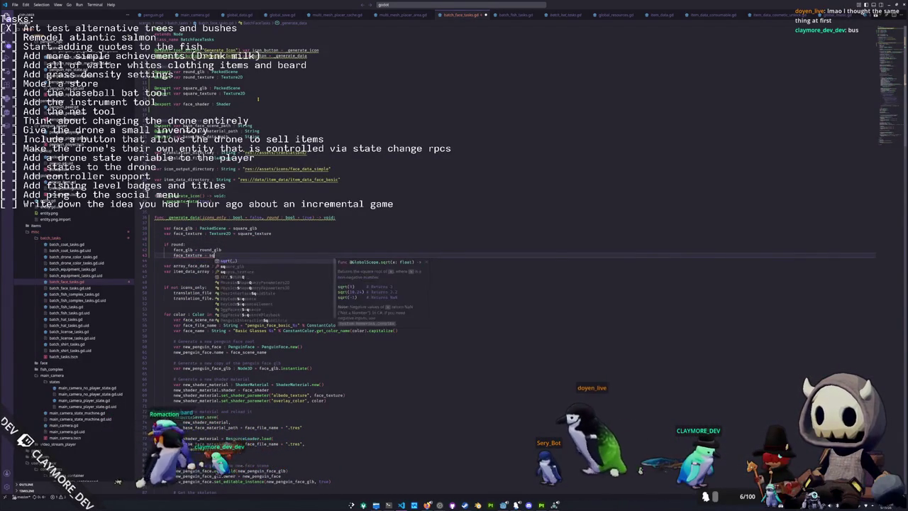
pyautogui.press('Return')
pyautogui.press('Down')
pyautogui.press('Return')
pyautogui.press('Down')
pyautogui.press('Down')
pyautogui.press('Down')
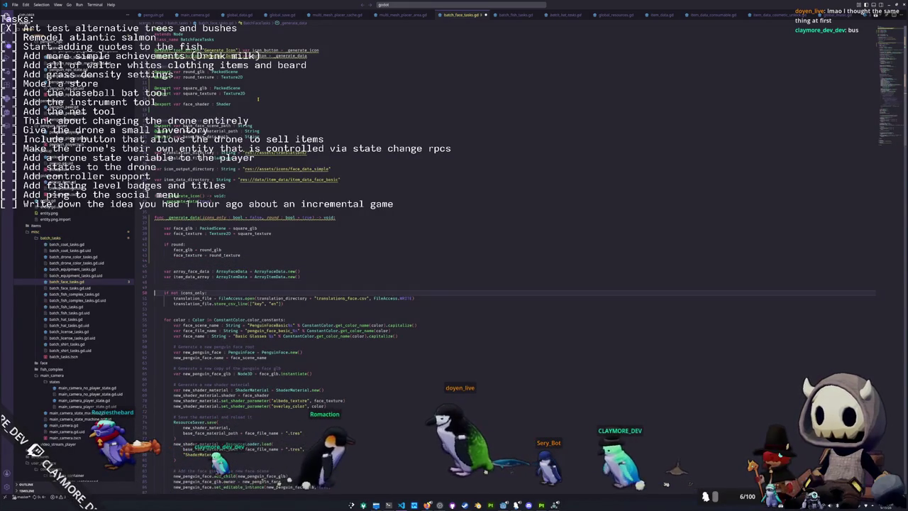
pyautogui.press('Down')
pyautogui.press('Down')
pyautogui.press('Down')
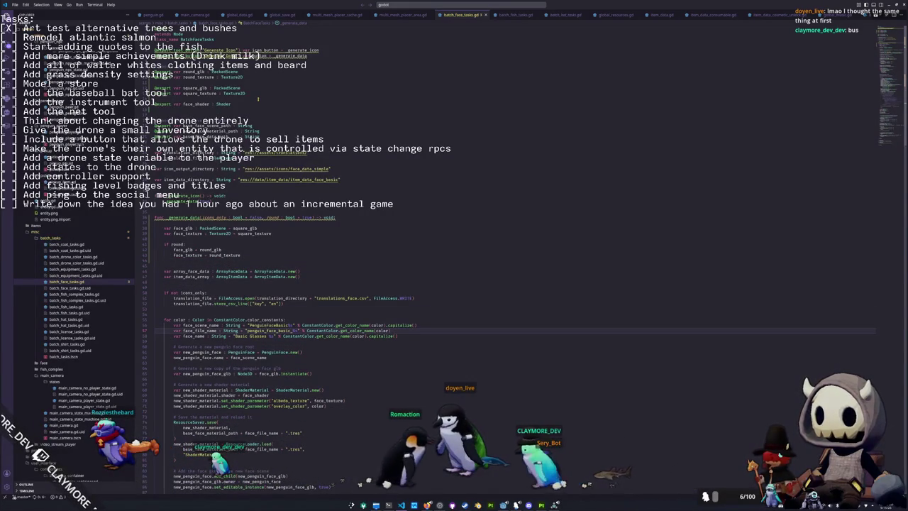
pyautogui.scroll(-4, 497, 283)
# - Declare a scene name String variable defaulting to "PenguinSquareGlasses" below the face_texture declaration
pyautogui.doubleClick(268, 254)
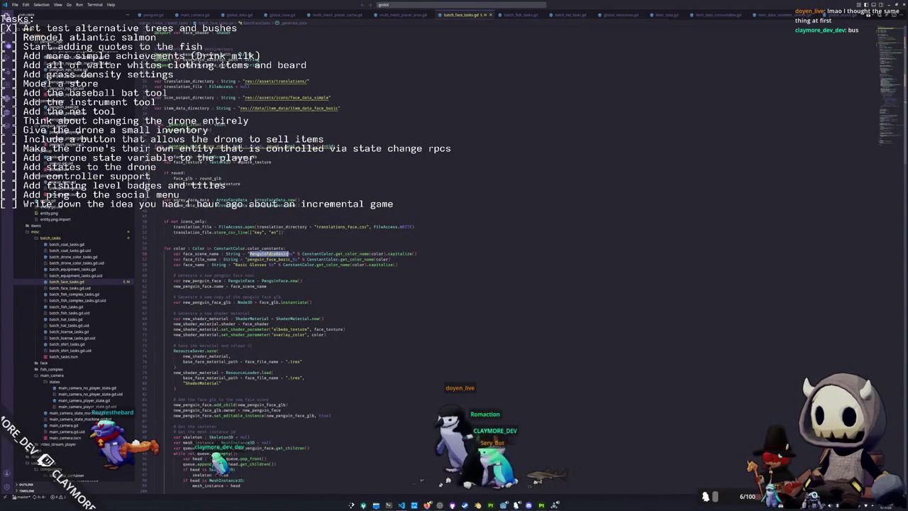
pyautogui.click(269, 253)
pyautogui.doubleClick(273, 253)
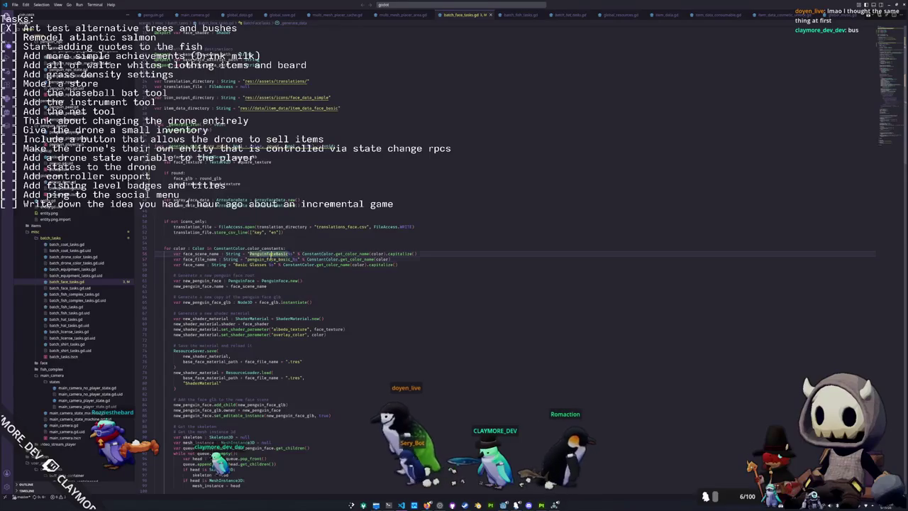
pyautogui.click(283, 189)
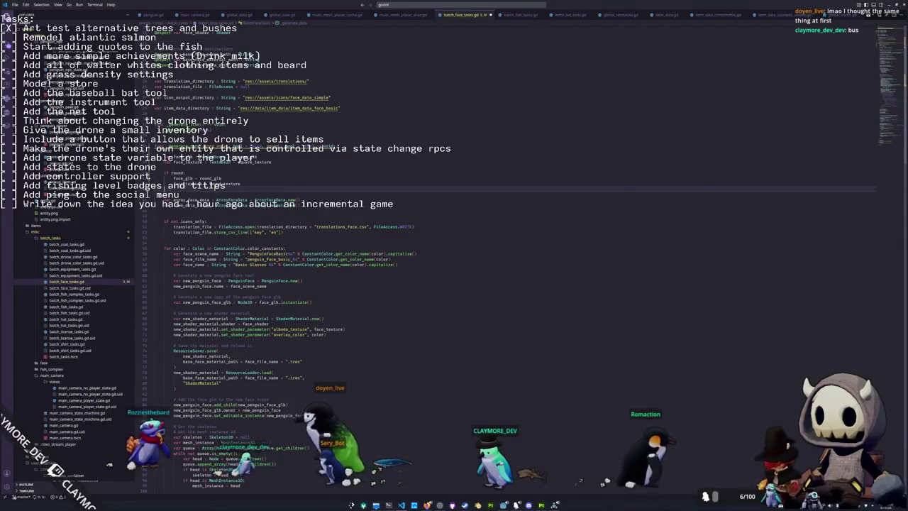
pyautogui.press('Return')
pyautogui.press('Return')
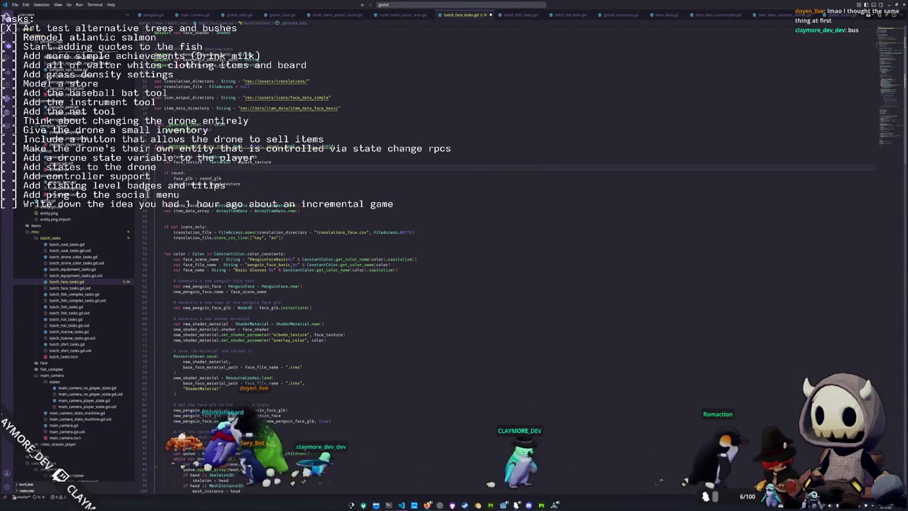
pyautogui.press('Return')
pyautogui.write('var ')
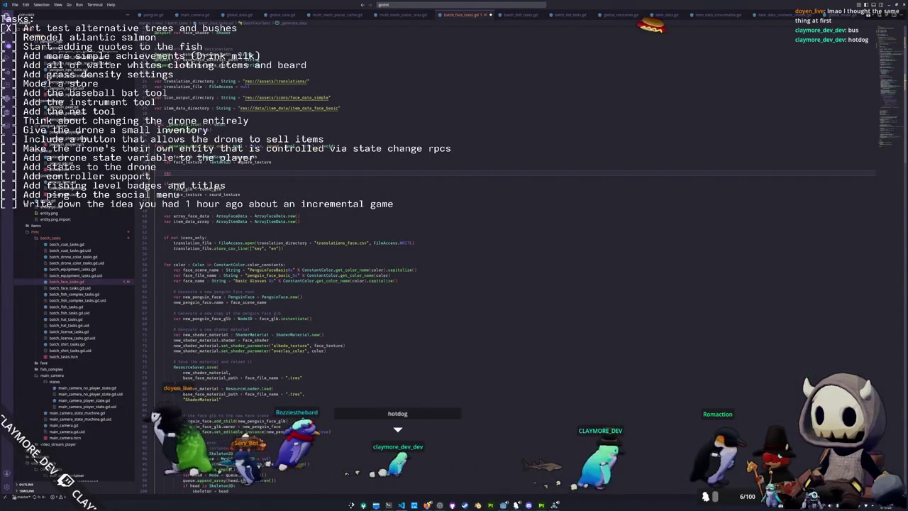
pyautogui.write('scene_nam')
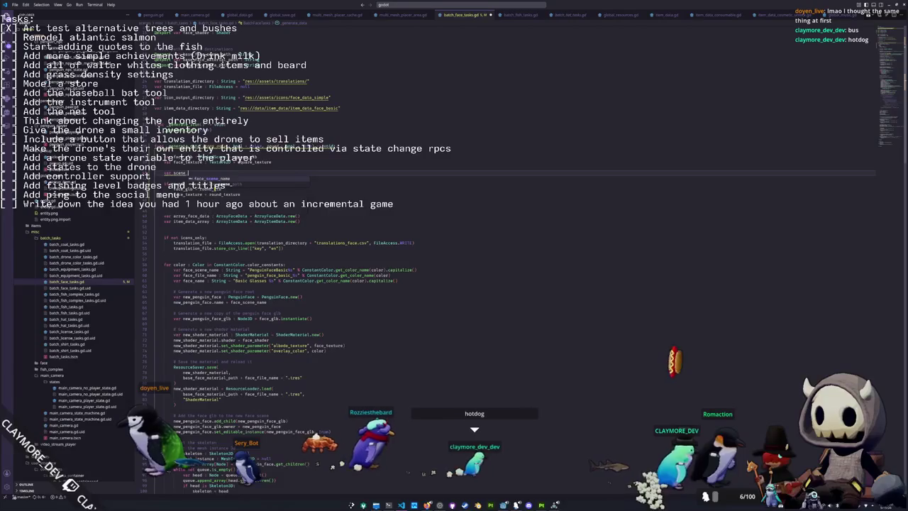
pyautogui.write('e : String')
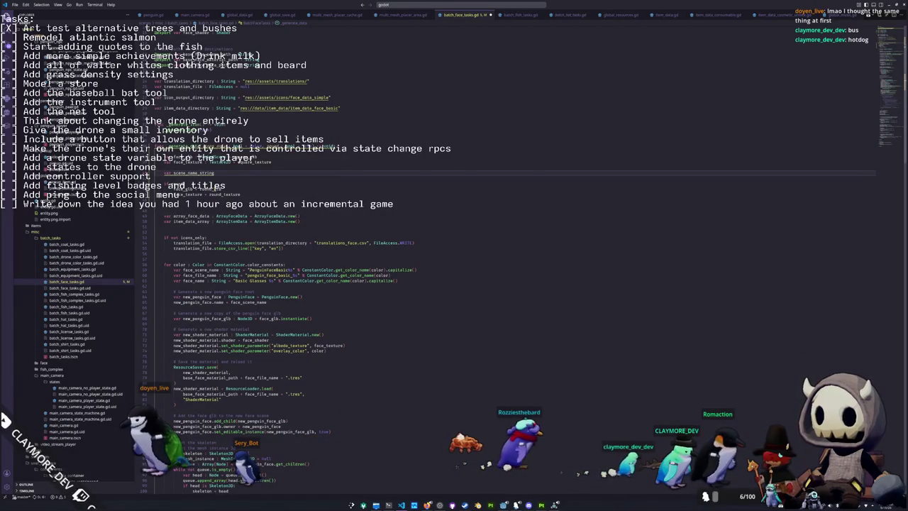
pyautogui.write(' : String')
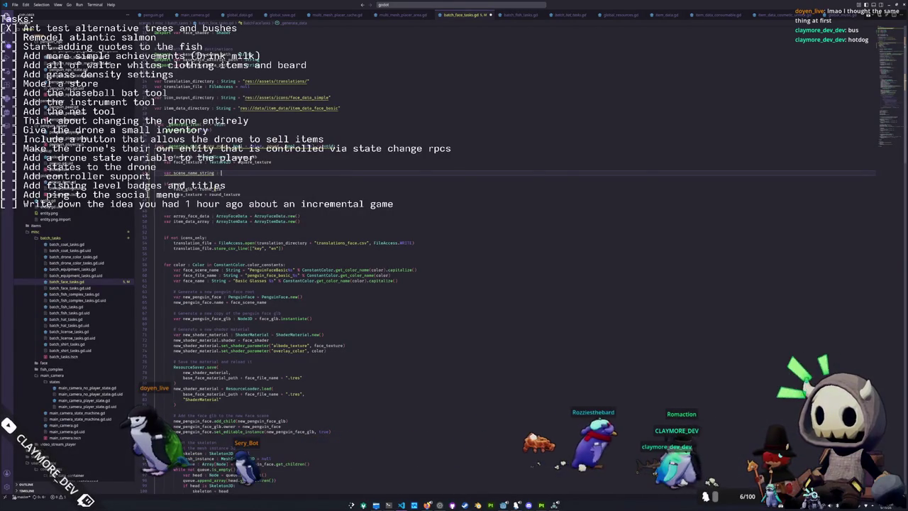
pyautogui.write(' = "')
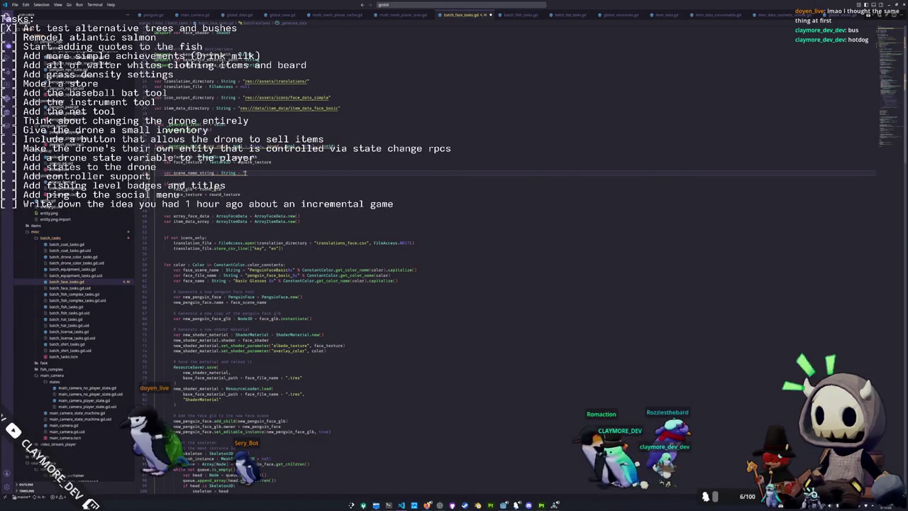
pyautogui.write('Penguin')
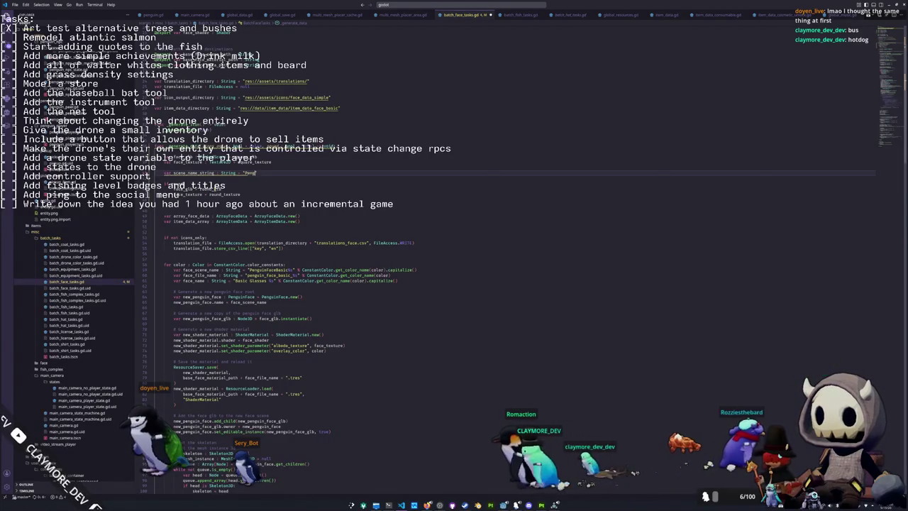
pyautogui.write('Square')
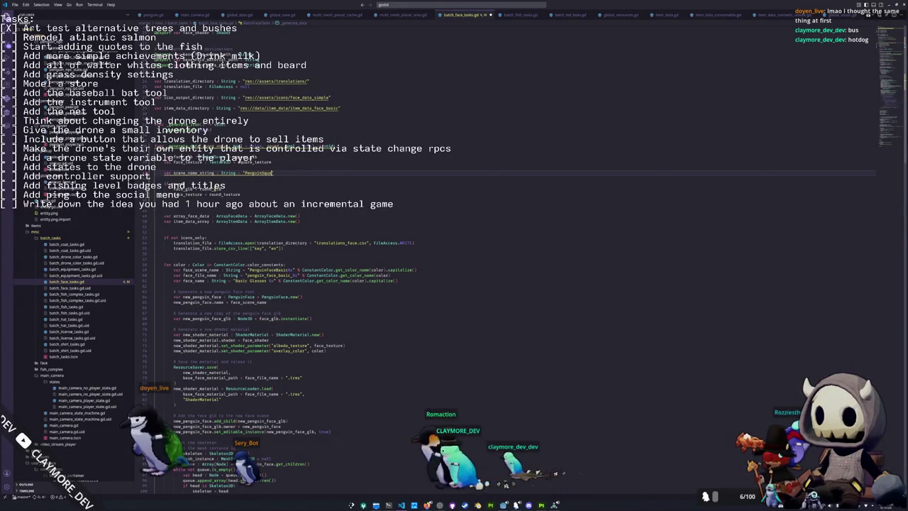
pyautogui.write('Glasses')
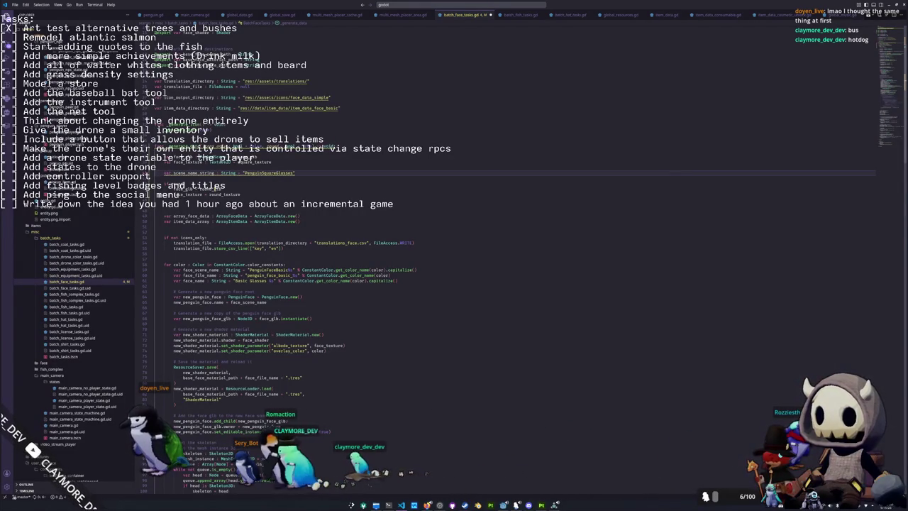
# - Start a scene_name_string assignment in the round block below round_texture
pyautogui.press('Down')
pyautogui.press('Down')
pyautogui.press('Down')
pyautogui.press('Down')
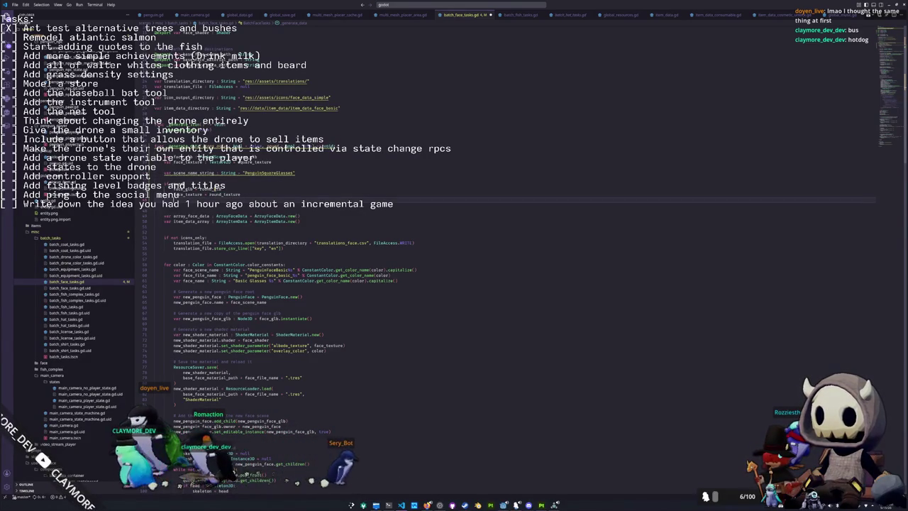
pyautogui.press('Return')
pyautogui.write('scene')
pyautogui.press('Return')
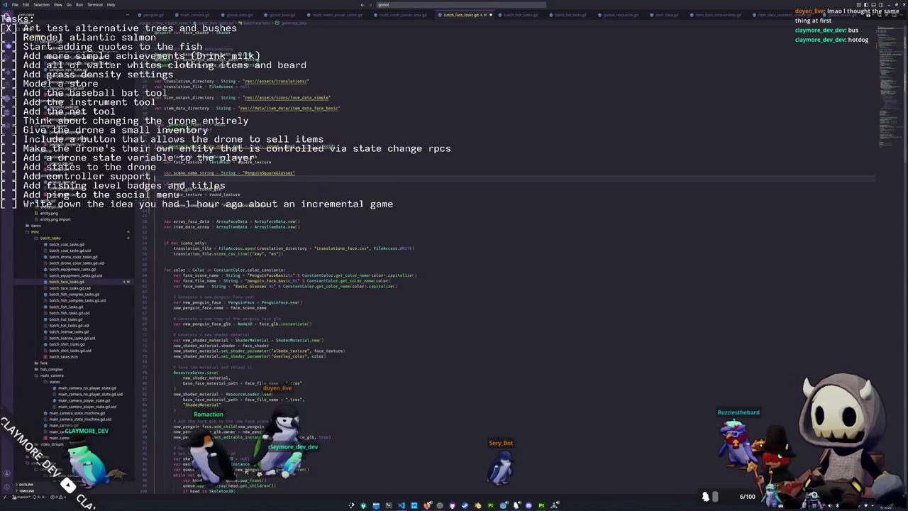
# - Set the round scene name to "PenguinRoundGlasses" and declare file_name_string : String for the square variant
pyautogui.write('= "PenguinRoundGlasses"')
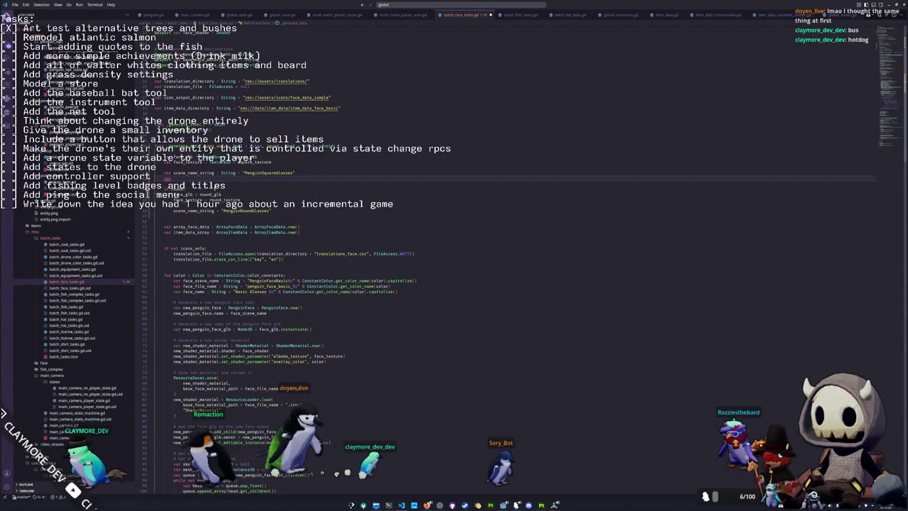
pyautogui.write('var scene')
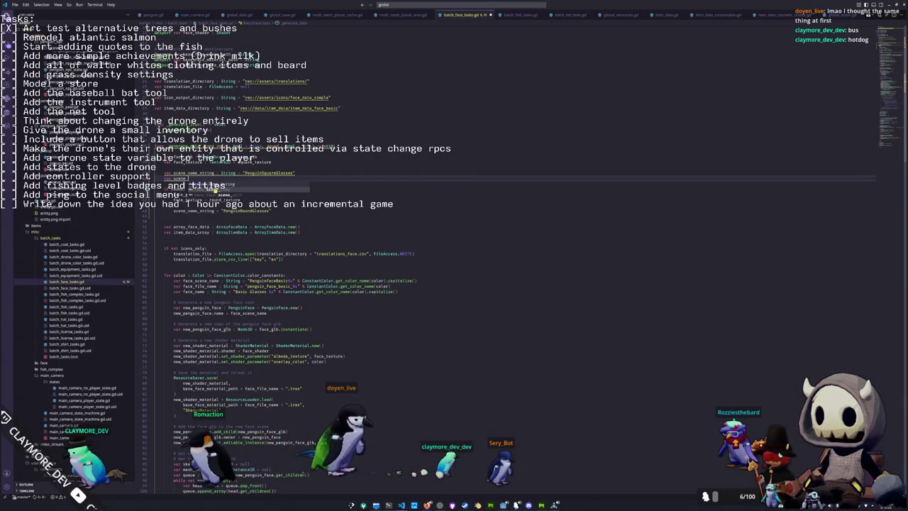
pyautogui.write('_file_name')
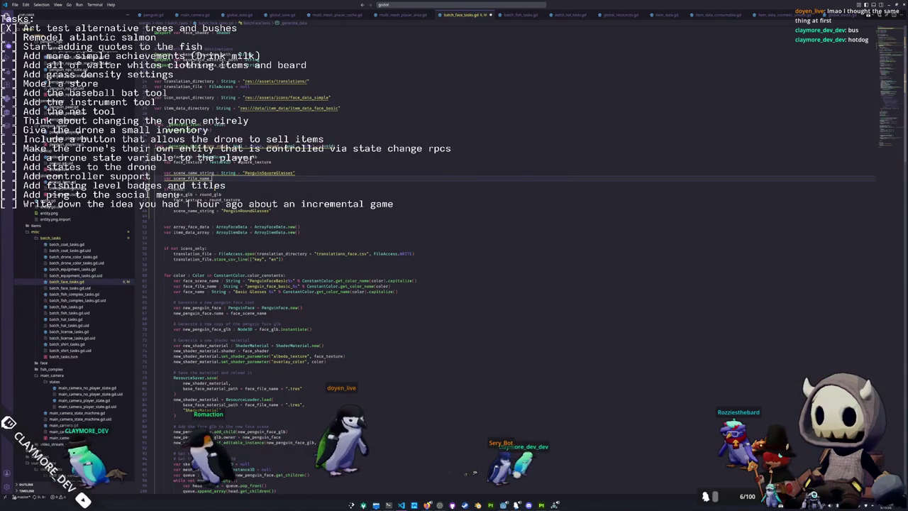
pyautogui.write('_string')
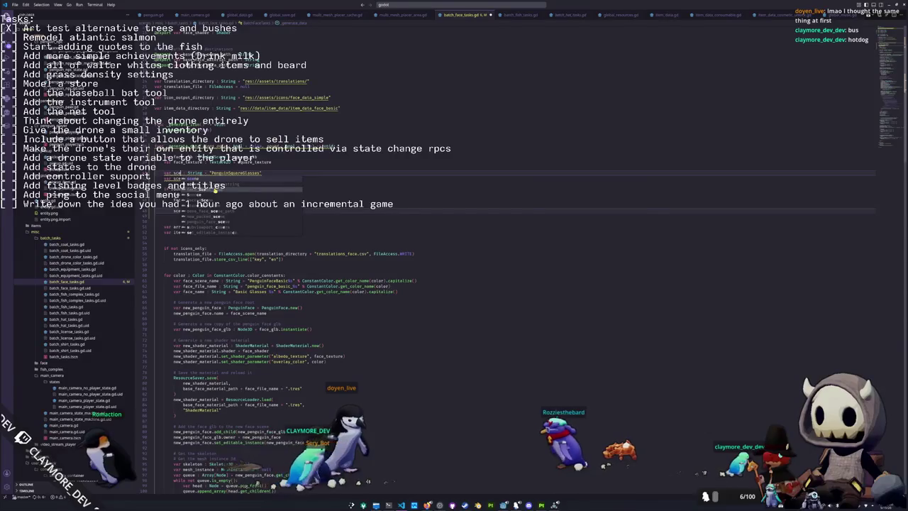
pyautogui.click(225, 178)
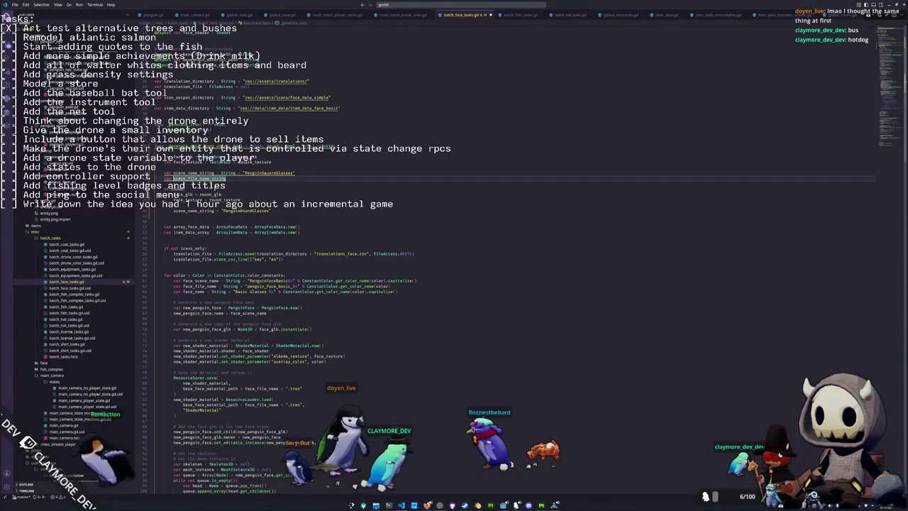
pyautogui.hotkey('shift', 'ctrl', 'Left')
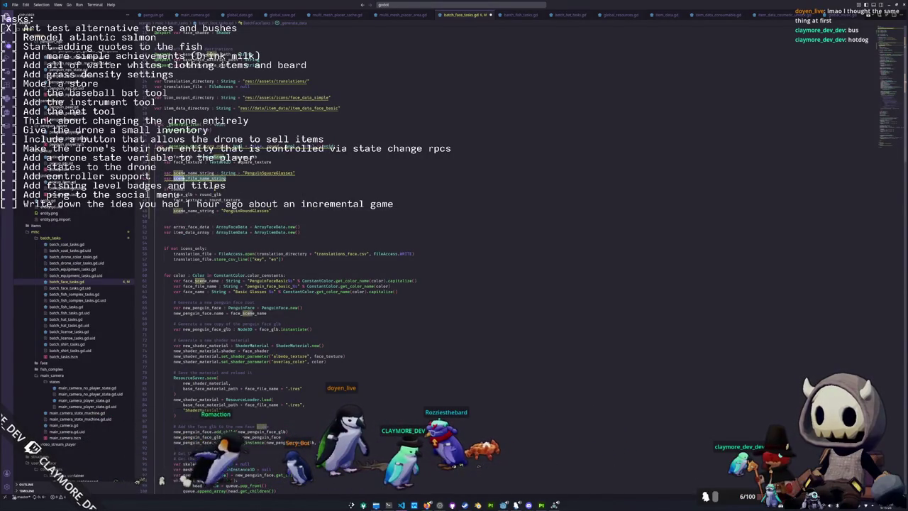
pyautogui.press('BackSpace')
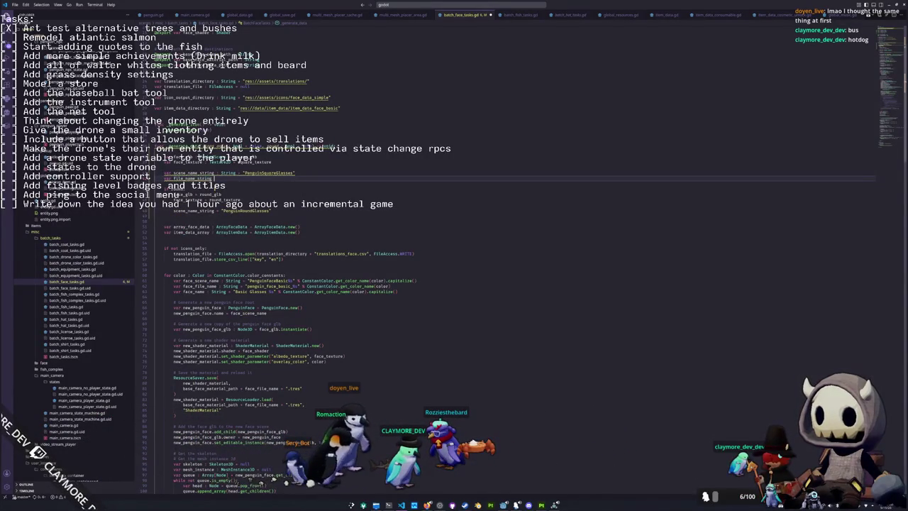
pyautogui.write(': String = "penguin_square_glasses')
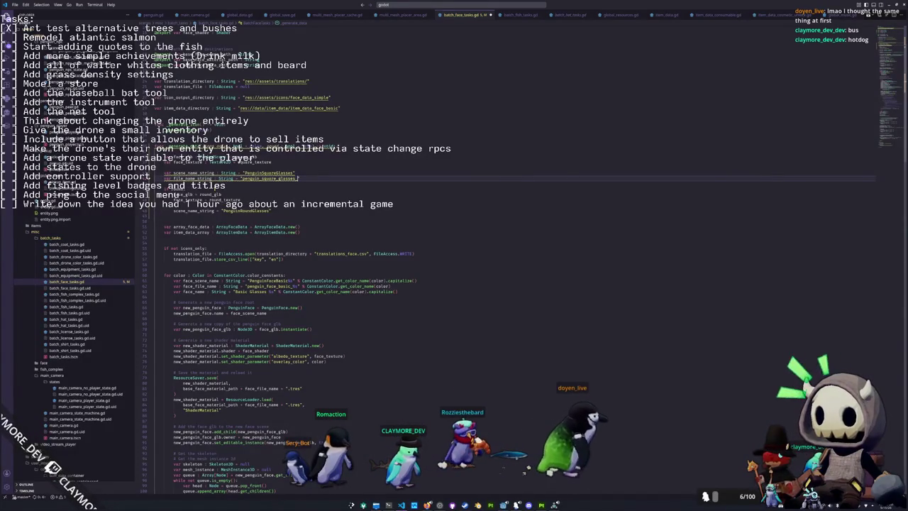
# - Copy the file_name_string line into the round block without its type, changing square to round
pyautogui.hotkey('shift', 'Up')
pyautogui.hotkey('ctrl', 'c')
pyautogui.press('Down')
pyautogui.press('Down')
pyautogui.press('Down')
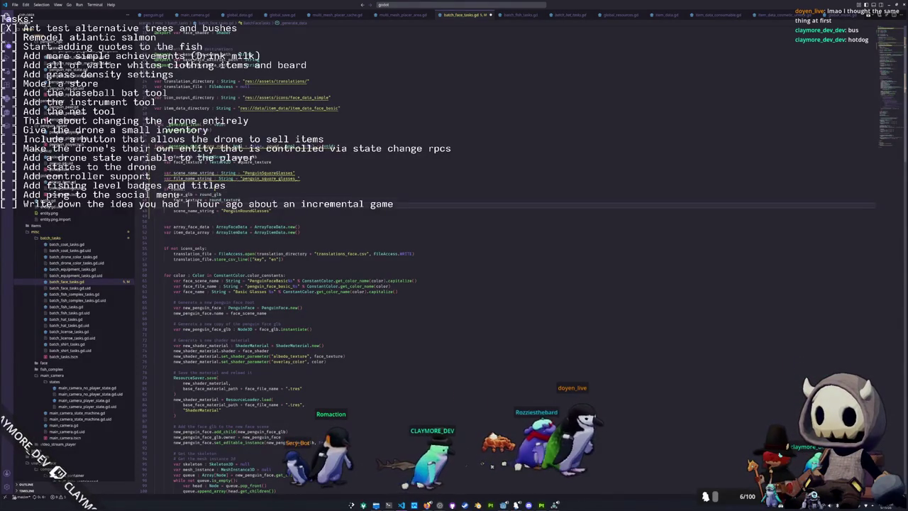
pyautogui.hotkey('ctrl', 'v')
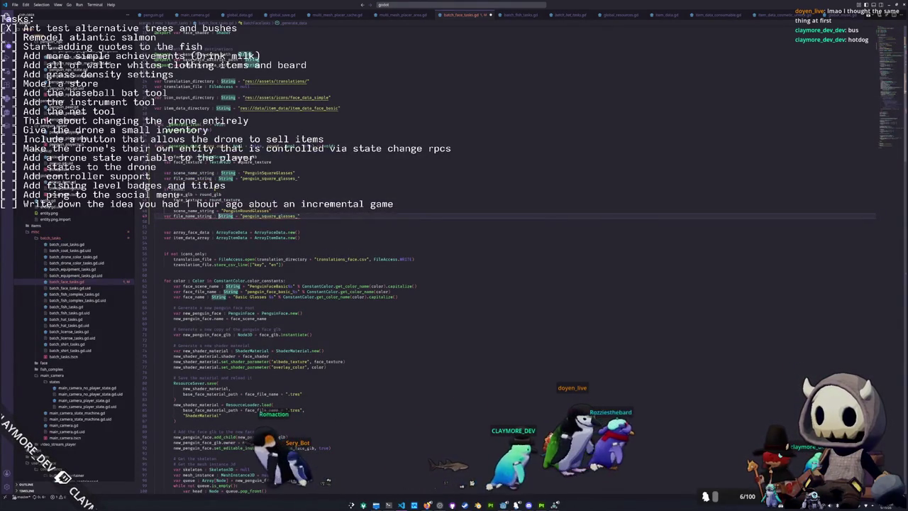
pyautogui.press('Left')
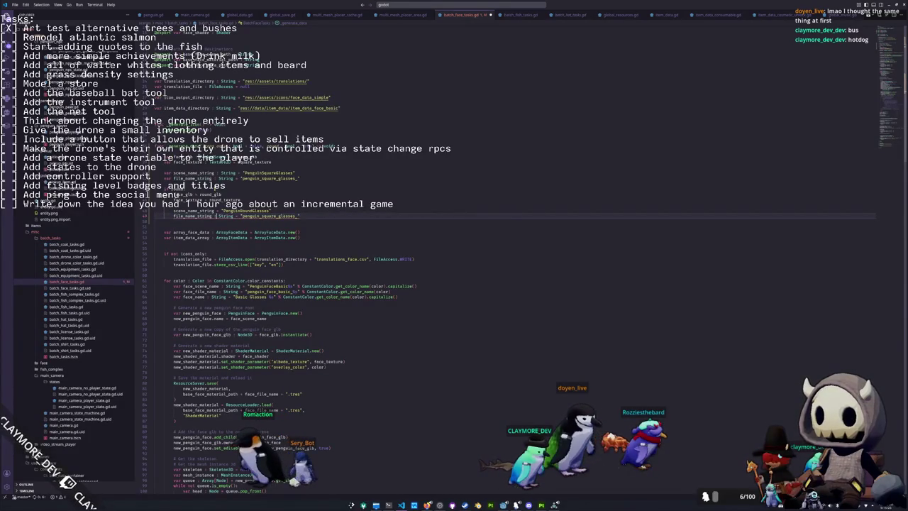
pyautogui.hotkey('ctrl', 'Delete')
pyautogui.hotkey('ctrl', 'Delete')
pyautogui.hotkey('ctrl', 'Delete')
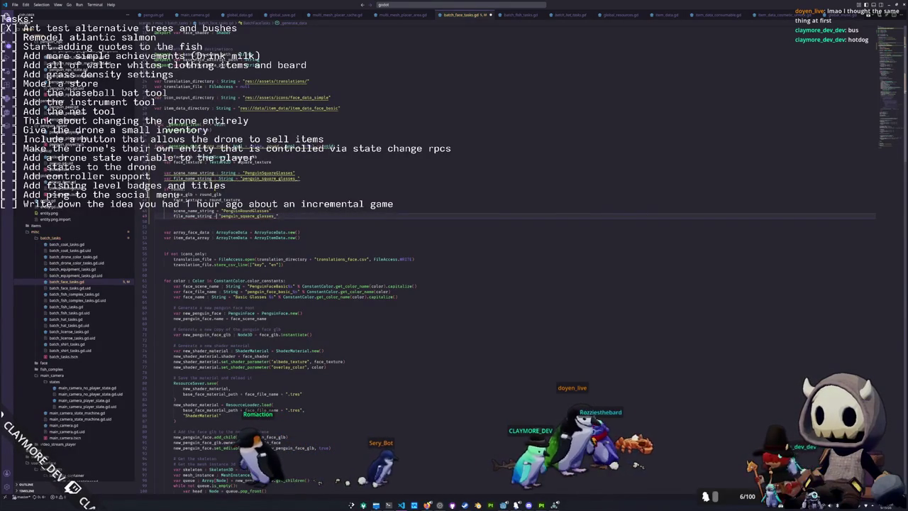
pyautogui.press('End')
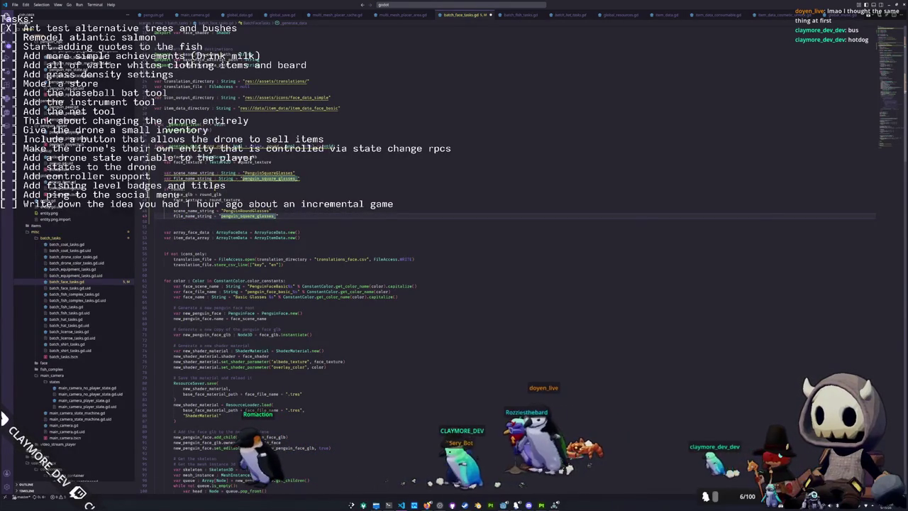
pyautogui.moveTo(239, 215); pyautogui.dragTo(254, 216)
pyautogui.write('round')
pyautogui.click(174, 221)
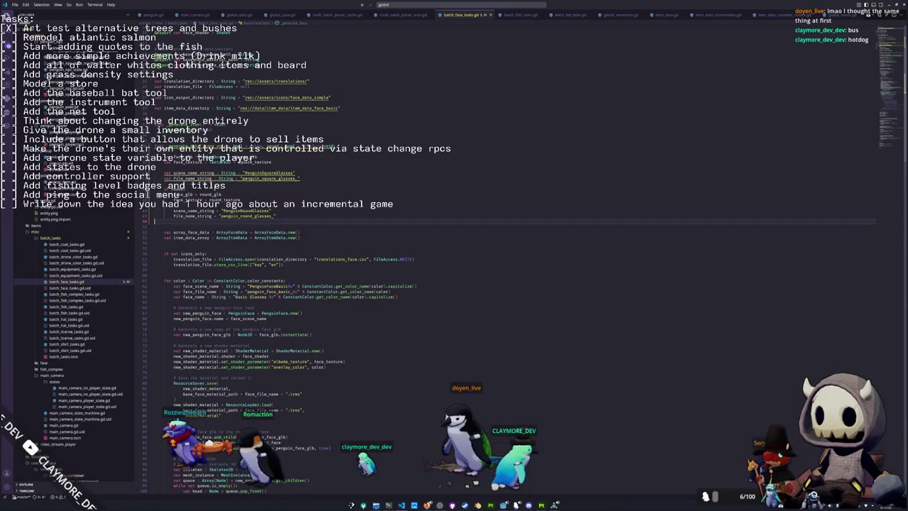
# - Add name_string = "Round Glasses" in the round block
pyautogui.press('Return')
pyautogui.write('fil')
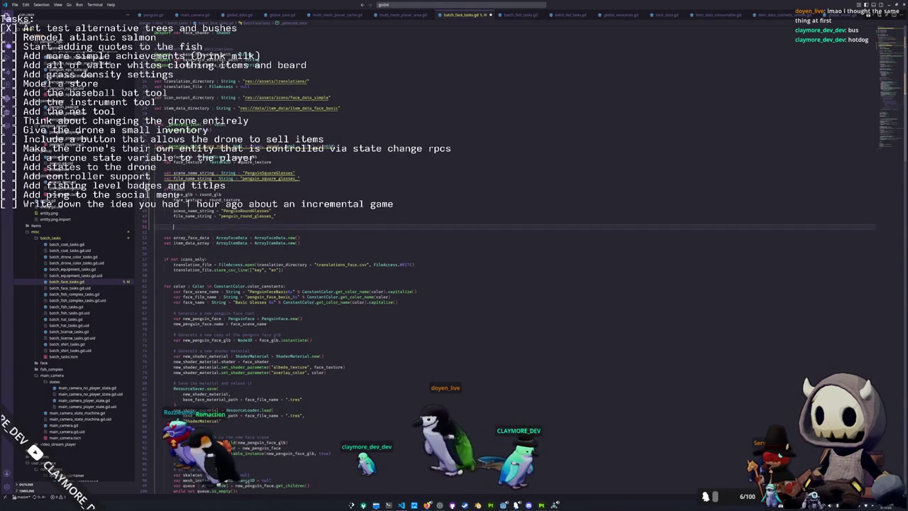
pyautogui.press('BackSpace')
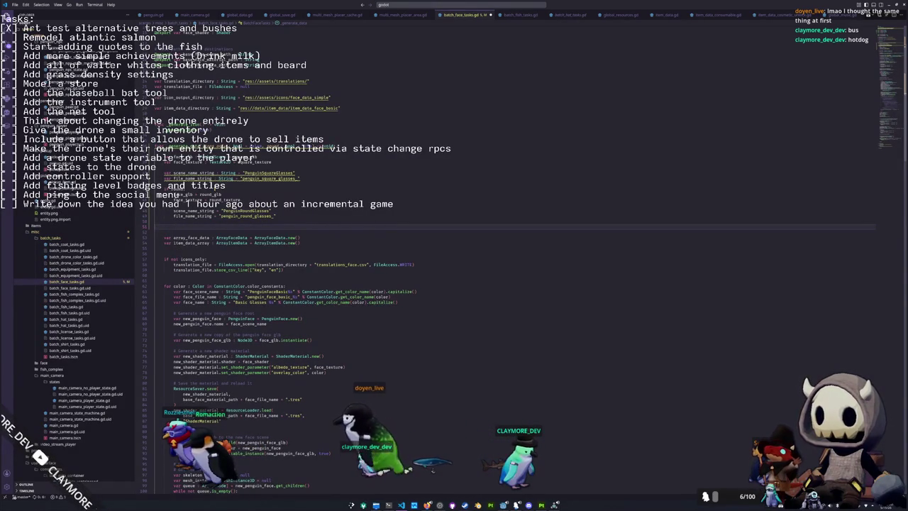
pyautogui.write('name_st')
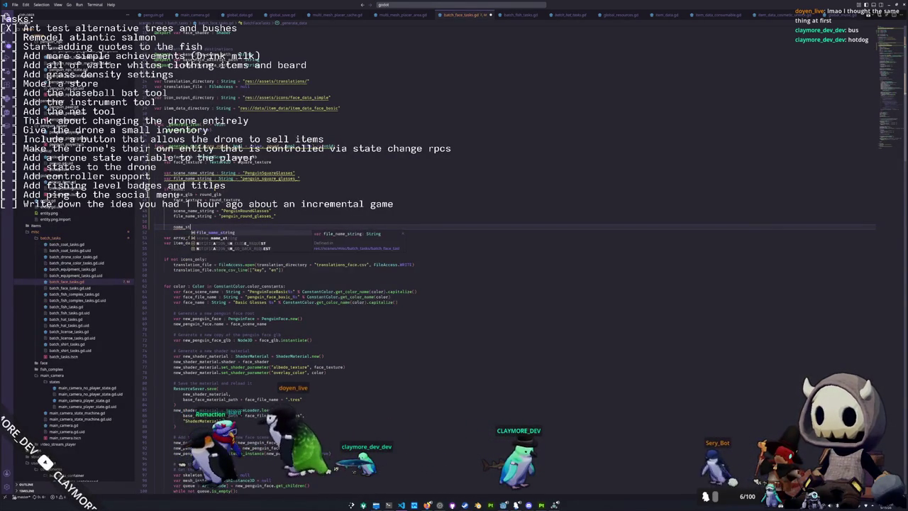
pyautogui.write('ring = "Round Glasses')
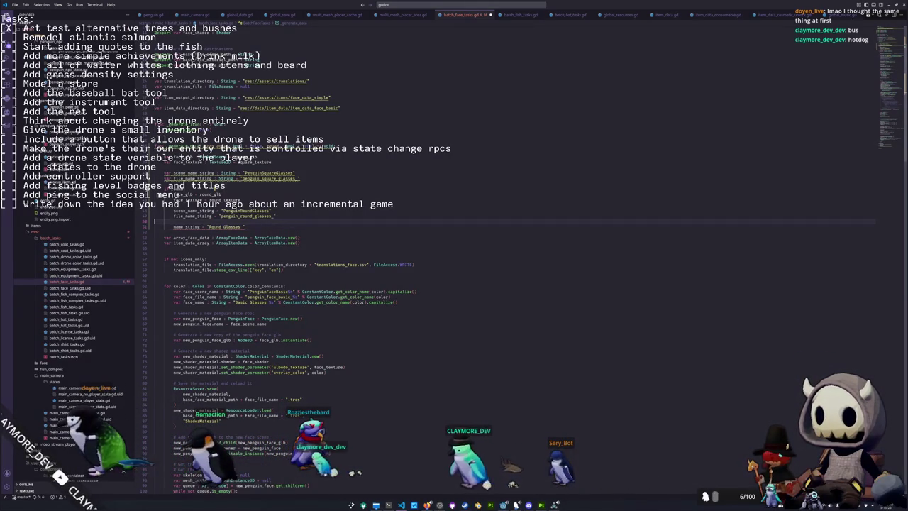
pyautogui.write('"')
pyautogui.press('Up')
pyautogui.press('Up')
pyautogui.press('Up')
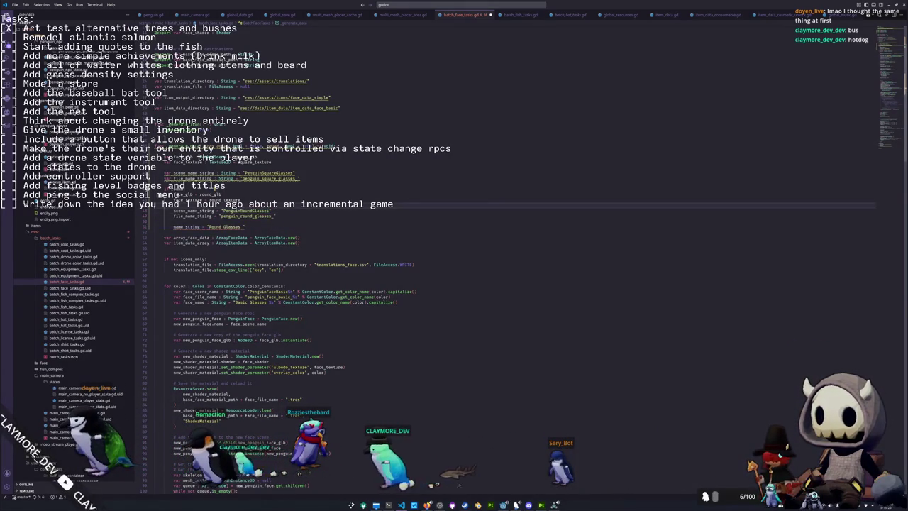
pyautogui.press('Down')
pyautogui.press('Down')
pyautogui.press('Down')
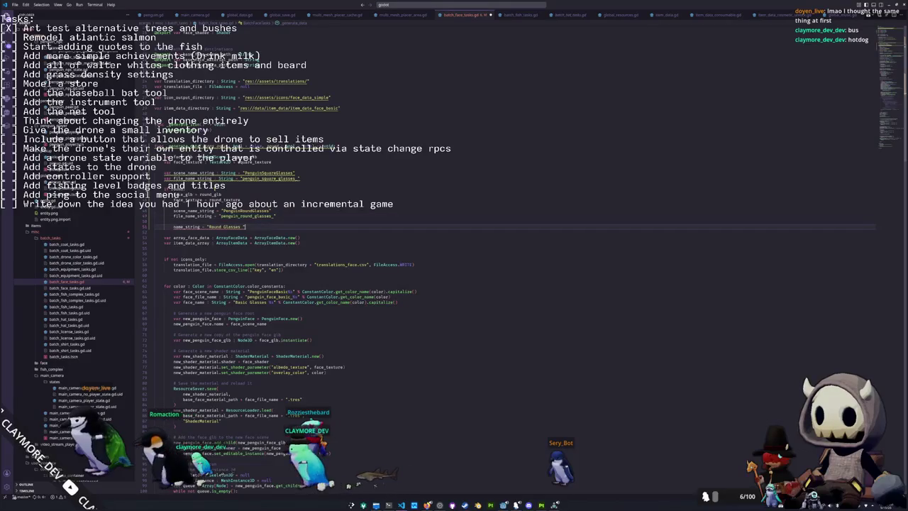
# - Add a name_string "Square Glasses" line in the square block, then select PenguinFaceBasic in the loop
pyautogui.press('Up')
pyautogui.press('Up')
pyautogui.press('Up')
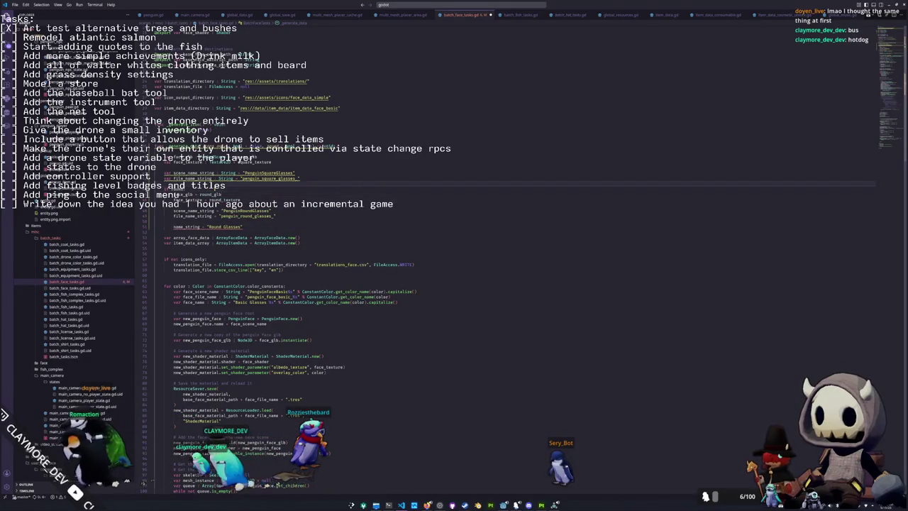
pyautogui.press('Return')
pyautogui.write('name_string : String = "penguin')
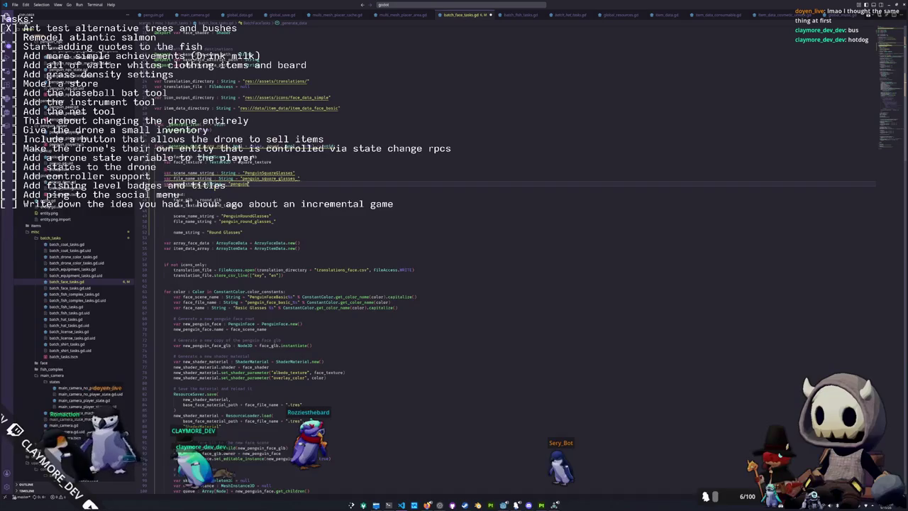
pyautogui.write('"Square Glas')
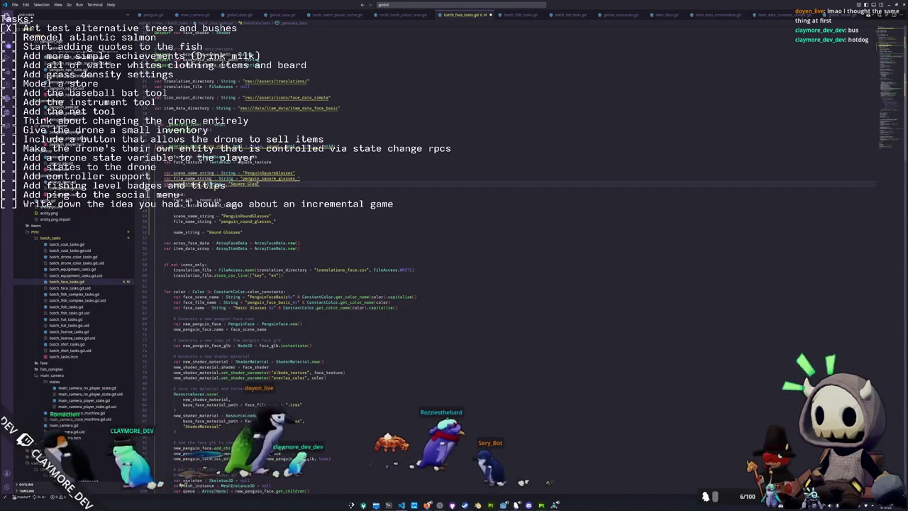
pyautogui.write('ses')
pyautogui.press('Return')
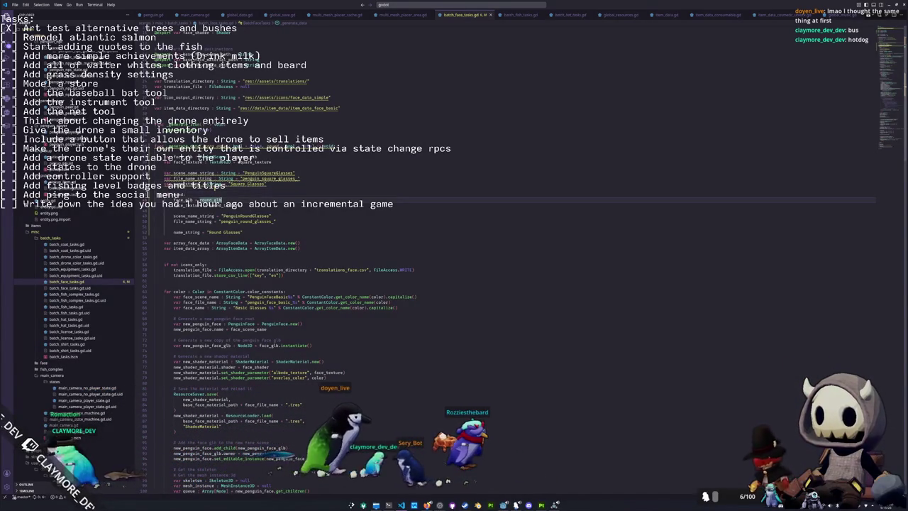
pyautogui.doubleClick(270, 296)
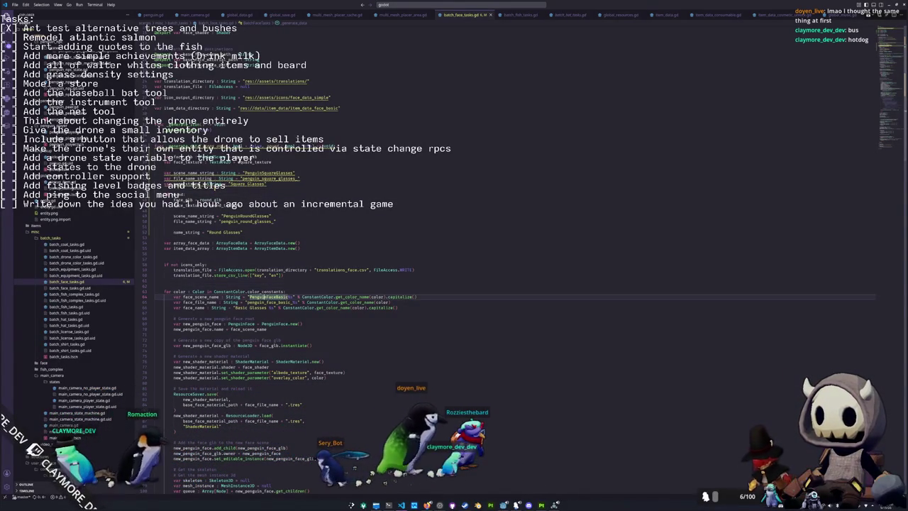
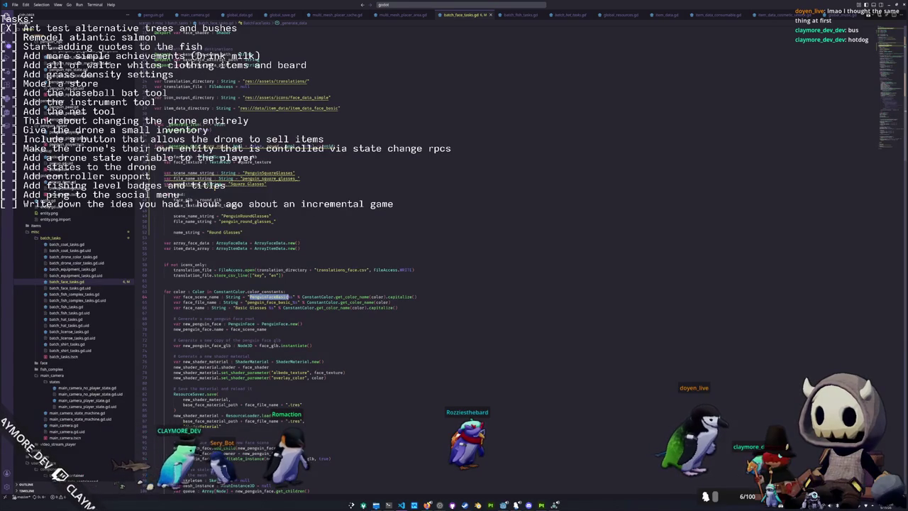
# - Delete the icons_only translation-file block and add a face_glb PackedScene line above face_texture
pyautogui.moveTo(249, 292); pyautogui.dragTo(248, 269)
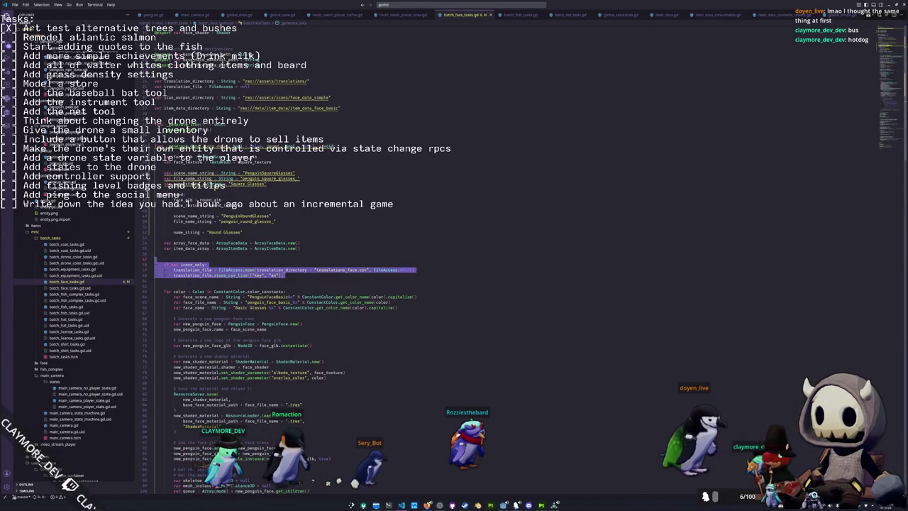
pyautogui.moveTo(155, 259); pyautogui.dragTo(155, 265)
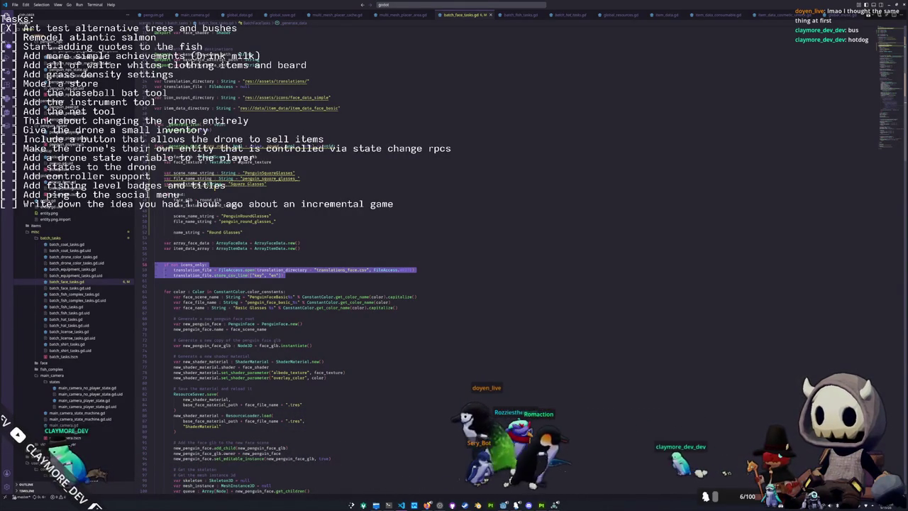
pyautogui.press('BackSpace')
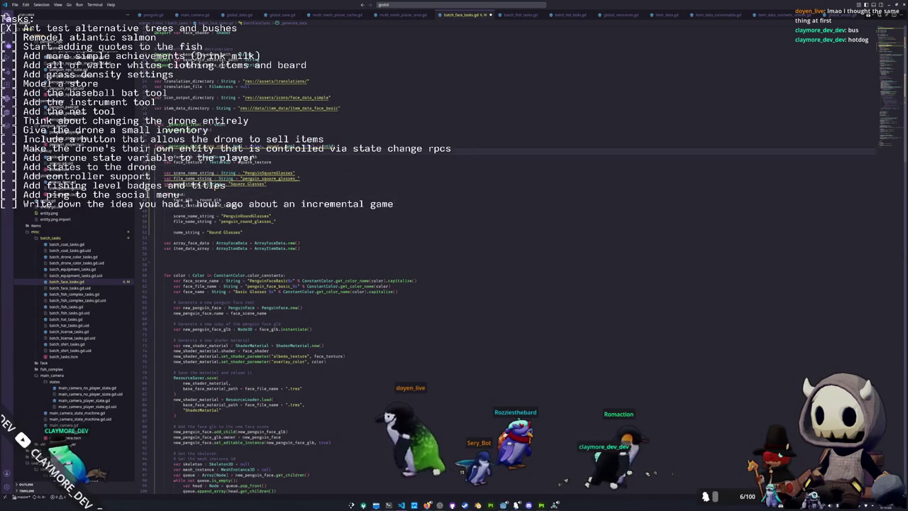
pyautogui.hotkey('ctrl', 'v')
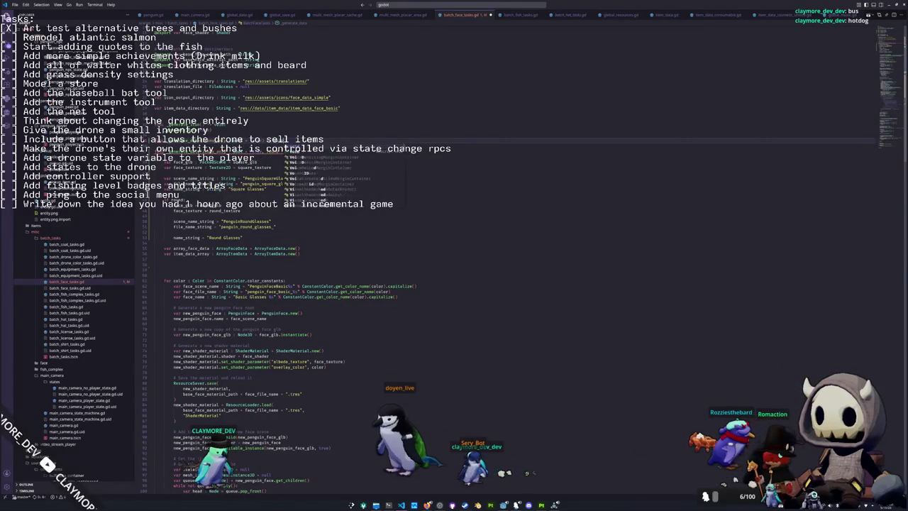
pyautogui.press('Return')
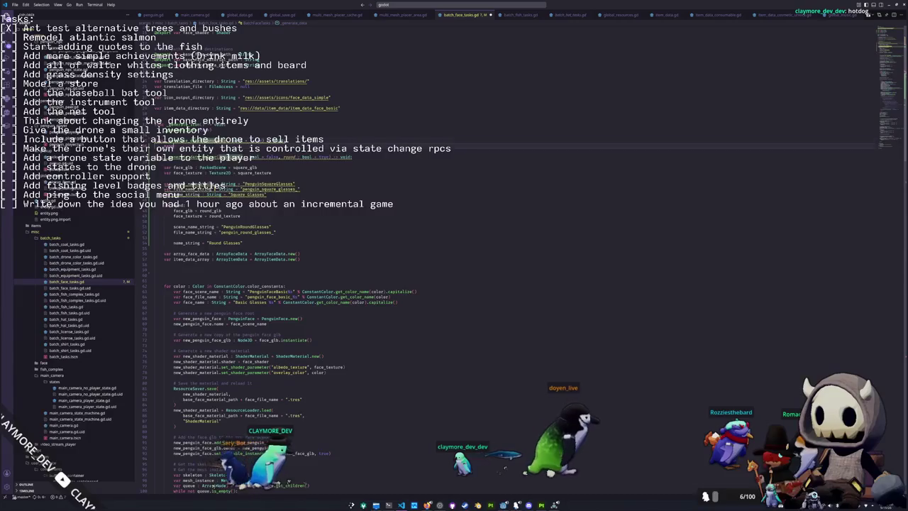
# - Add a function calling _generate_data_helper(icons_only, true) and _generate_data_helper(icons_only, false)
pyautogui.hotkey('ctrl', 'v')
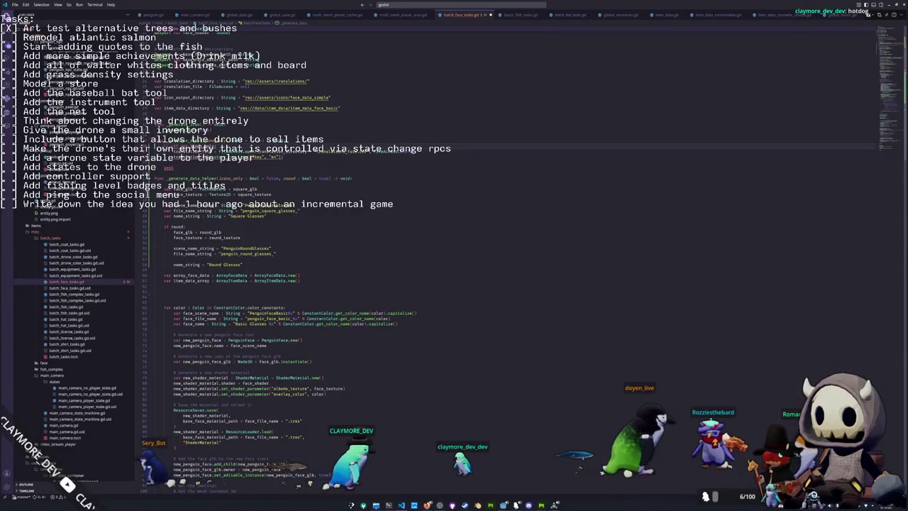
pyautogui.press('Return')
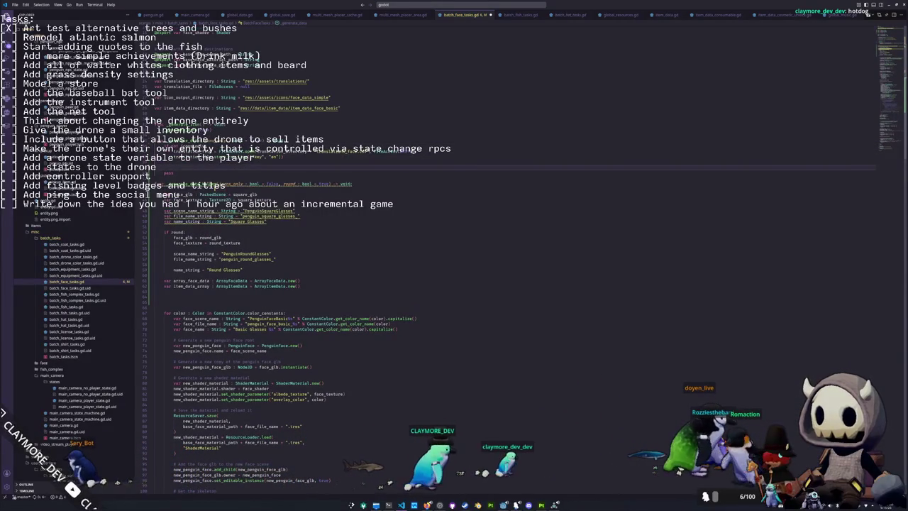
pyautogui.write('_generate_data_')
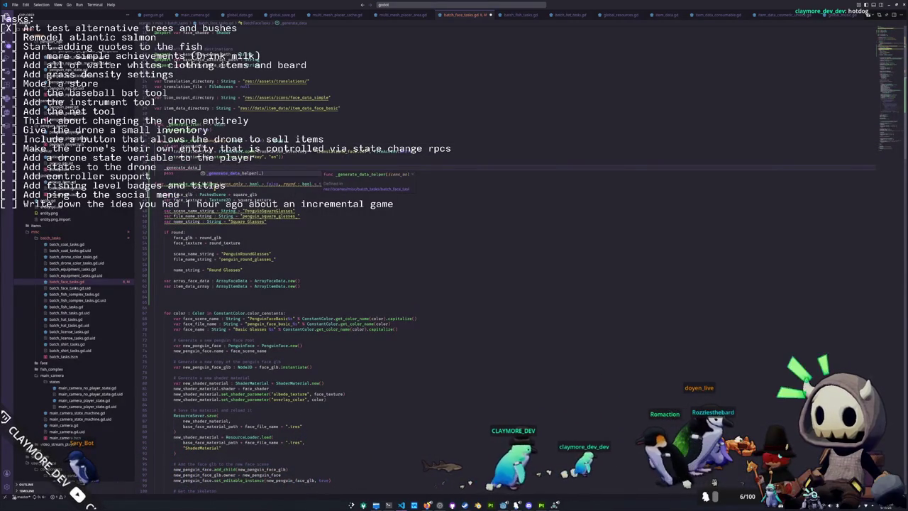
pyautogui.write('helper(icons')
pyautogui.press('Return')
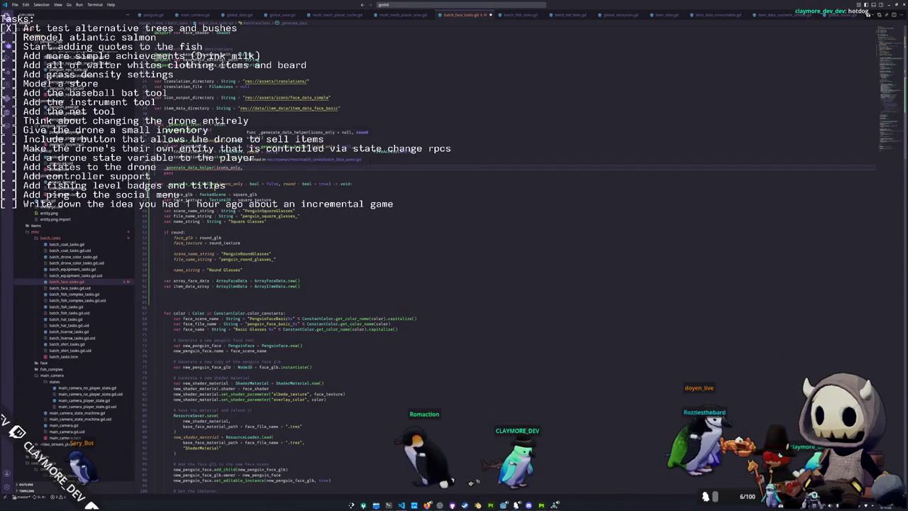
pyautogui.write(' tru')
pyautogui.press('Return')
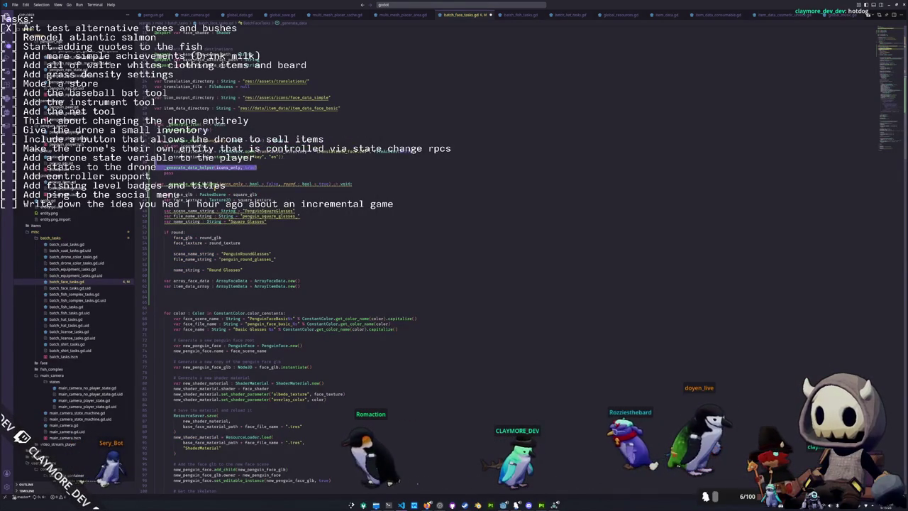
pyautogui.hotkey('ctrl', 'shift', 'd')
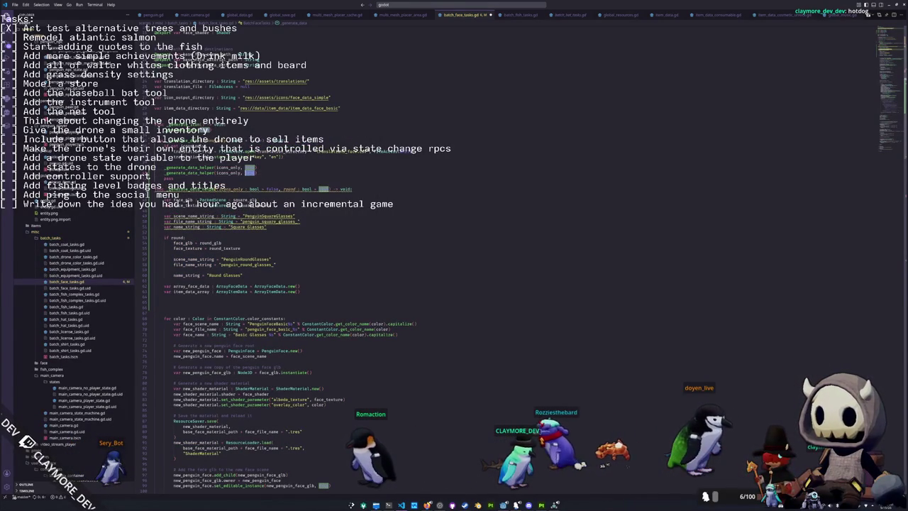
pyautogui.write('false')
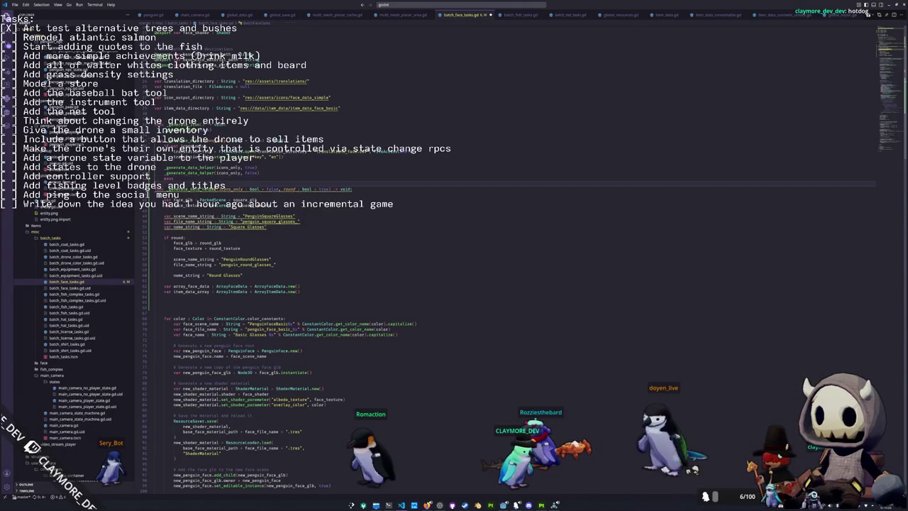
# - Rename the helper's round parameter to do_round
pyautogui.press('Down')
pyautogui.press('Down')
pyautogui.press('Down')
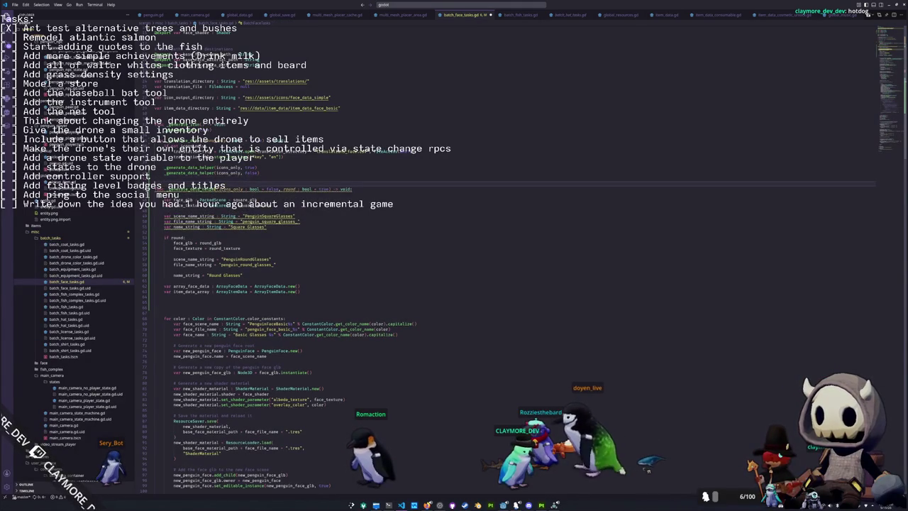
pyautogui.press('Down')
pyautogui.press('Down')
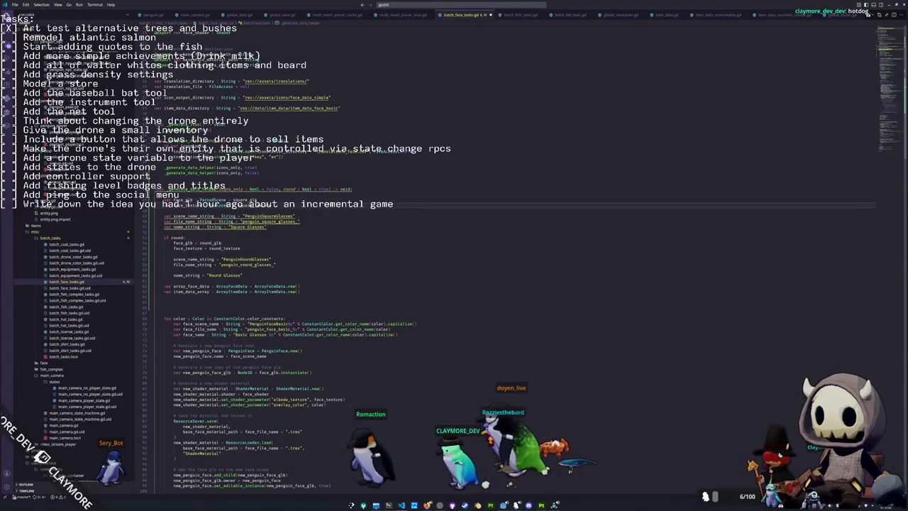
pyautogui.moveTo(177, 189)
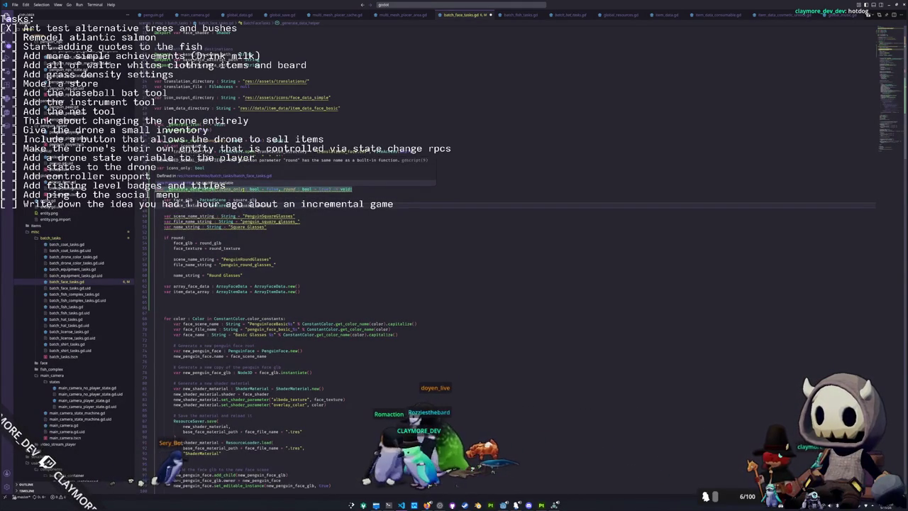
pyautogui.doubleClick(289, 189)
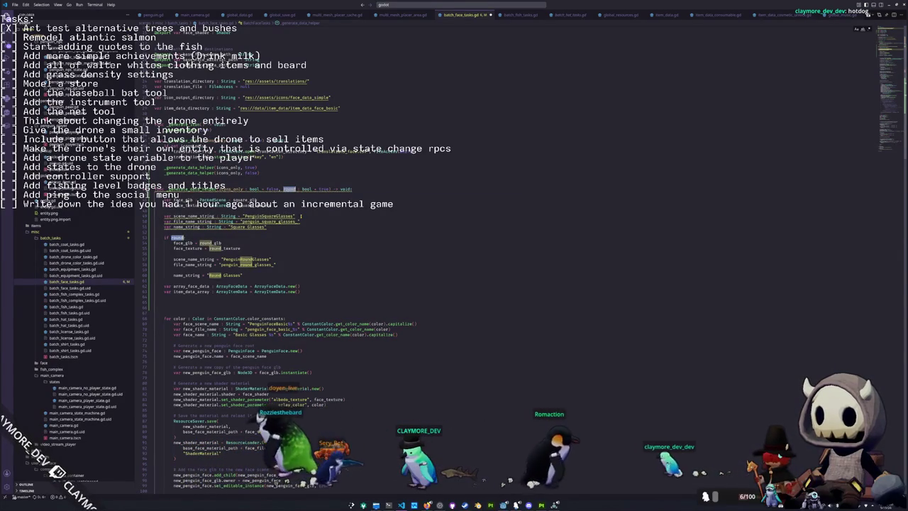
pyautogui.write('do')
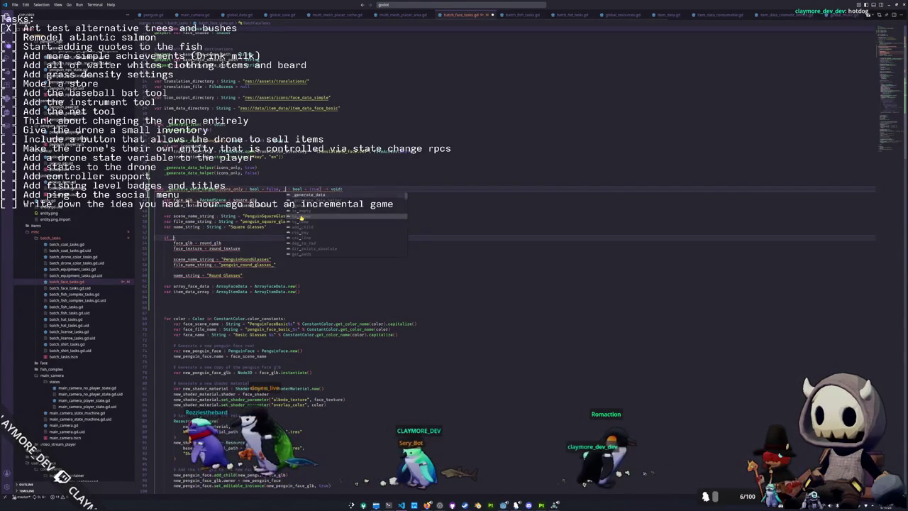
pyautogui.write('_round')
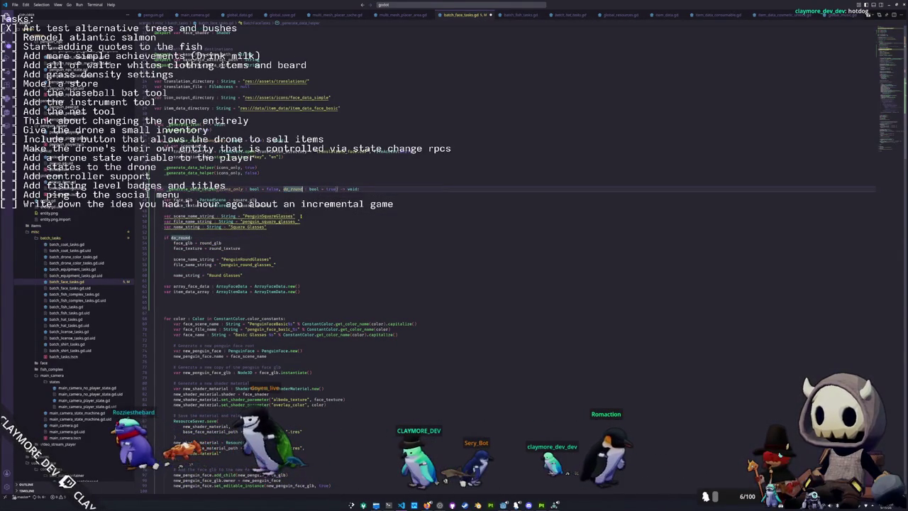
pyautogui.scroll(-3, 511, 284)
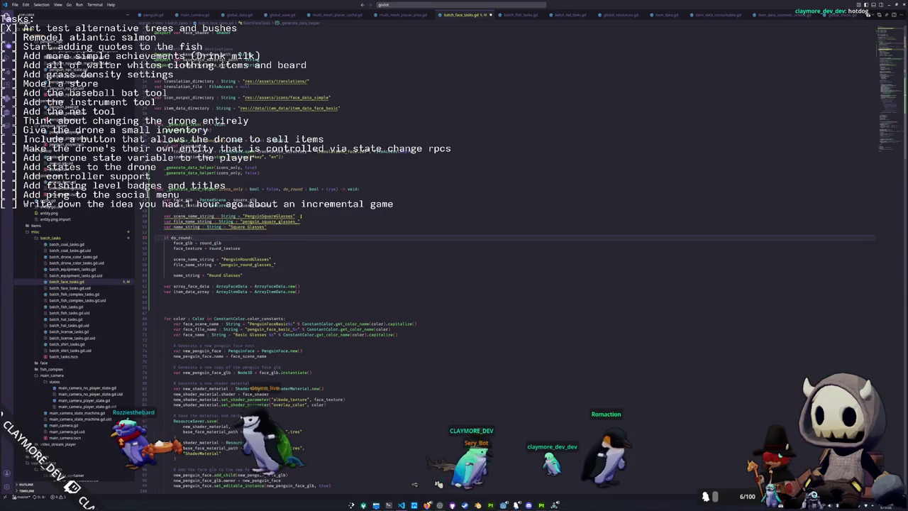
pyautogui.scroll(-2, 269, 227)
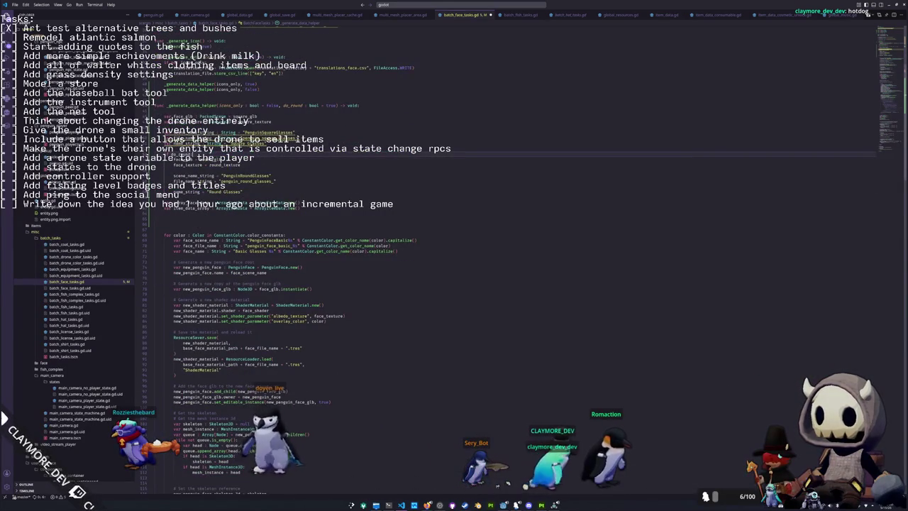
# - Replace the PenguinFaceBasic and penguin_face_basic_ prefixes with %s%s using scene_name_string and file_name_string
pyautogui.scroll(-1, 281, 471)
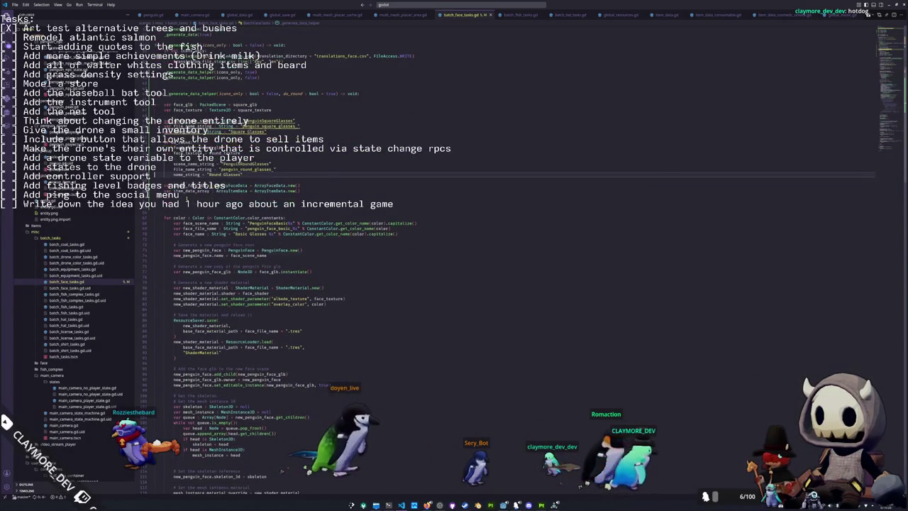
pyautogui.scroll(-1, 305, 472)
pyautogui.doubleClick(270, 212)
pyautogui.press('BackSpace')
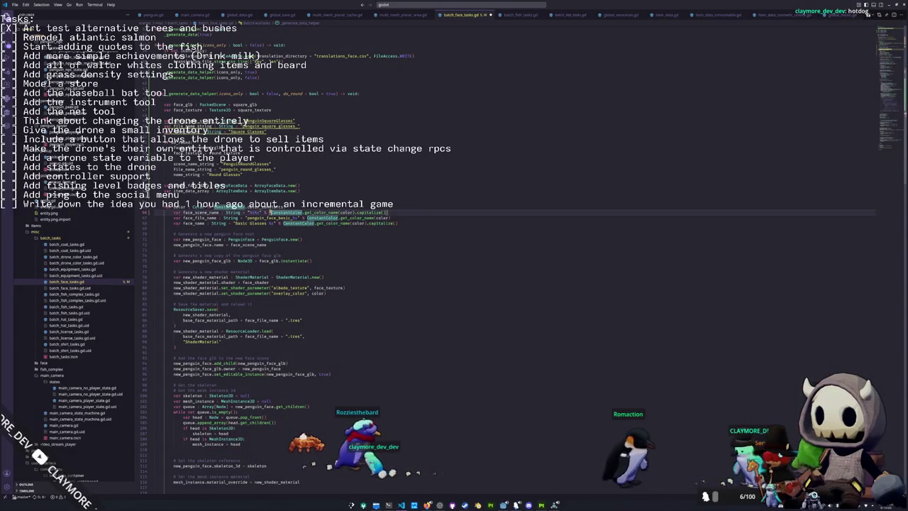
pyautogui.write('scene_name_string,')
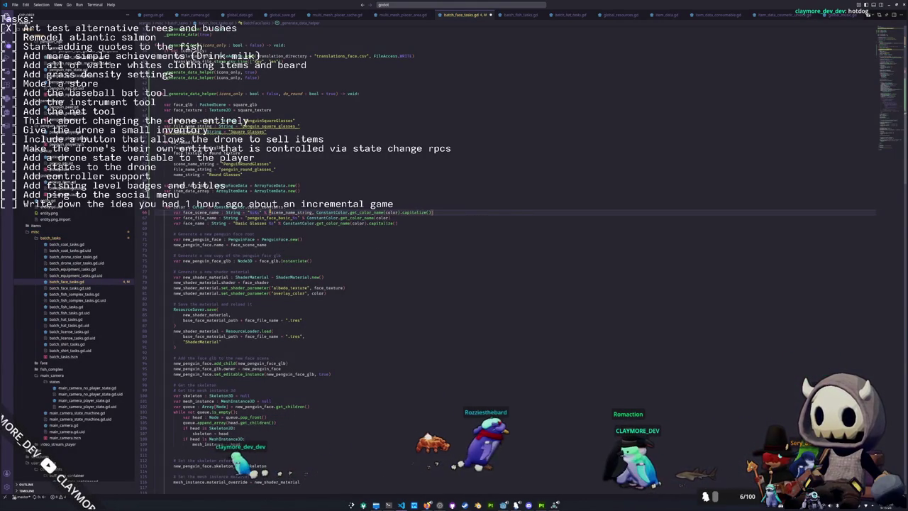
pyautogui.press('Return')
pyautogui.write(', ')
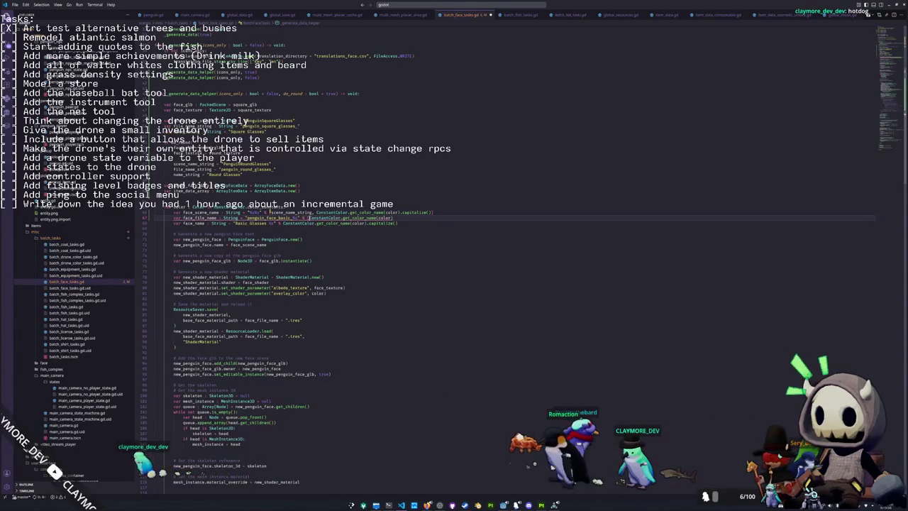
pyautogui.write('[file_nam')
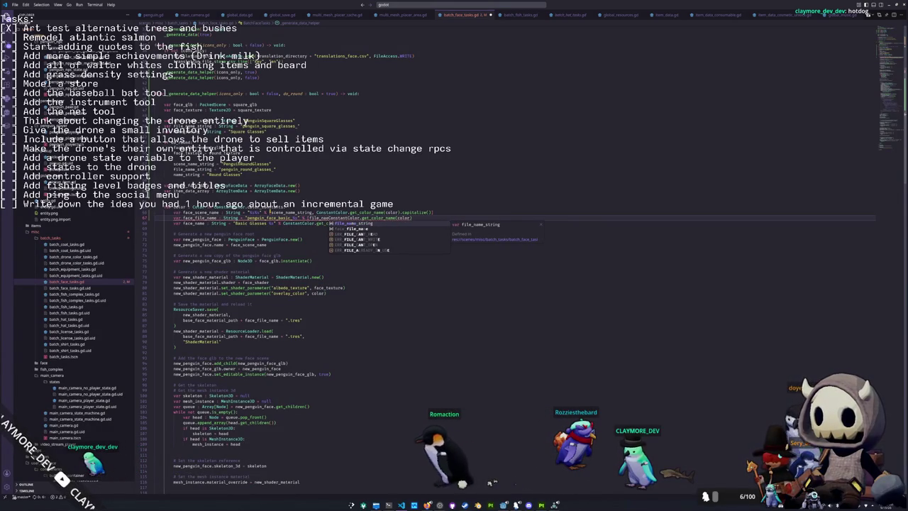
pyautogui.press('Return')
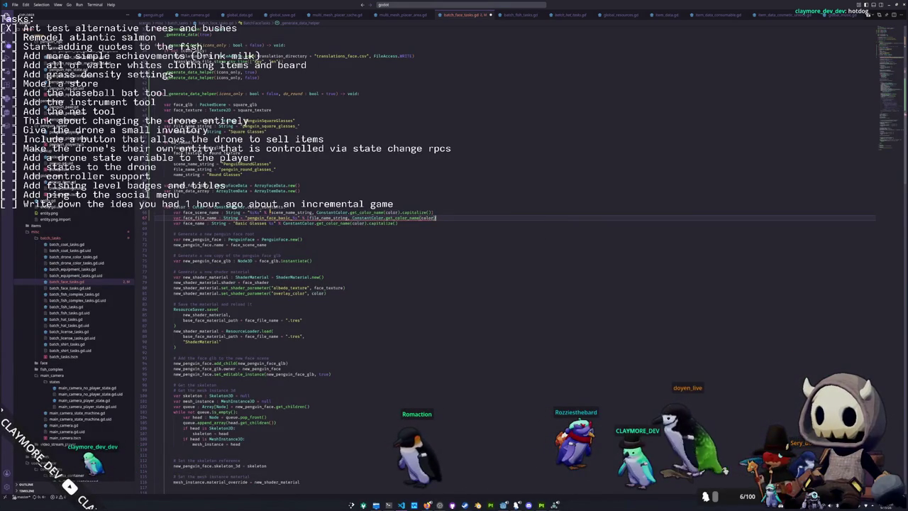
pyautogui.press('Down')
pyautogui.press('End')
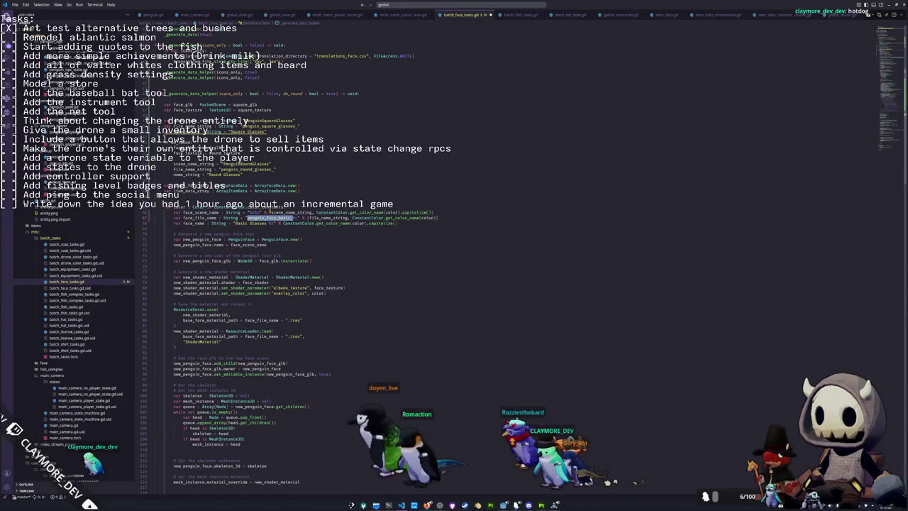
pyautogui.write('%s%s')
pyautogui.press('Down')
# - Replace the hard-coded 'Basic Glasses' display name with a format using name_string
pyautogui.hotkey('ctrl', 'd')
pyautogui.hotkey('ctrl', 'shift', 'Left')
pyautogui.press('BackSpace')
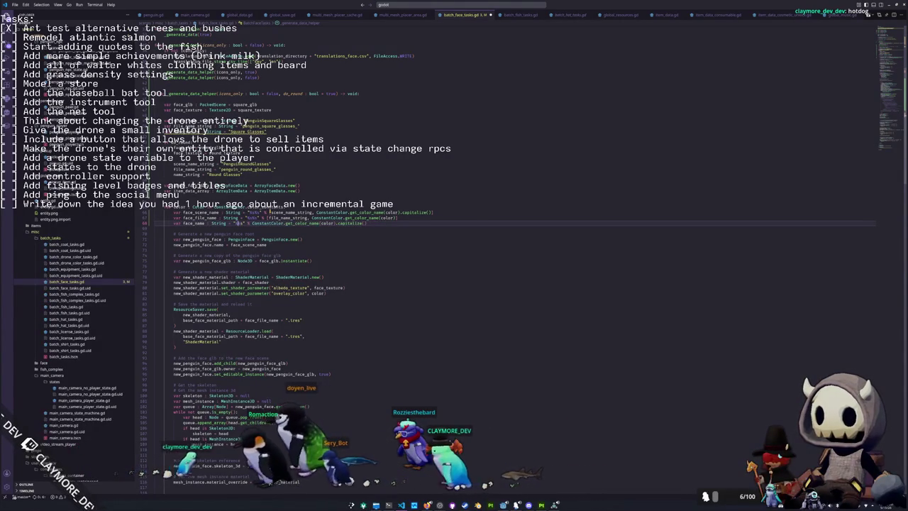
pyautogui.write('% [n')
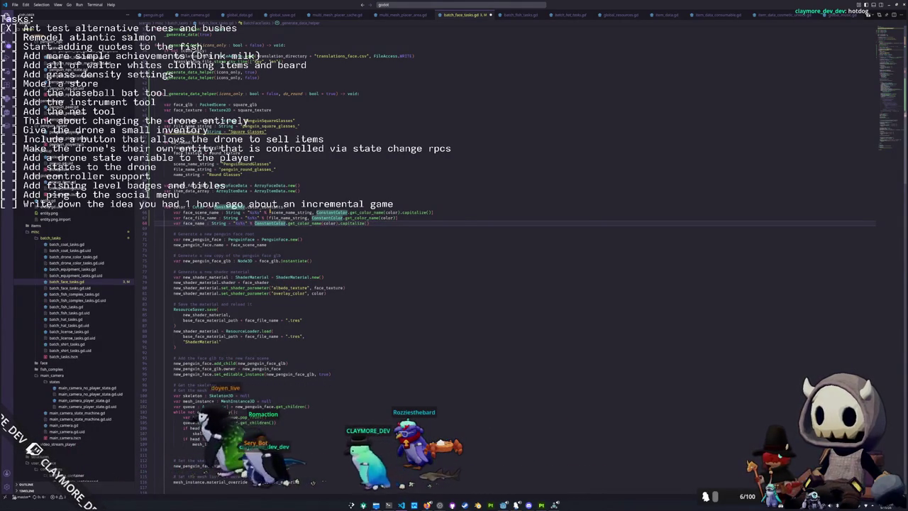
pyautogui.write('ame_string,')
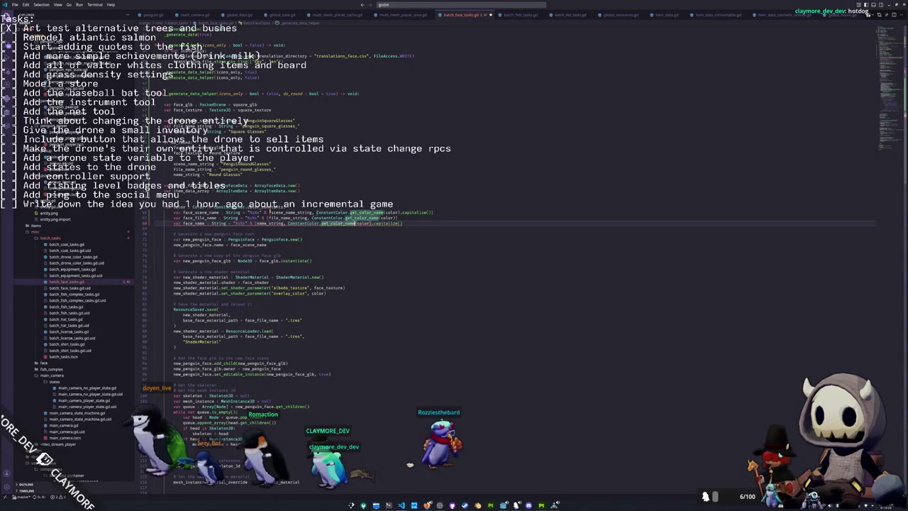
pyautogui.press('Up')
pyautogui.press('Up')
pyautogui.press('Up')
pyautogui.press('Up')
pyautogui.press('Up')
pyautogui.press('Up')
pyautogui.press('Down')
pyautogui.press('Down')
pyautogui.press('Down')
pyautogui.press('Down')
pyautogui.press('Down')
pyautogui.press('Down')
pyautogui.press('Down')
pyautogui.press('Down')
pyautogui.press('Down')
pyautogui.press('Down')
pyautogui.press('Down')
pyautogui.press('Down')
pyautogui.press('Down')
pyautogui.press('Down')
pyautogui.press('Down')
pyautogui.press('Down')
pyautogui.press('Down')
pyautogui.press('Down')
pyautogui.press('Down')
pyautogui.press('Down')
pyautogui.press('Down')
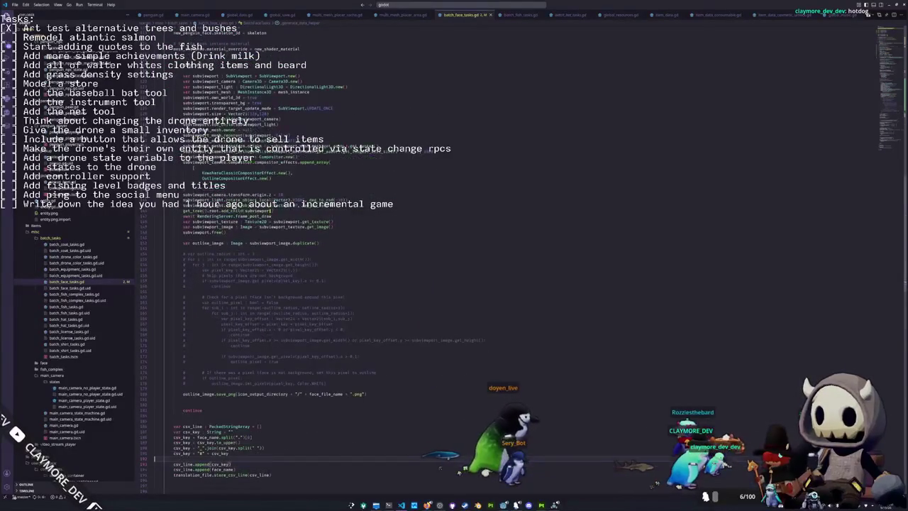
# - Delete the extra blank lines after the item face data append, then return to Godot
pyautogui.click(266, 393)
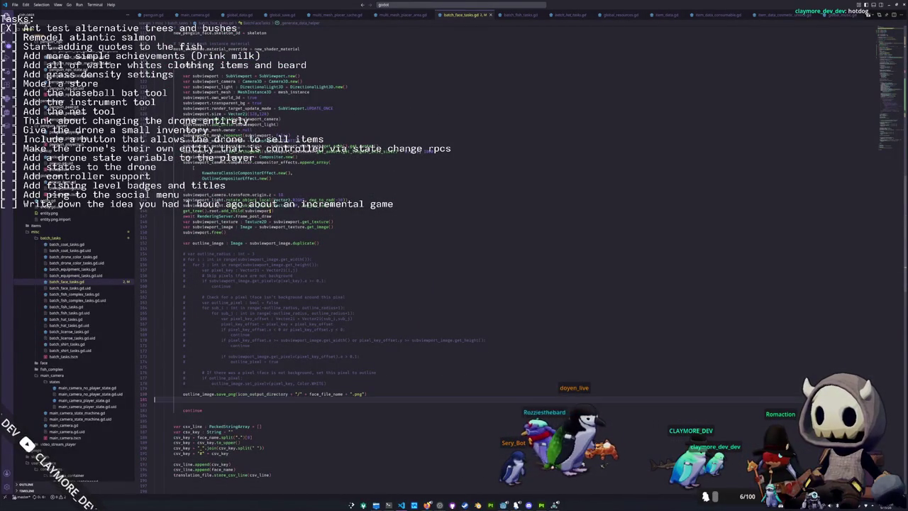
pyautogui.press('Down')
pyautogui.press('Down')
pyautogui.press('Down')
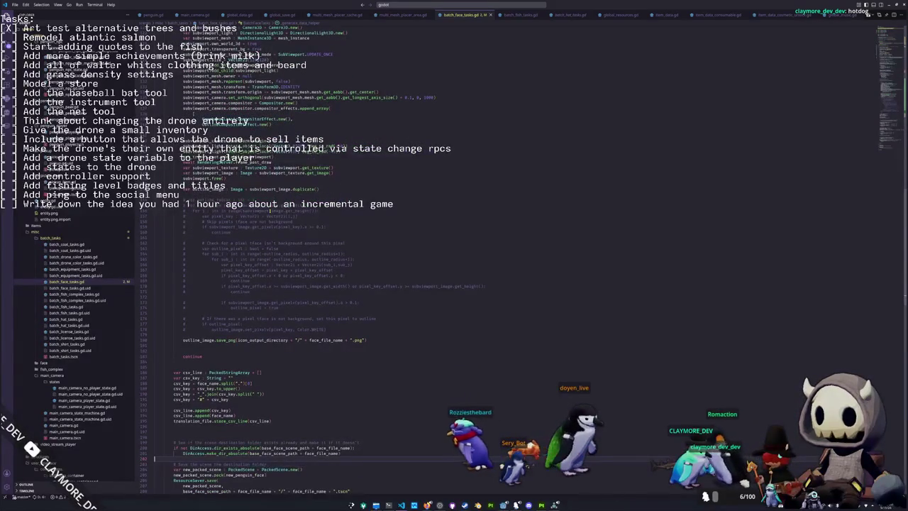
pyautogui.press('Down')
pyautogui.press('Down')
pyautogui.press('Down')
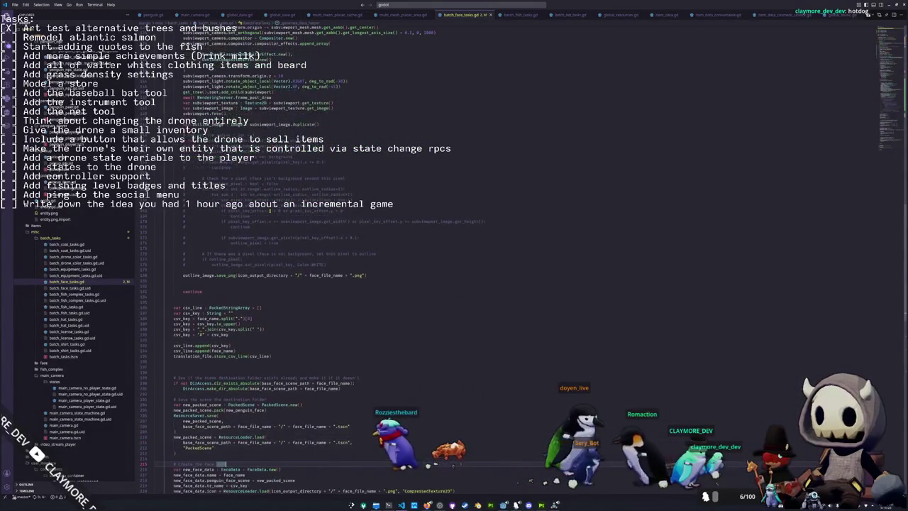
pyautogui.press('Down')
pyautogui.press('Down')
pyautogui.press('Down')
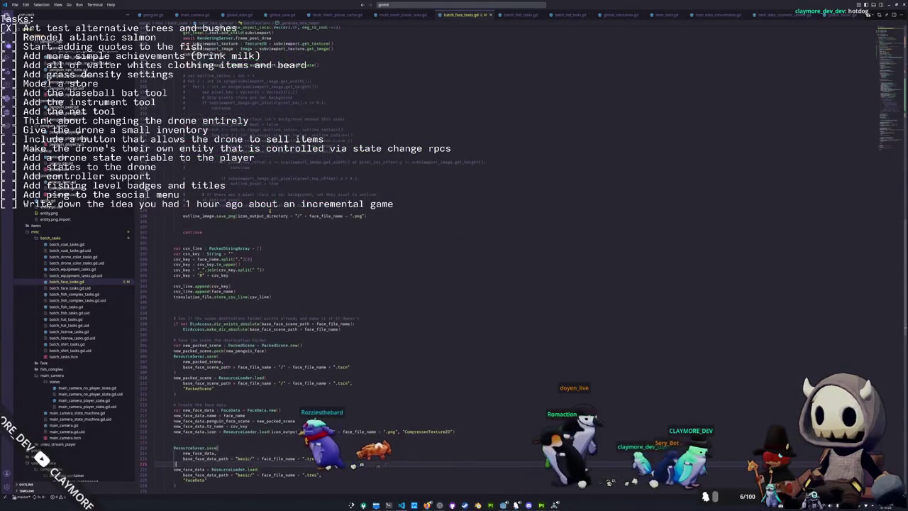
pyautogui.press('Down')
pyautogui.press('Down')
pyautogui.press('Down')
pyautogui.press('Down')
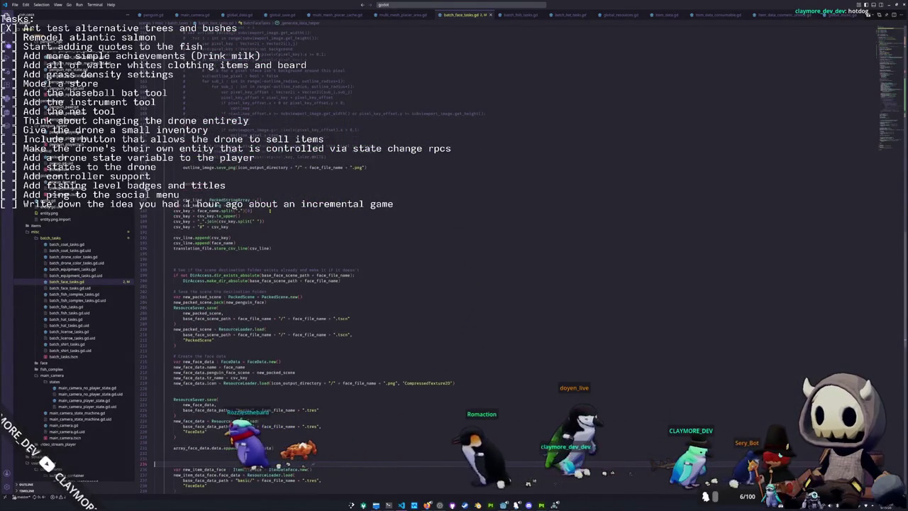
pyautogui.press('Down')
pyautogui.press('Down')
pyautogui.press('Down')
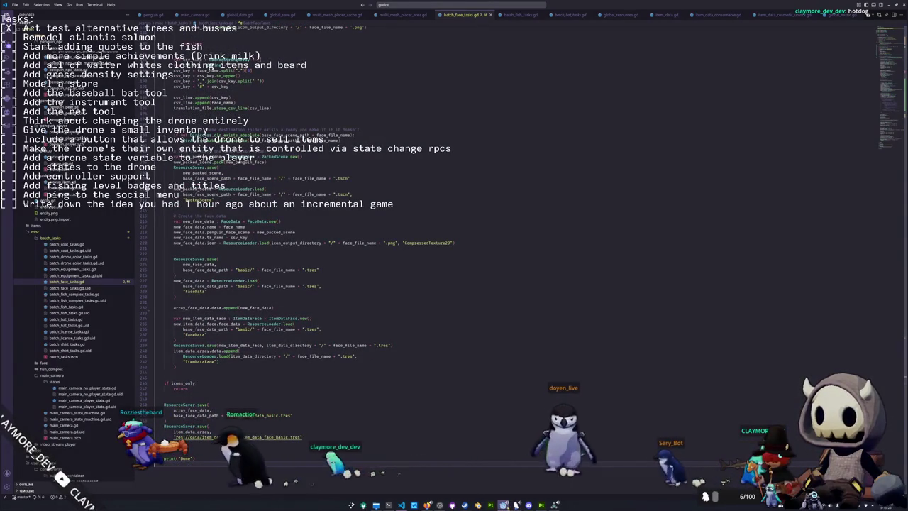
pyautogui.hotkey('alt', 'Tab')
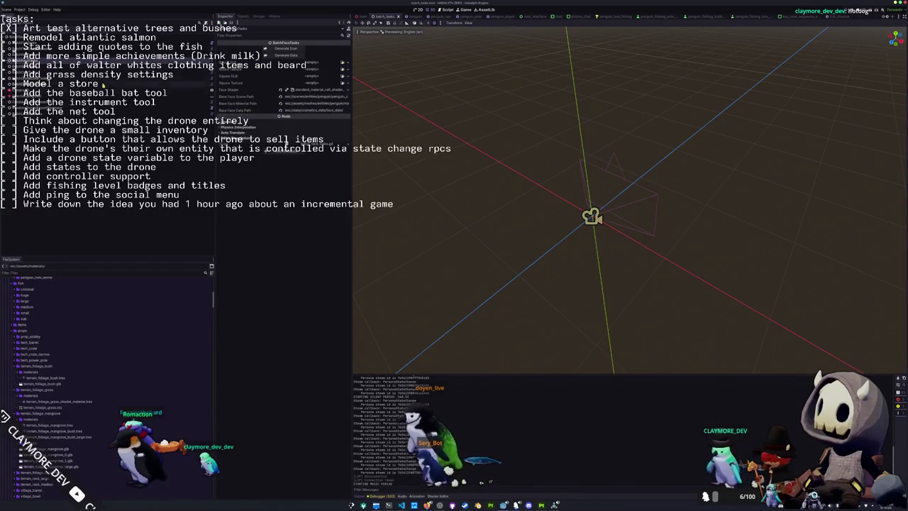
# - Search Quick Open Scene for glasses, cancel, and expand meshes/entities/penguin in the FileSystem dock
pyautogui.hotkey('ctrl', 'shift', 'o')
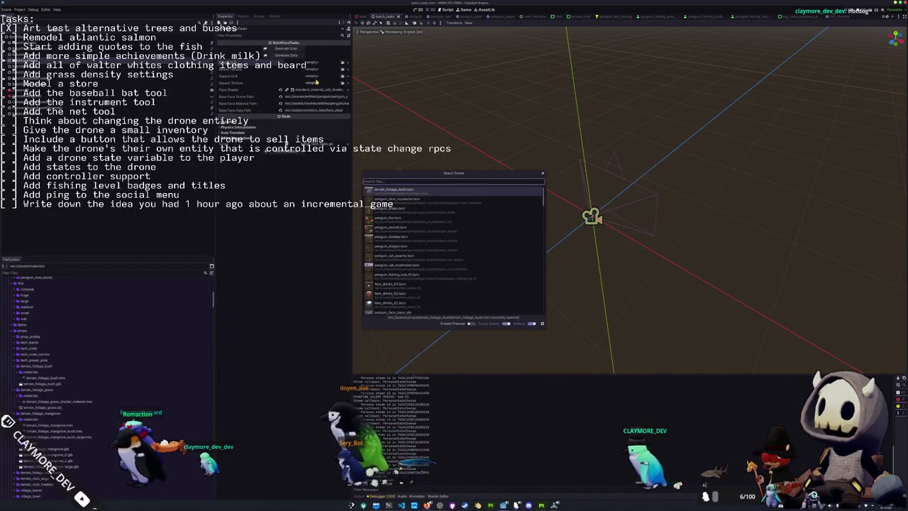
pyautogui.write('glasses')
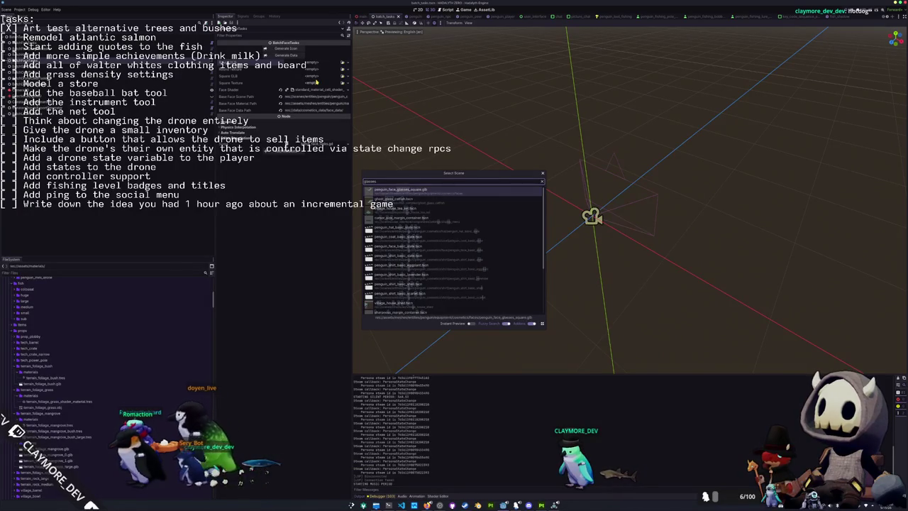
pyautogui.press('Down')
pyautogui.press('Down')
pyautogui.press('Down')
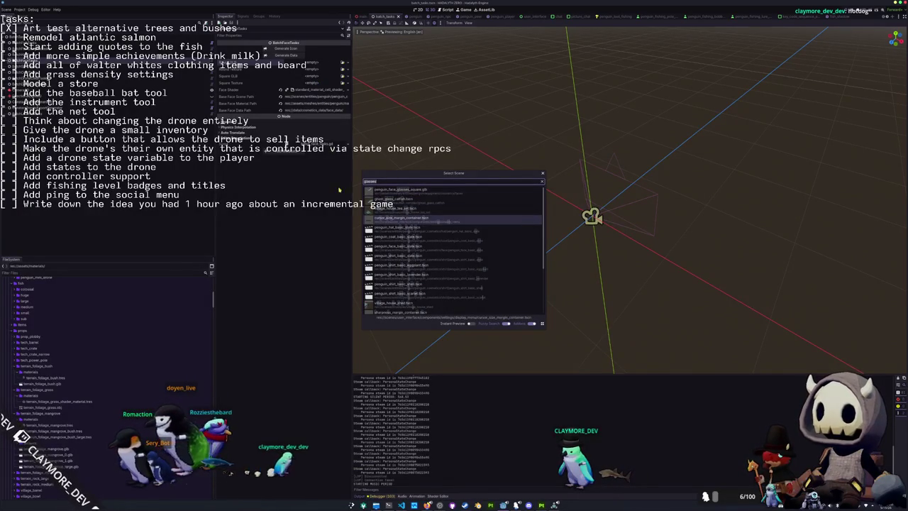
pyautogui.scroll(-4, 398, 284)
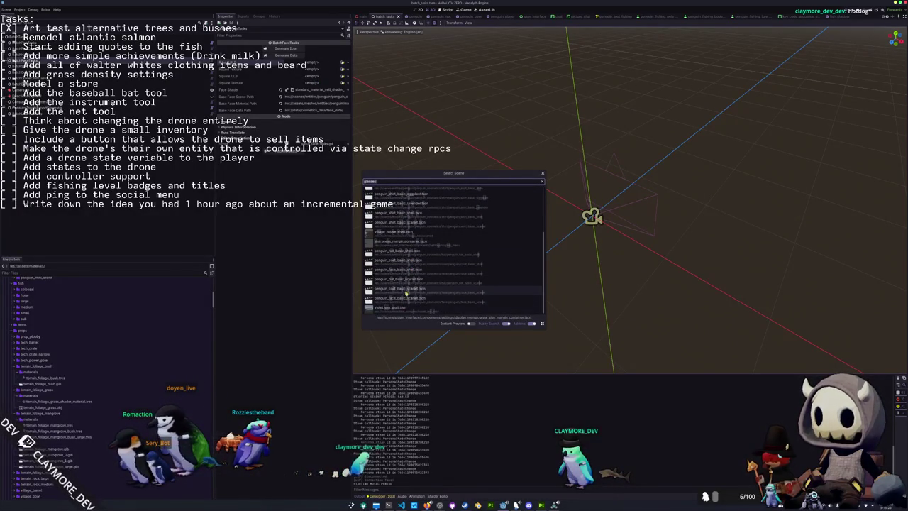
pyautogui.scroll(4, 402, 283)
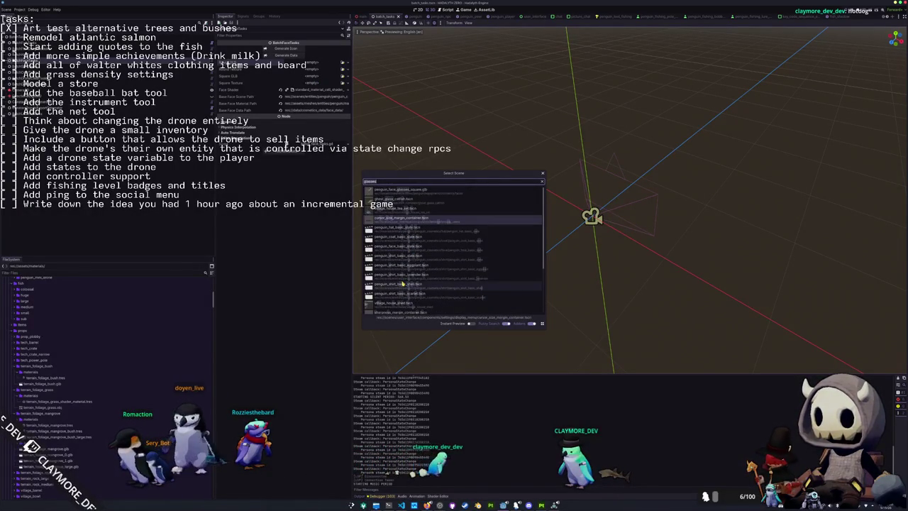
pyautogui.hotkey('ctrl', 'a')
pyautogui.write('penguin_glasses')
pyautogui.press('Escape')
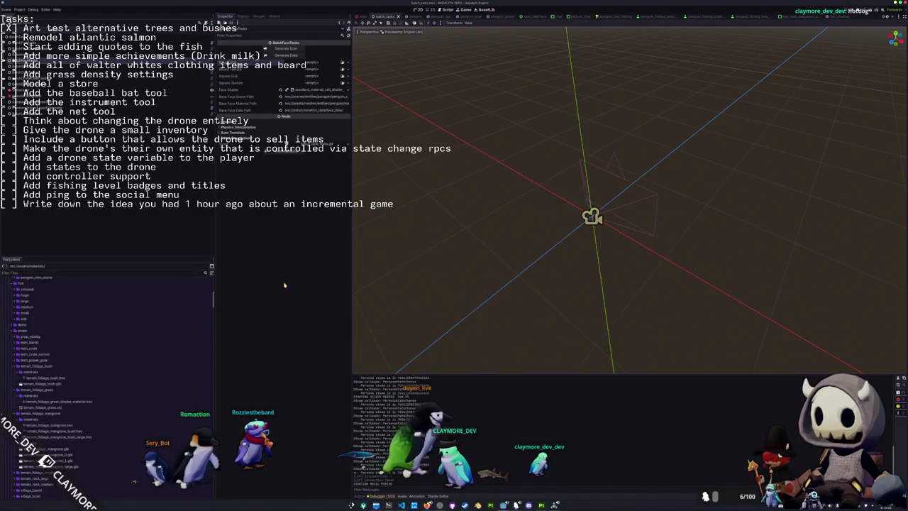
pyautogui.doubleClick(31, 367)
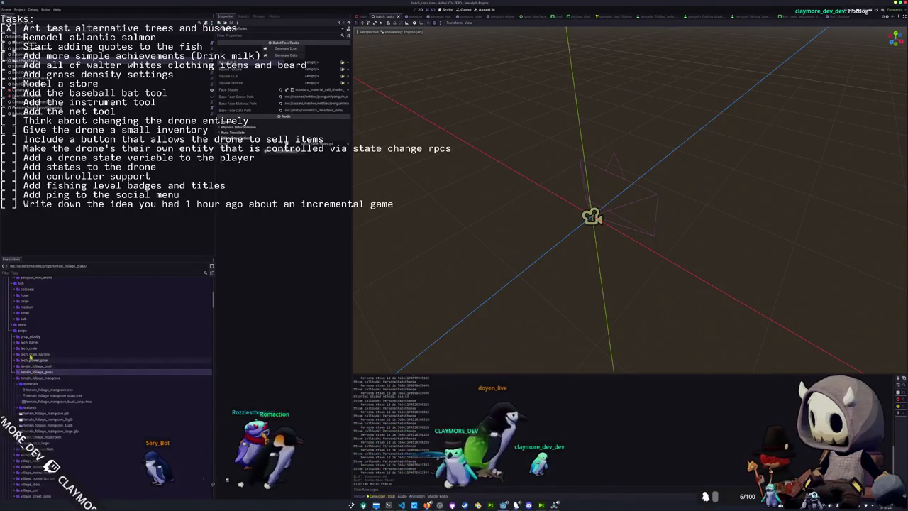
pyautogui.scroll(3, 31, 367)
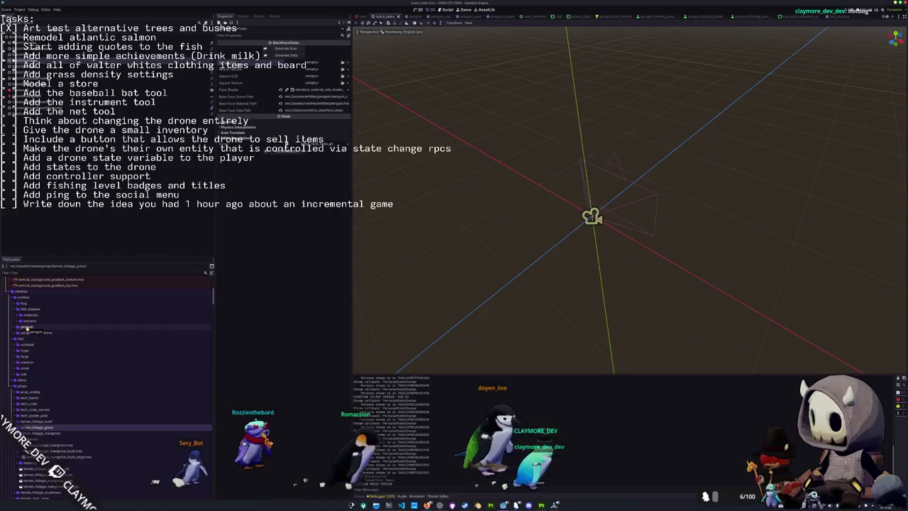
pyautogui.click(26, 327)
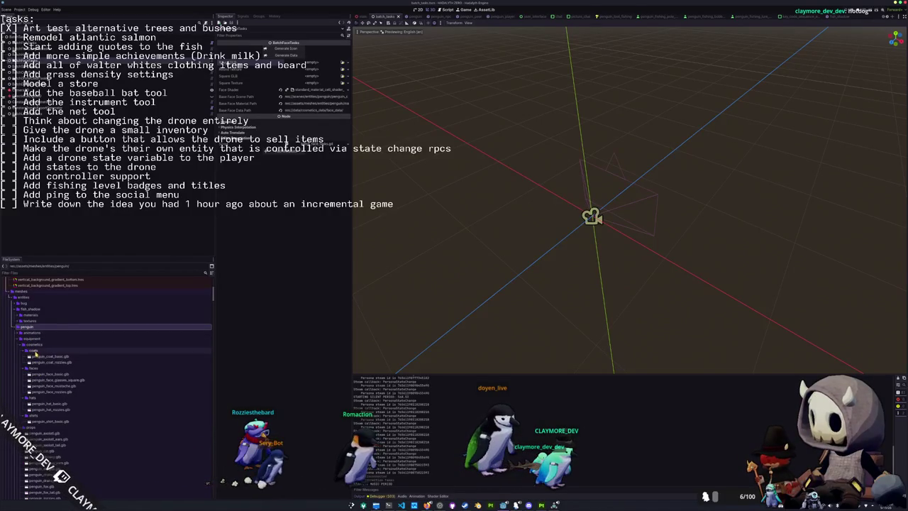
# - Assign penguin_face_basic.glb to the tool's model field and Quick Load Round Texture filtered to face_basic
pyautogui.moveTo(44, 378); pyautogui.dragTo(268, 163)
pyautogui.moveTo(312, 63); pyautogui.dragTo(313, 64)
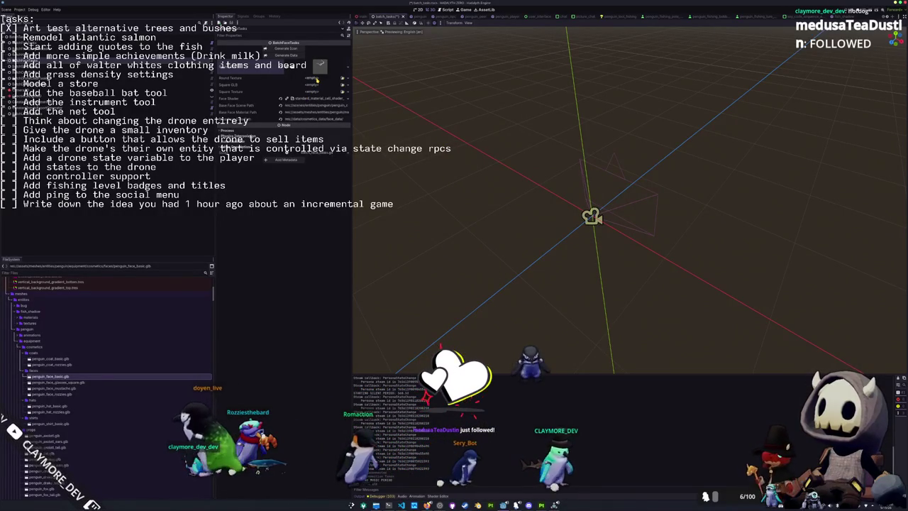
pyautogui.click(341, 78)
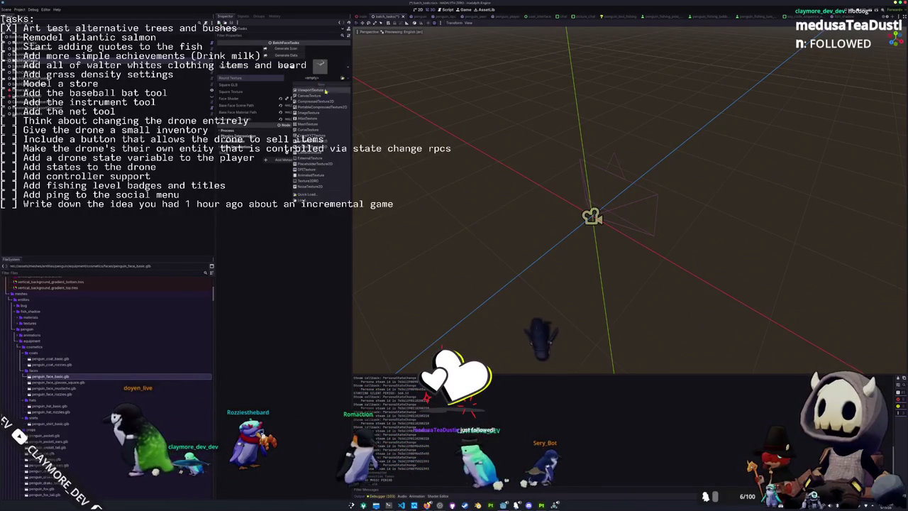
pyautogui.click(270, 297)
pyautogui.click(342, 78)
pyautogui.click(342, 141)
pyautogui.write('face_basic')
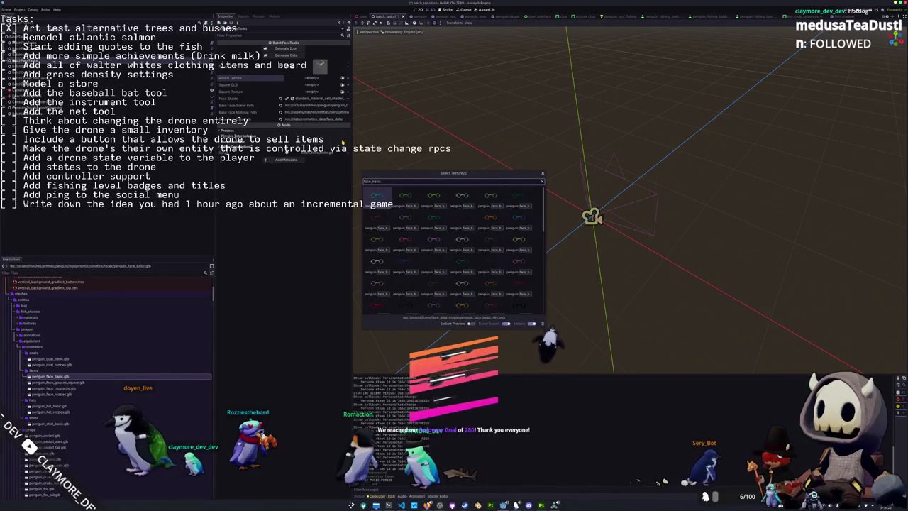
# - Browse the Select Texture2D results, refilter to penguin_face, and close without choosing a texture
pyautogui.press('Down')
pyautogui.press('Down')
pyautogui.press('Down')
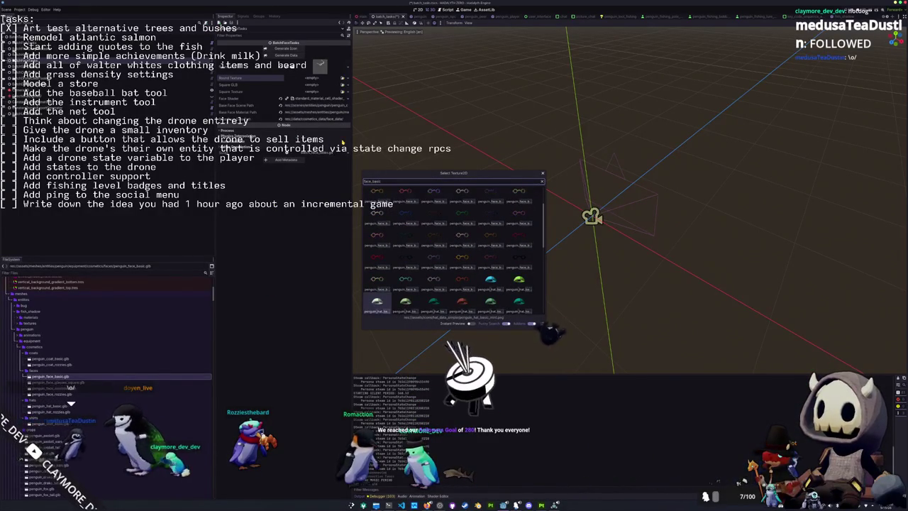
pyautogui.press('Down')
pyautogui.press('Down')
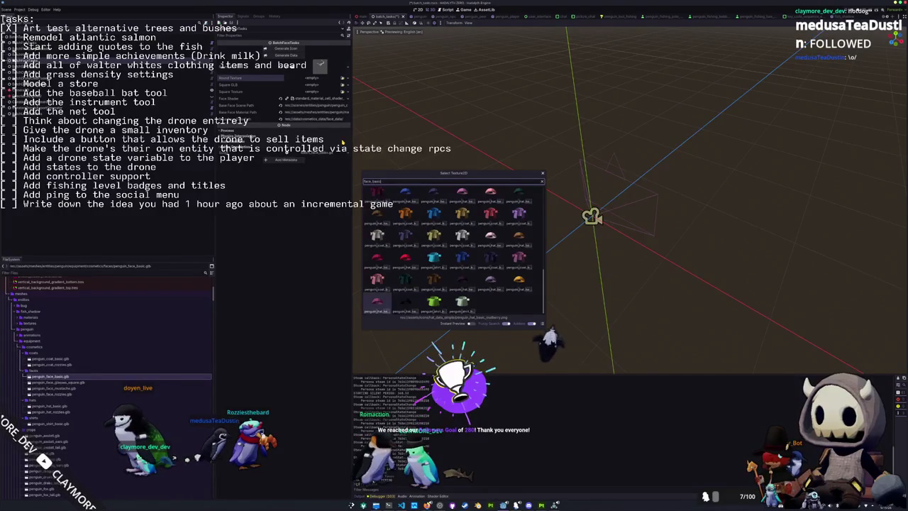
pyautogui.press('Down')
pyautogui.press('Down')
pyautogui.press('Up')
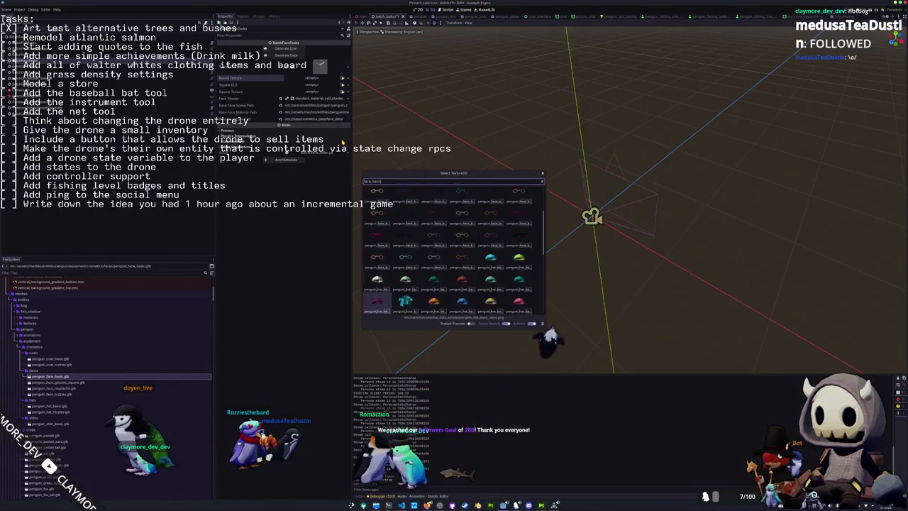
pyautogui.write('penguin_face')
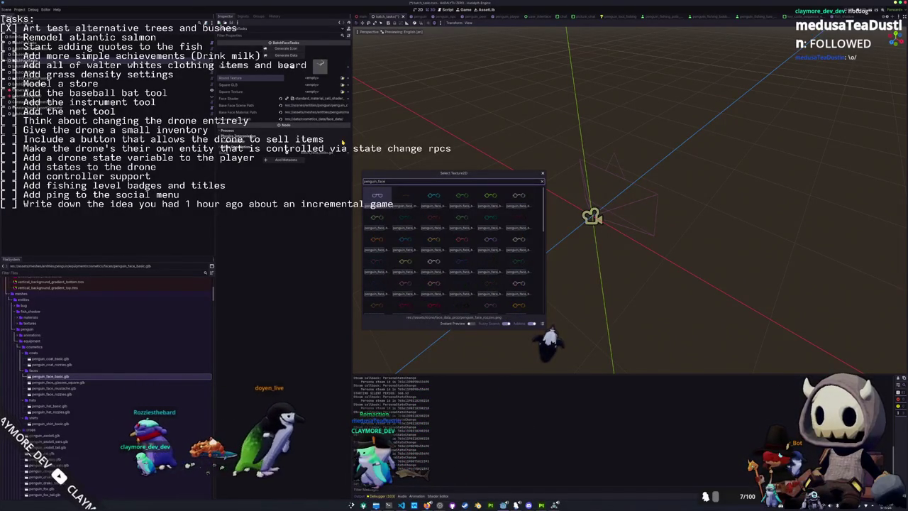
pyautogui.scroll(-5, 377, 283)
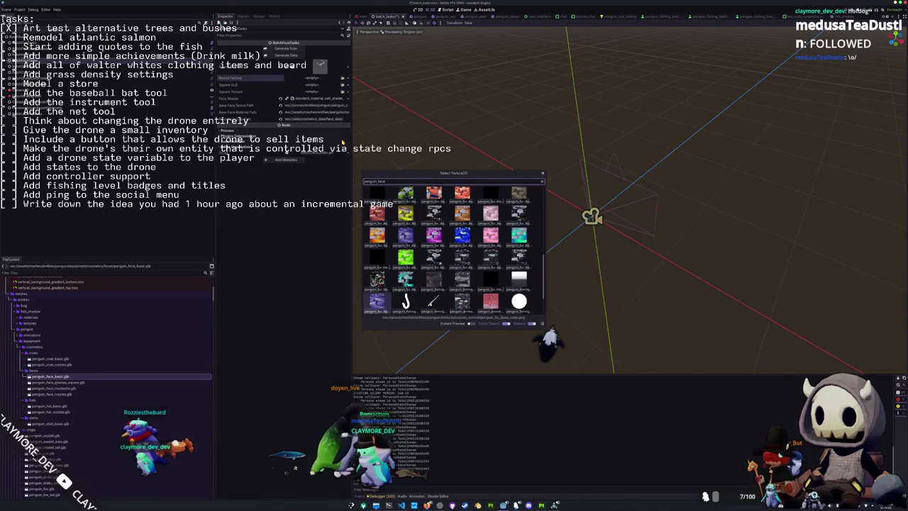
pyautogui.scroll(3, 447, 254)
pyautogui.scroll(-3, 449, 254)
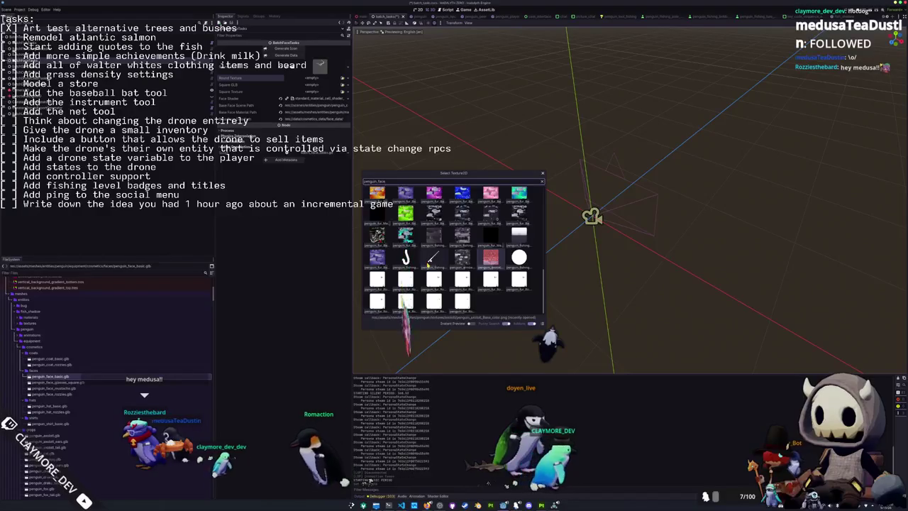
pyautogui.press('Escape')
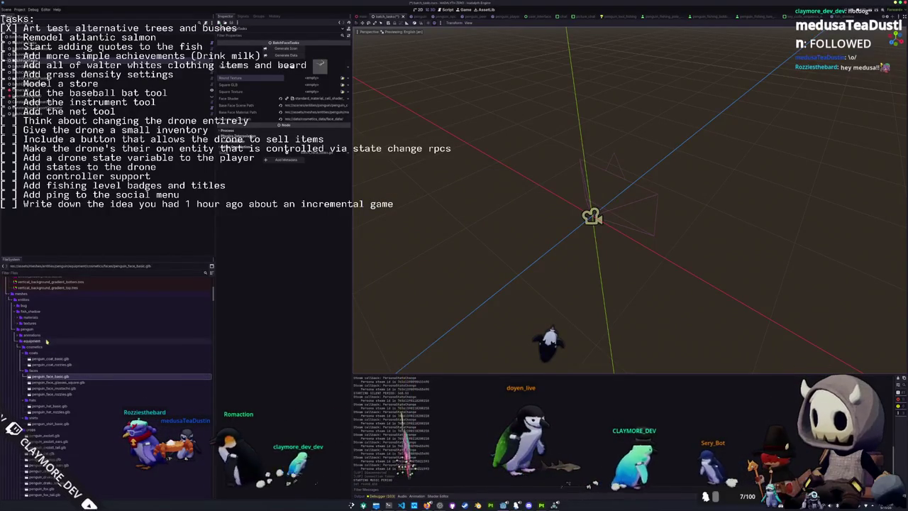
# - Collapse the cosmetics and props folders and expand the penguin textures folder in FileSystem
pyautogui.scroll(-2, 122, 326)
pyautogui.click(39, 321)
pyautogui.doubleClick(39, 321)
pyautogui.doubleClick(37, 325)
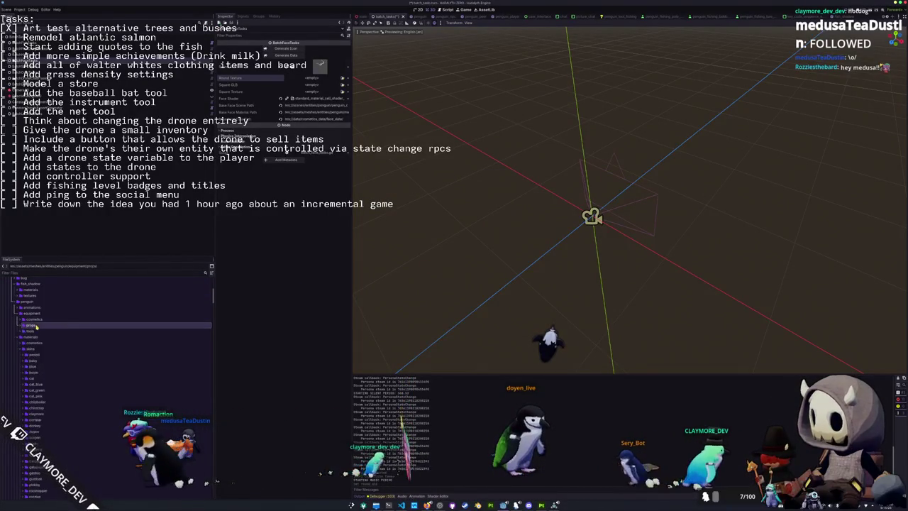
pyautogui.doubleClick(34, 336)
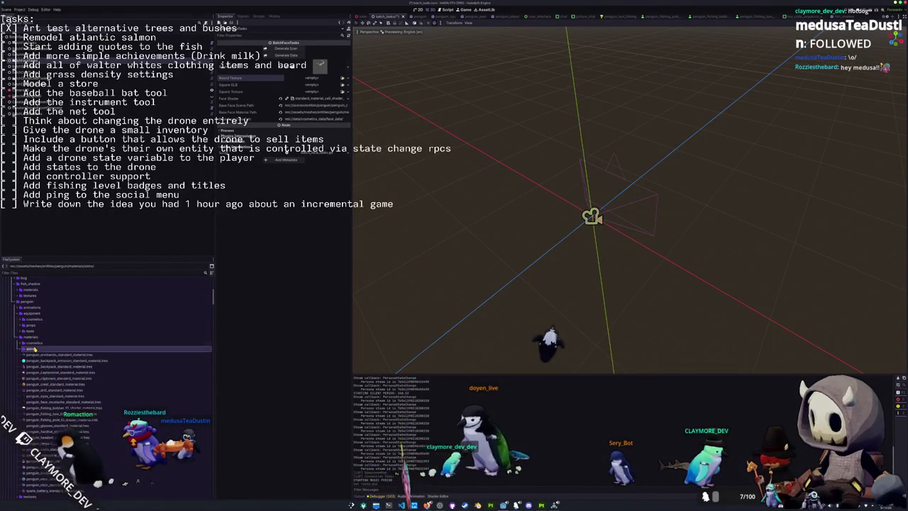
pyautogui.doubleClick(34, 338)
pyautogui.doubleClick(36, 342)
pyautogui.scroll(-3, 58, 342)
pyautogui.scroll(-8, 59, 342)
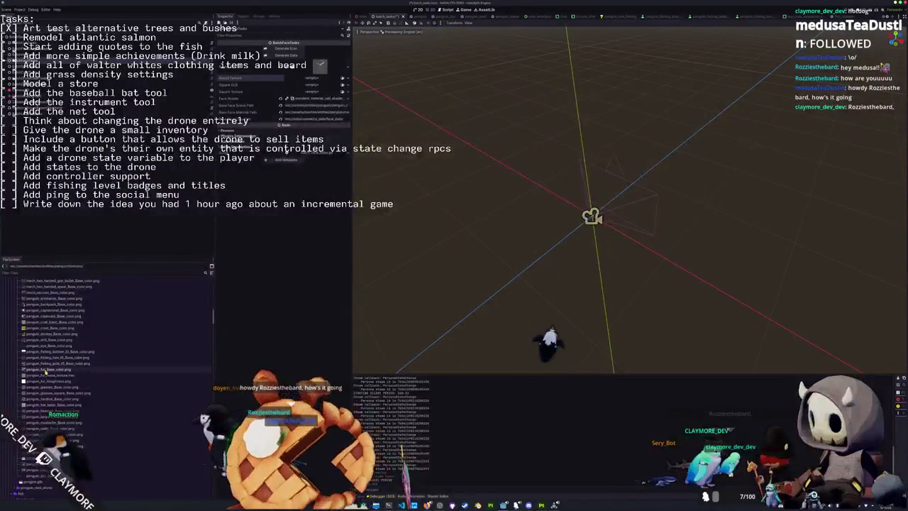
pyautogui.scroll(-3, 47, 370)
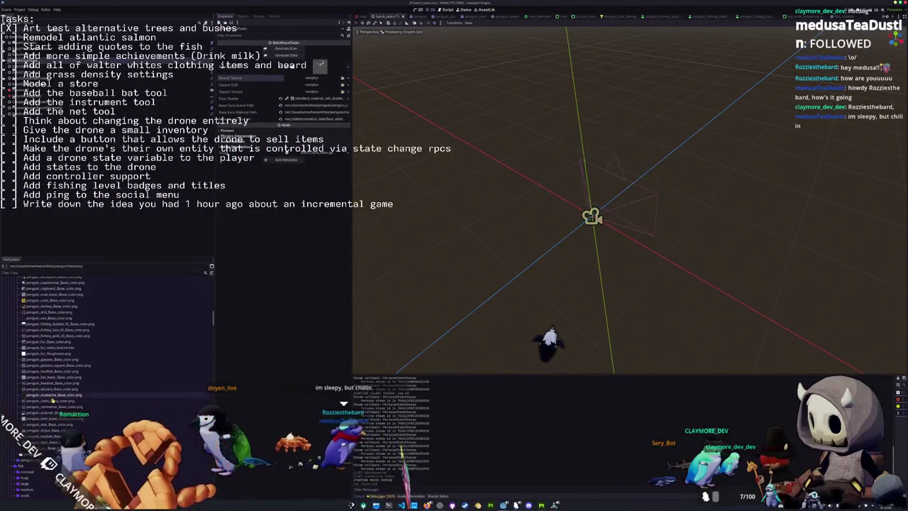
# - Assign the round and square glasses PNGs to BatchFaceTasks' Round and Square Texture slots
pyautogui.click(45, 359)
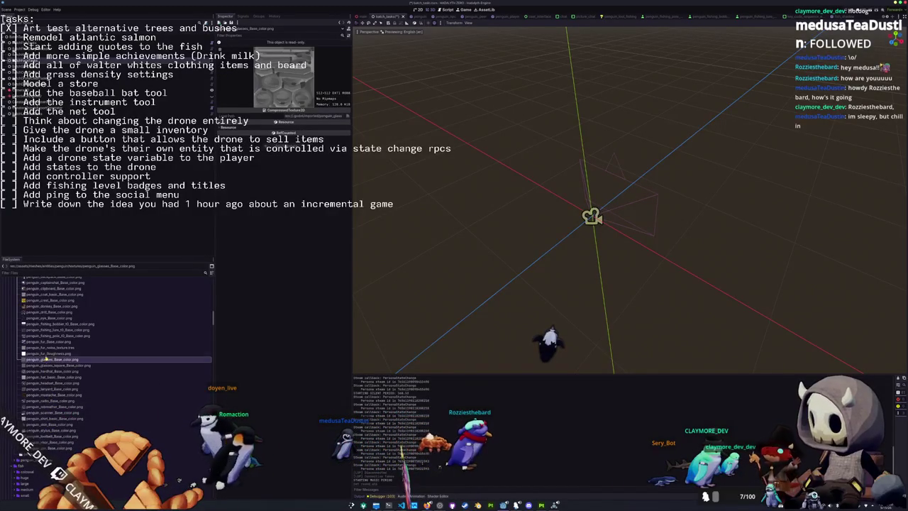
pyautogui.click(35, 84)
pyautogui.moveTo(46, 359); pyautogui.dragTo(306, 80)
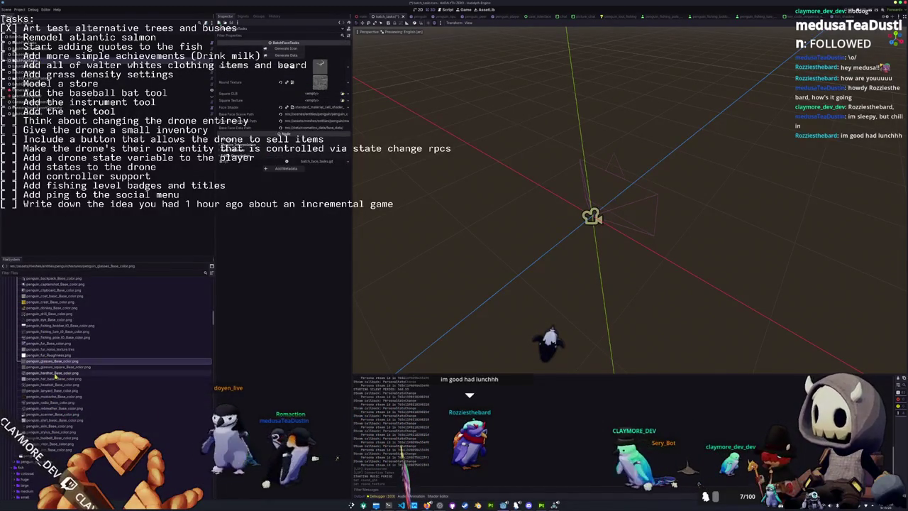
pyautogui.moveTo(56, 369)
pyautogui.mouseDown()
pyautogui.moveTo(284, 117)
pyautogui.moveTo(319, 104)
pyautogui.mouseUp()
pyautogui.click(342, 93)
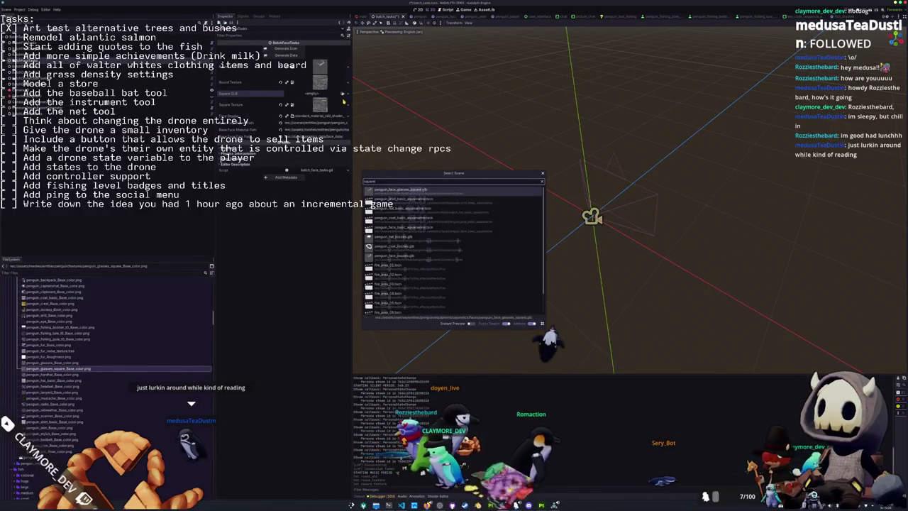
# - Confirm the square glasses .glb for the model slot and switch to batch_face_tasks.gd in VS Code
pyautogui.press('Return')
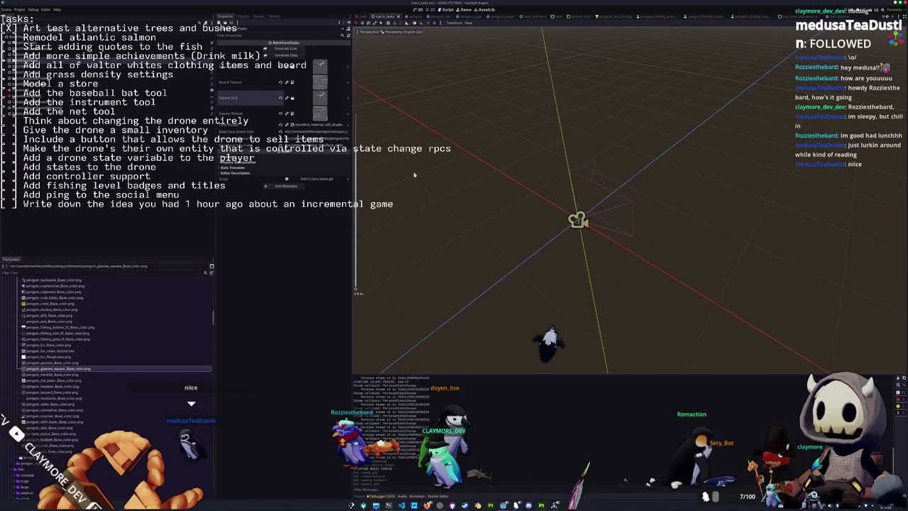
pyautogui.hotkey('alt', 'Tab')
pyautogui.hotkey('alt', 'Tab')
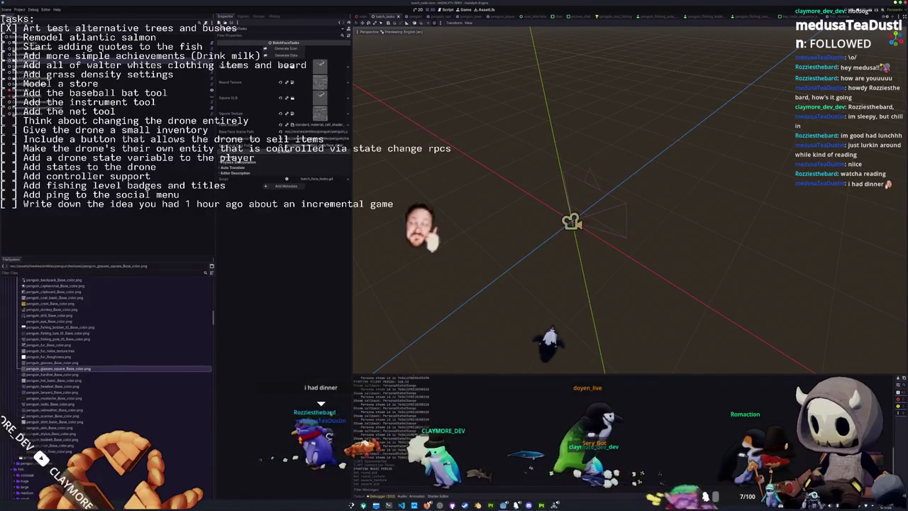
pyautogui.hotkey('alt', 'Tab')
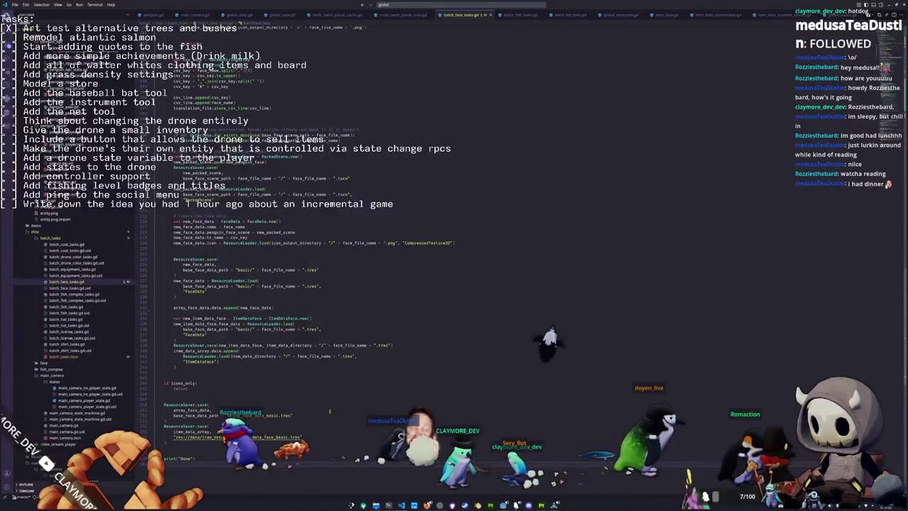
# - Back in Godot, expand assets/icons/face_data_simple in the FileSystem dock
pyautogui.hotkey('alt', 'Tab')
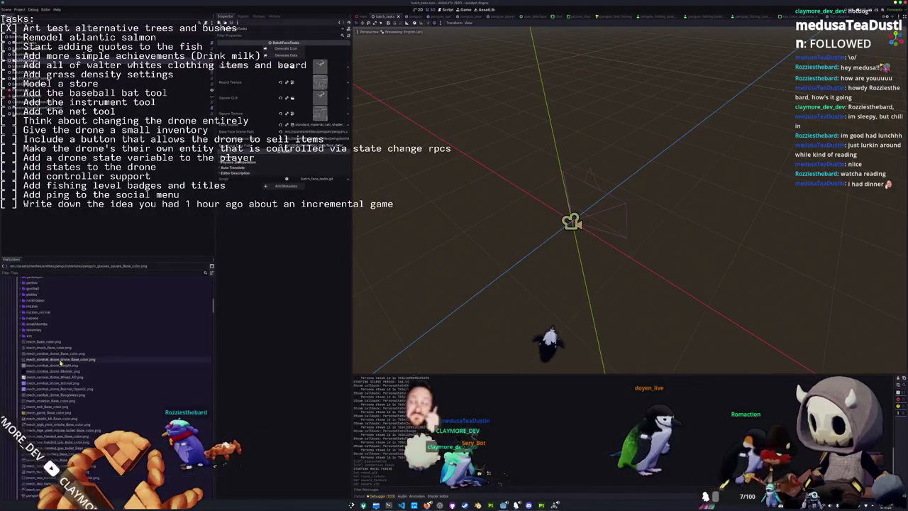
pyautogui.scroll(10, 62, 362)
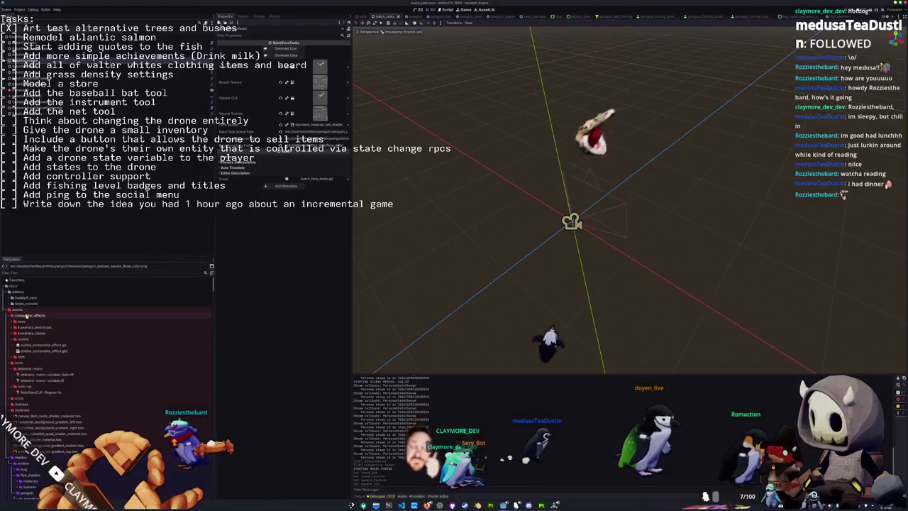
pyautogui.doubleClick(21, 339)
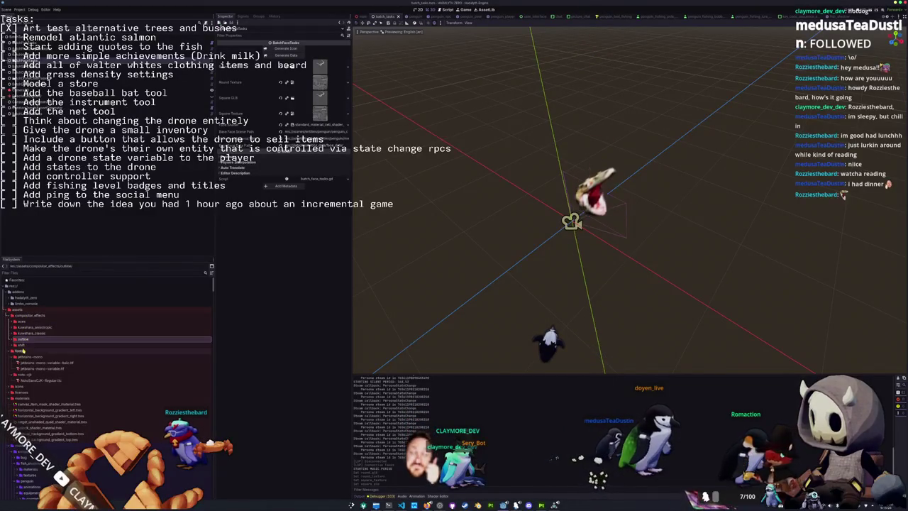
pyautogui.doubleClick(22, 351)
pyautogui.click(21, 357)
pyautogui.doubleClick(21, 357)
pyautogui.scroll(-1, 27, 383)
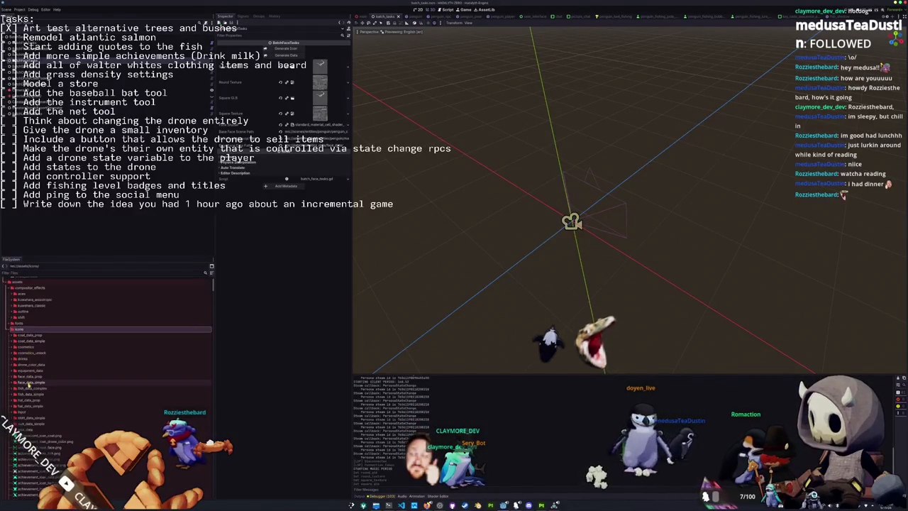
pyautogui.click(28, 383)
pyautogui.doubleClick(30, 383)
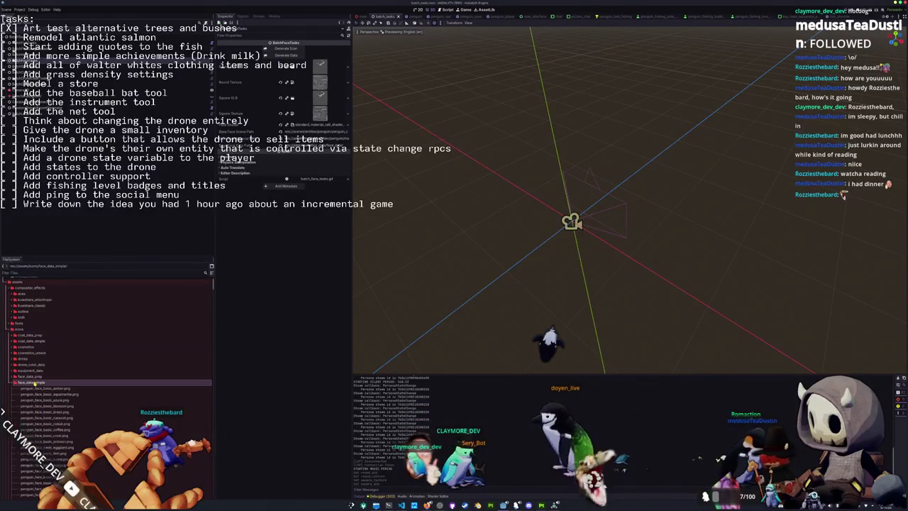
pyautogui.scroll(-2, 34, 383)
# - Select the penguin_face_basic images and delete them
pyautogui.click(43, 330)
pyautogui.scroll(-2, 53, 362)
pyautogui.scroll(-6, 54, 362)
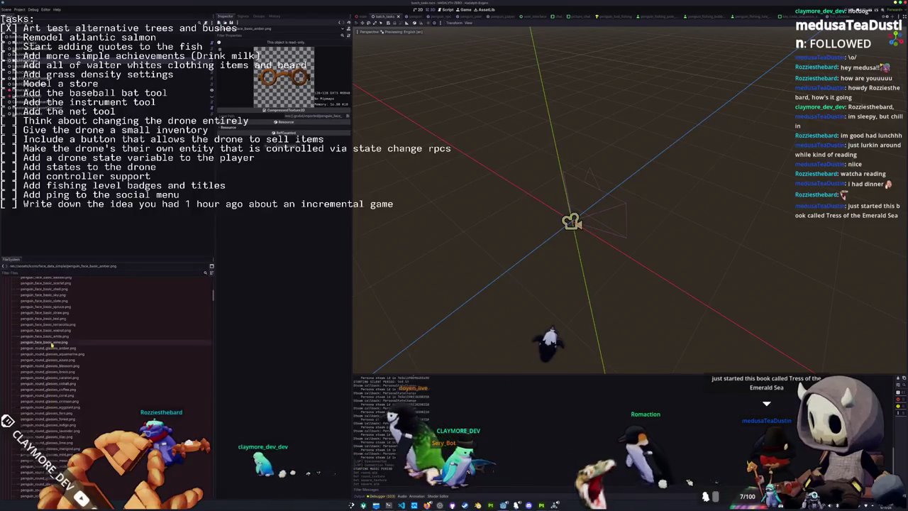
pyautogui.scroll(8, 51, 346)
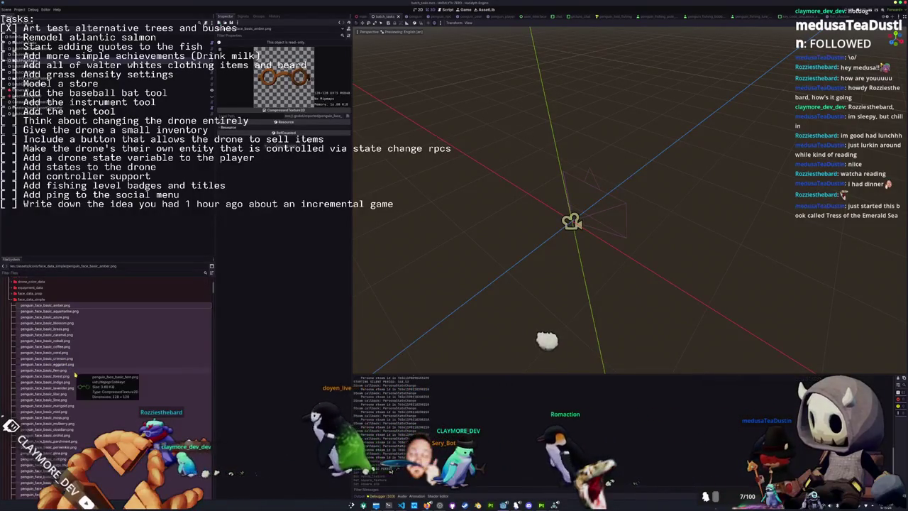
pyautogui.press('Delete')
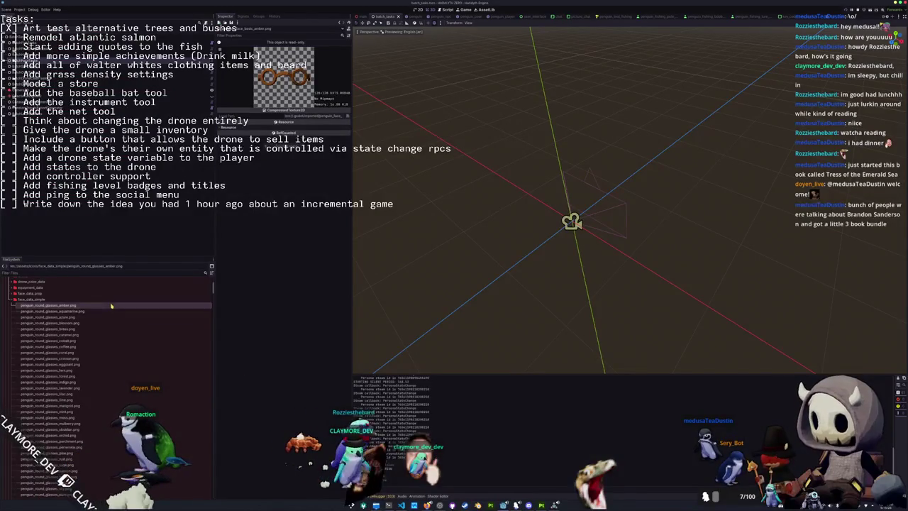
# - Preview the remaining round and square glasses images, ending on penguin_square_glasses_white.png
pyautogui.click(112, 305)
pyautogui.scroll(-3, 125, 337)
pyautogui.scroll(-5, 122, 336)
pyautogui.click(110, 347)
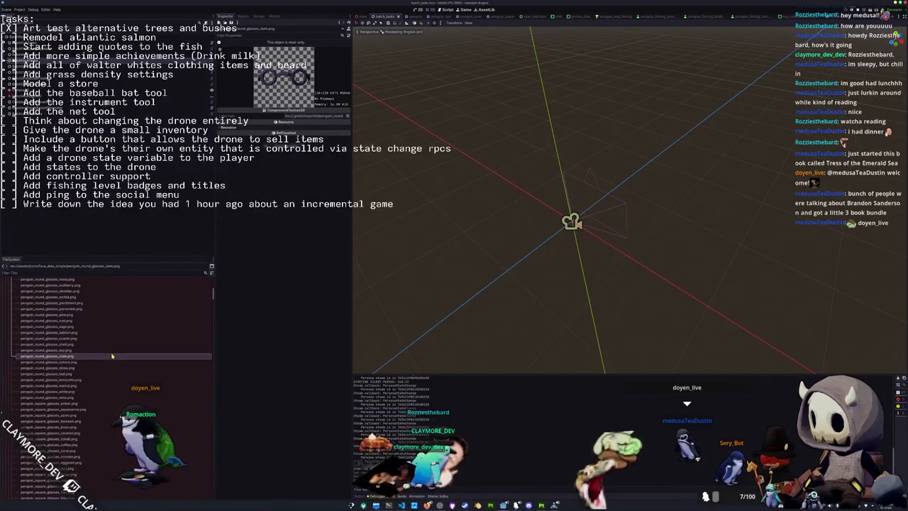
pyautogui.scroll(-3, 107, 355)
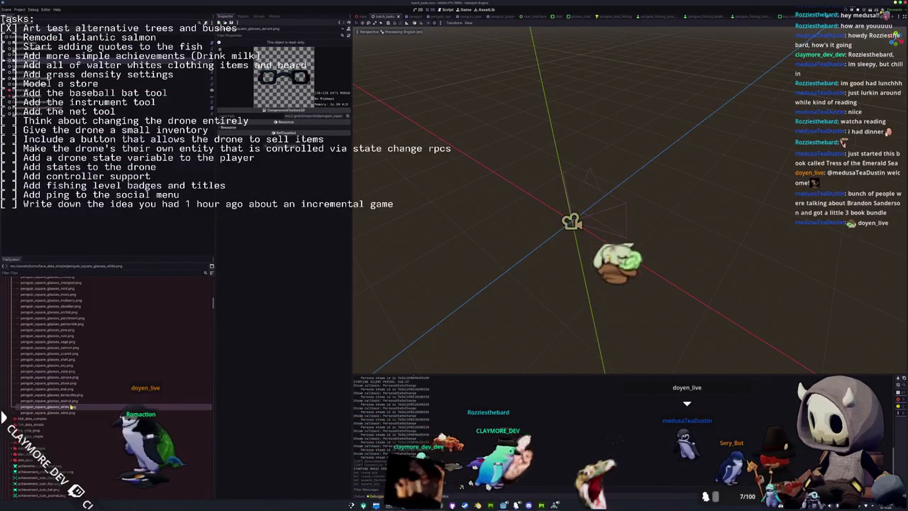
pyautogui.click(63, 366)
pyautogui.scroll(-2, 63, 369)
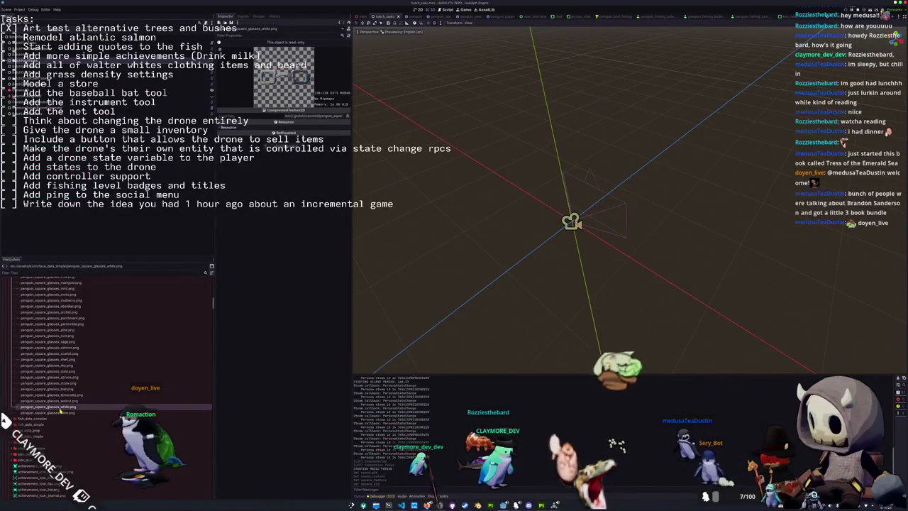
pyautogui.click(61, 377)
pyautogui.scroll(-7, 60, 376)
pyautogui.scroll(-10, 60, 376)
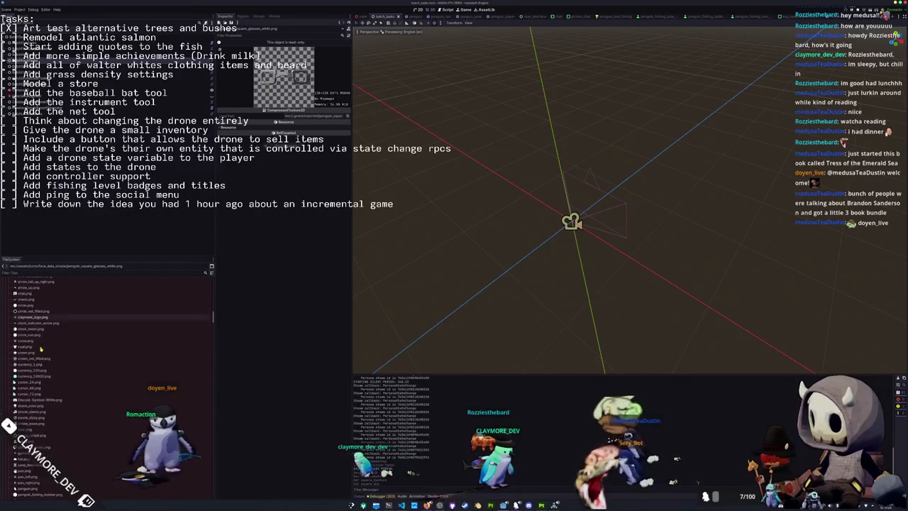
pyautogui.scroll(-10, 34, 353)
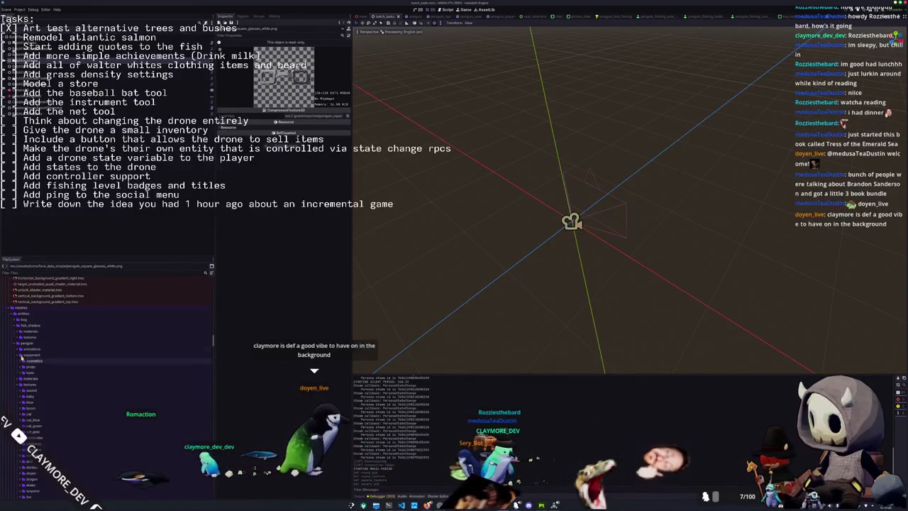
# - Collapse the meshes folder and browse the data folders toward face_data
pyautogui.click(22, 309)
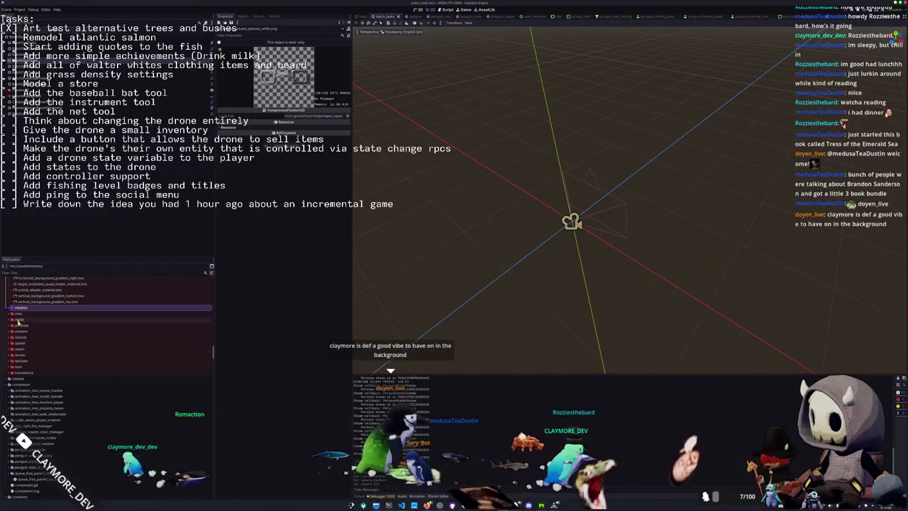
pyautogui.press('Left')
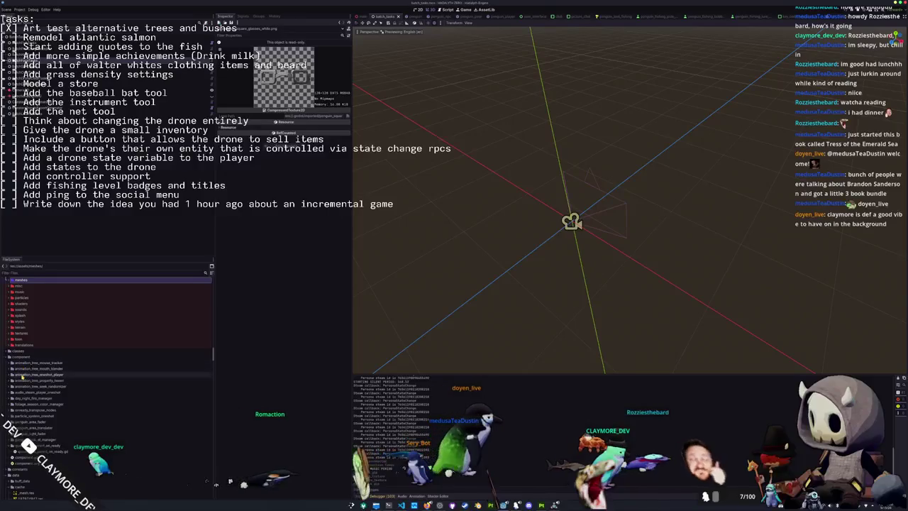
pyautogui.click(25, 352)
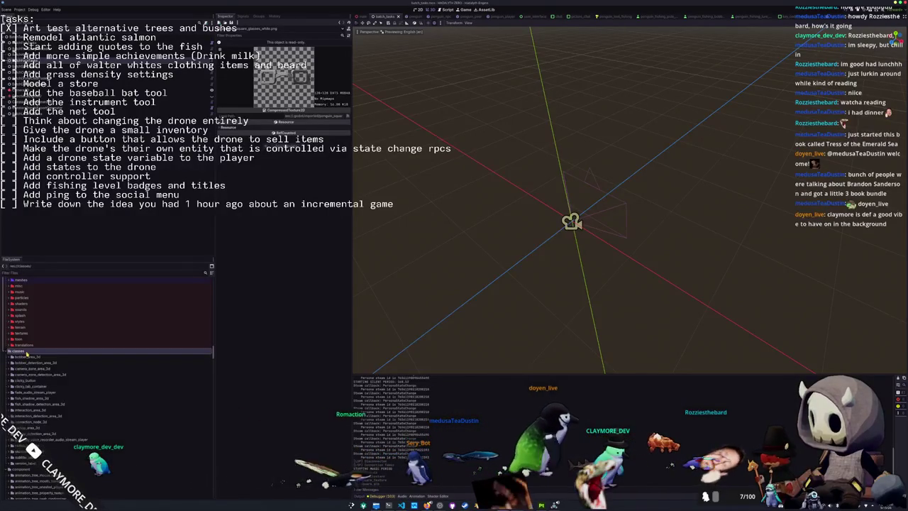
pyautogui.click(26, 357)
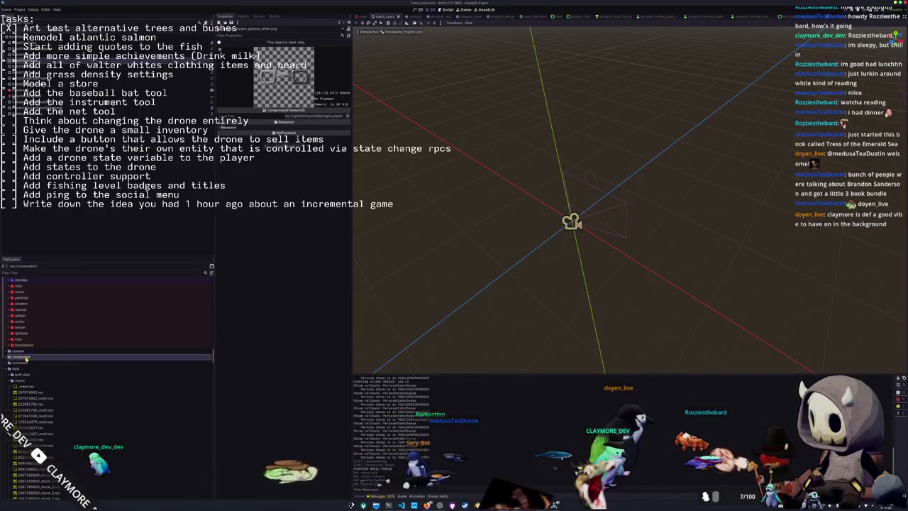
pyautogui.scroll(-3, 22, 368)
pyautogui.click(22, 327)
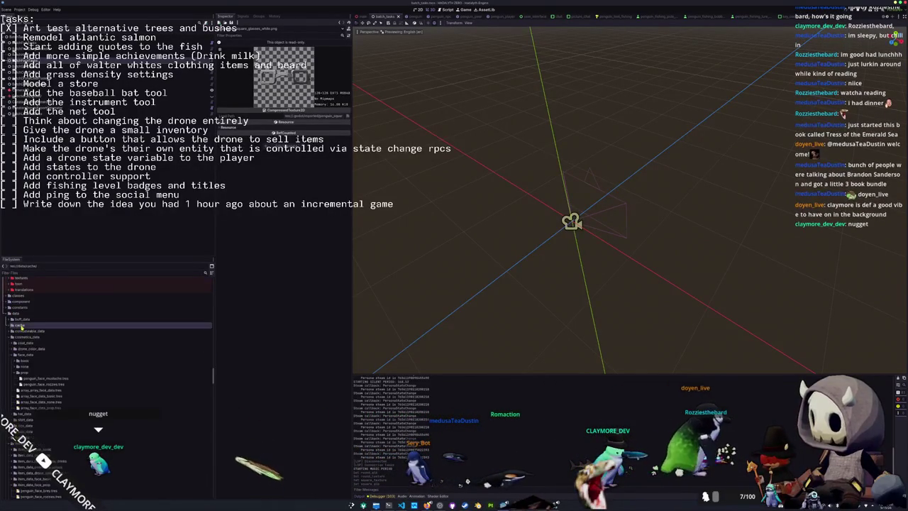
# - Expand the basic face data folder and look through its amber, wine and walnut face resources
pyautogui.doubleClick(24, 361)
pyautogui.click(42, 367)
pyautogui.scroll(-10, 43, 369)
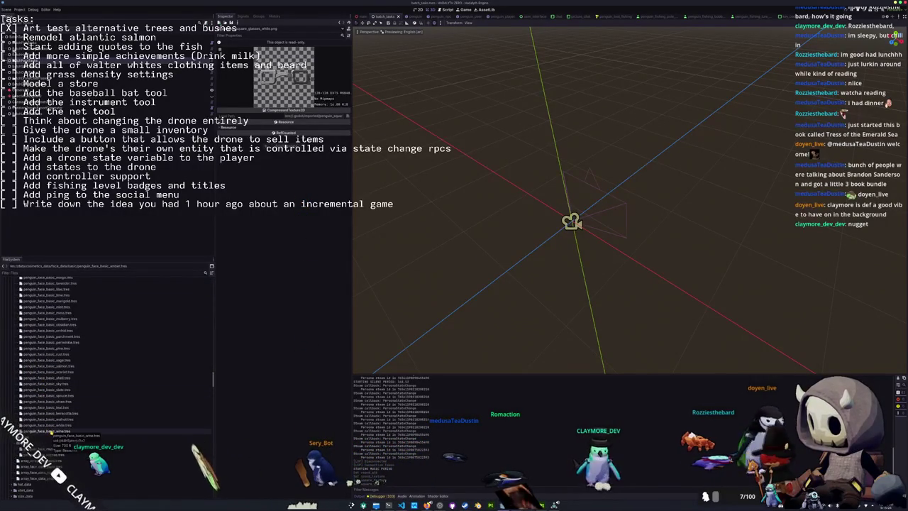
pyautogui.moveTo(51, 430); pyautogui.dragTo(51, 428)
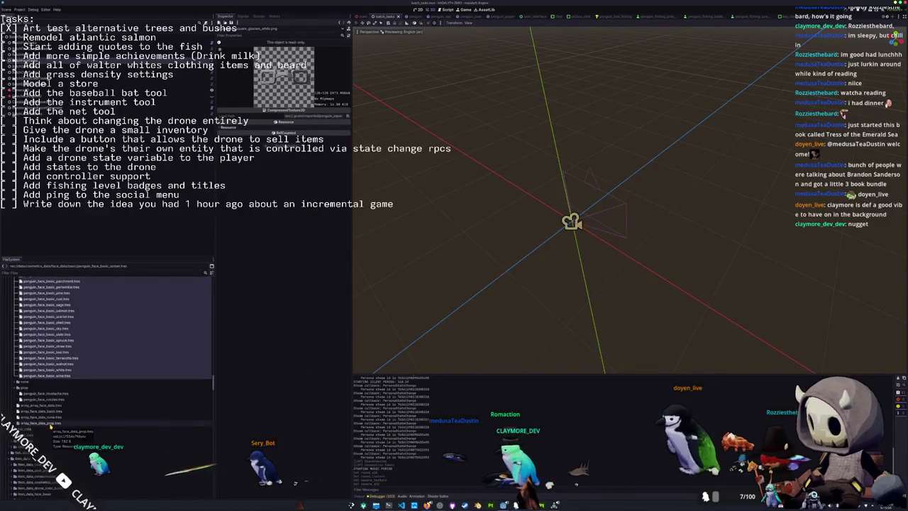
pyautogui.scroll(10, 49, 421)
pyautogui.moveTo(29, 332); pyautogui.dragTo(28, 332)
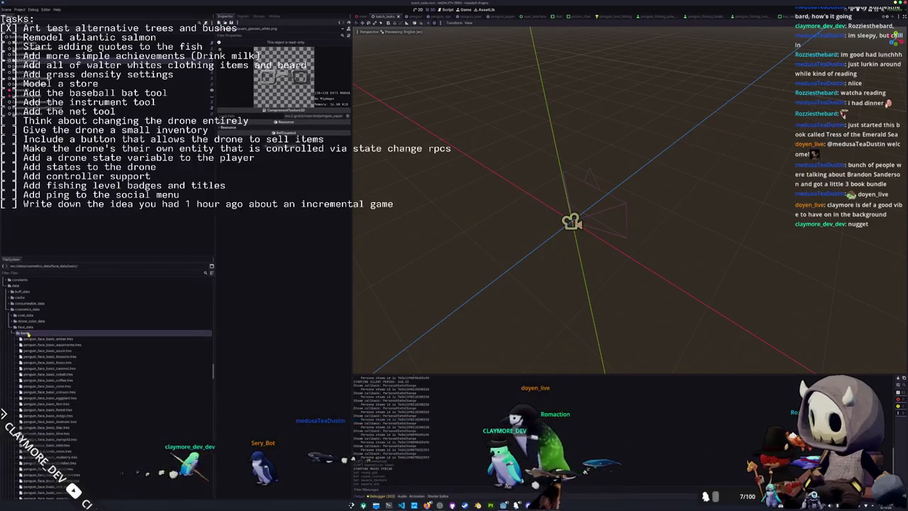
pyautogui.press('Down')
pyautogui.press('Down')
pyautogui.press('Down')
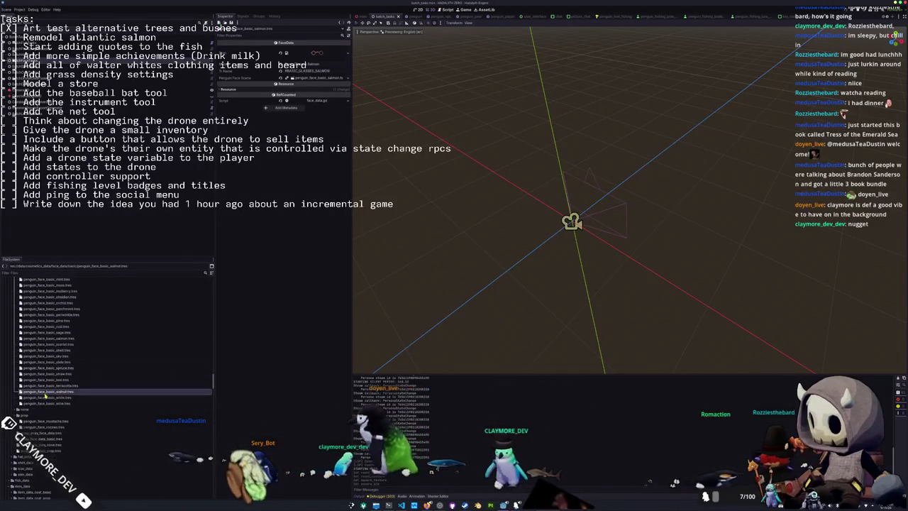
pyautogui.click(51, 403)
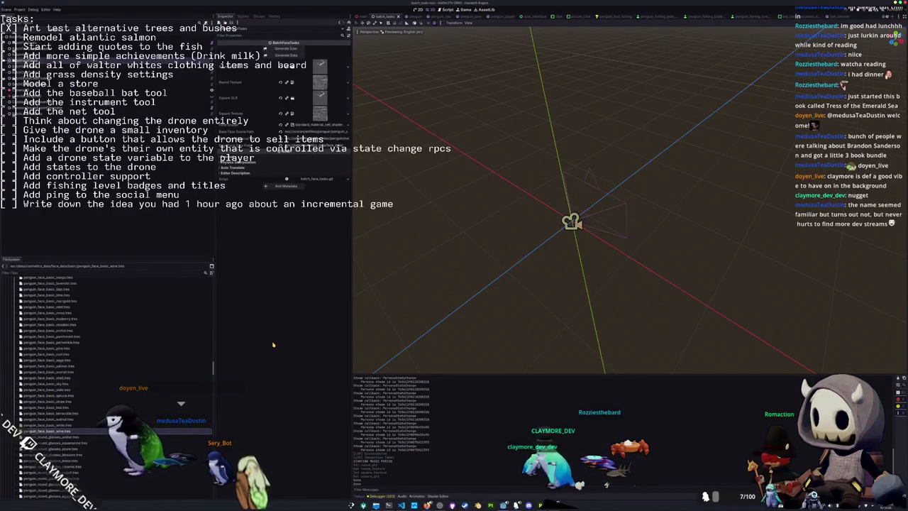
# - Delete the penguin_face_basic .tres files from the basic folder and bring the game window forward
pyautogui.hotkey('alt', 'Tab')
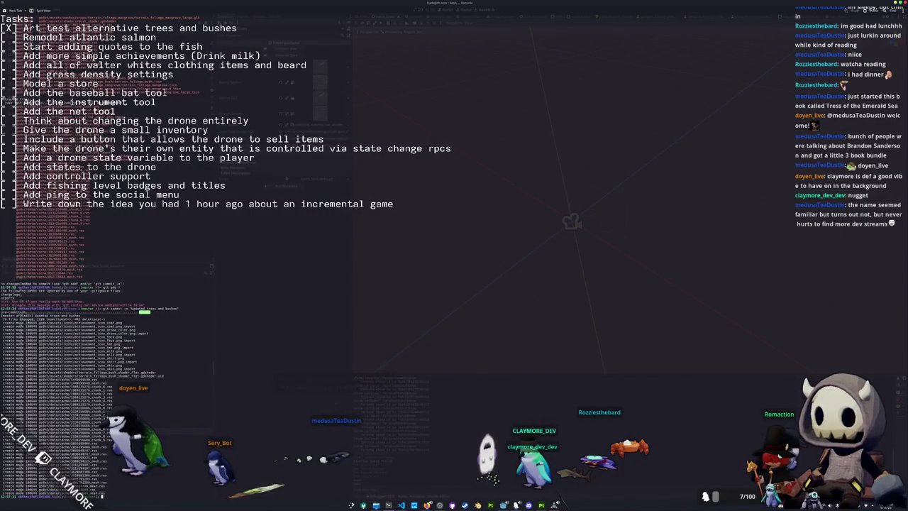
pyautogui.hotkey('alt', 'Tab')
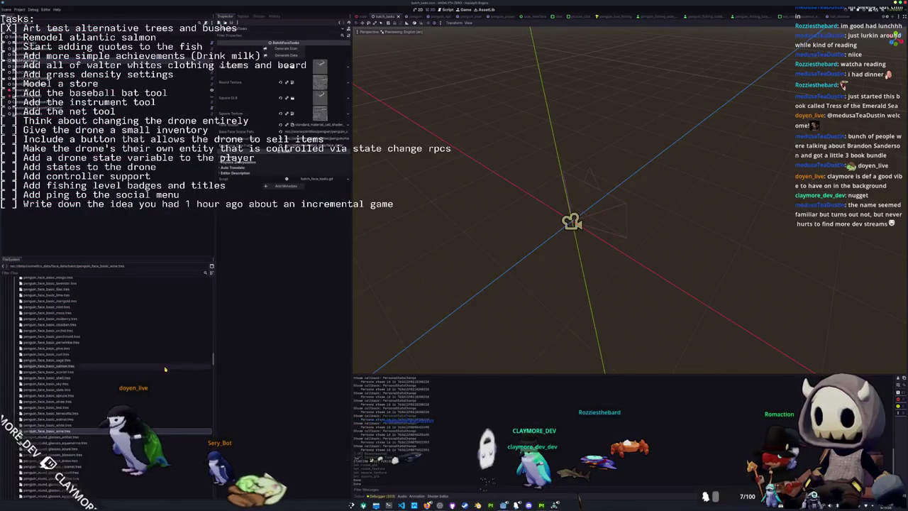
pyautogui.scroll(-2, 68, 397)
pyautogui.click(67, 394)
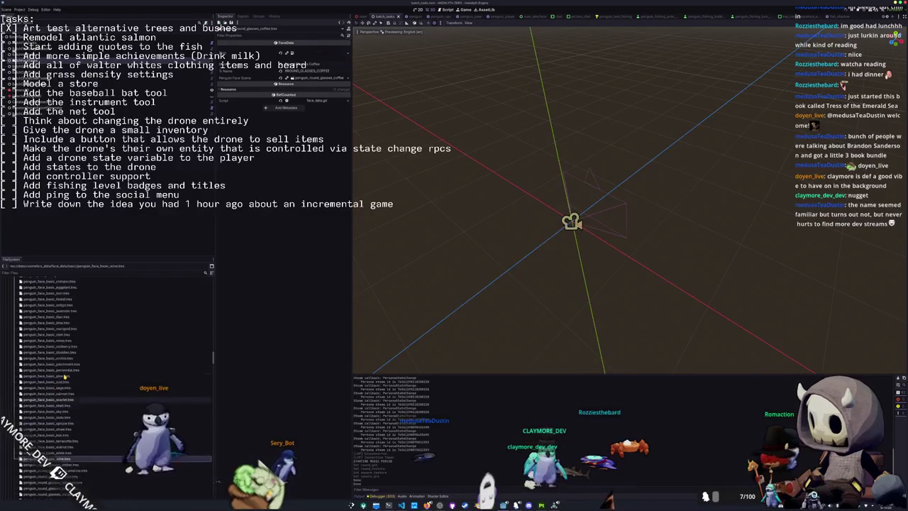
pyautogui.scroll(5, 60, 341)
pyautogui.click(56, 310)
pyautogui.press('Delete')
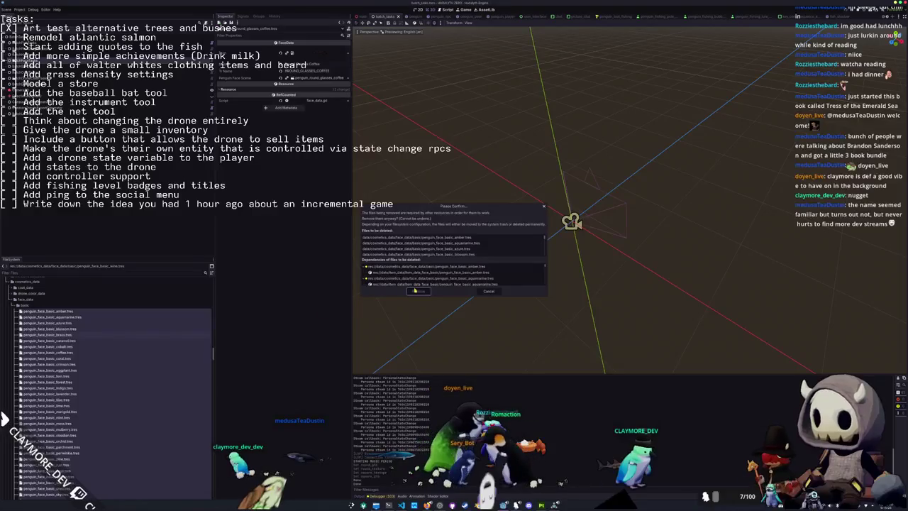
pyautogui.hotkey('alt', 'Tab')
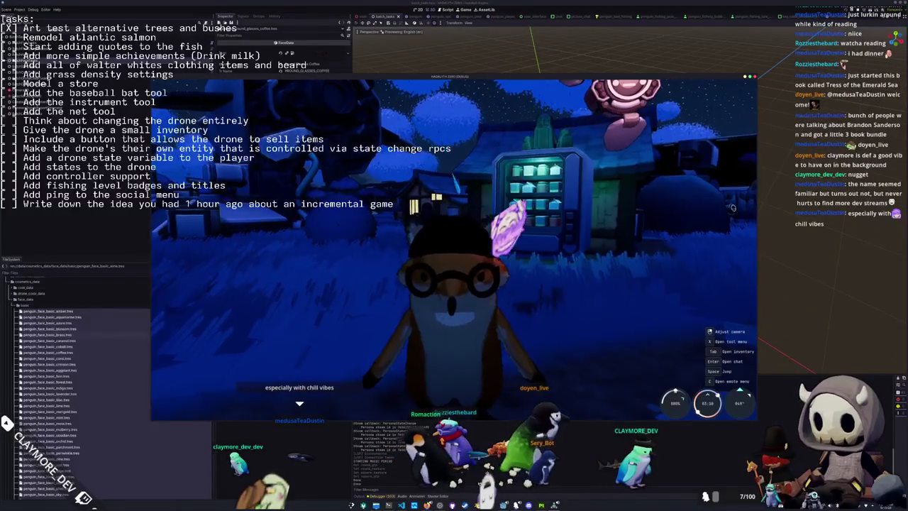
# - Walk to the pond, cast the fishing line and clear the arrow minigame to catch a fish
pyautogui.press('w')
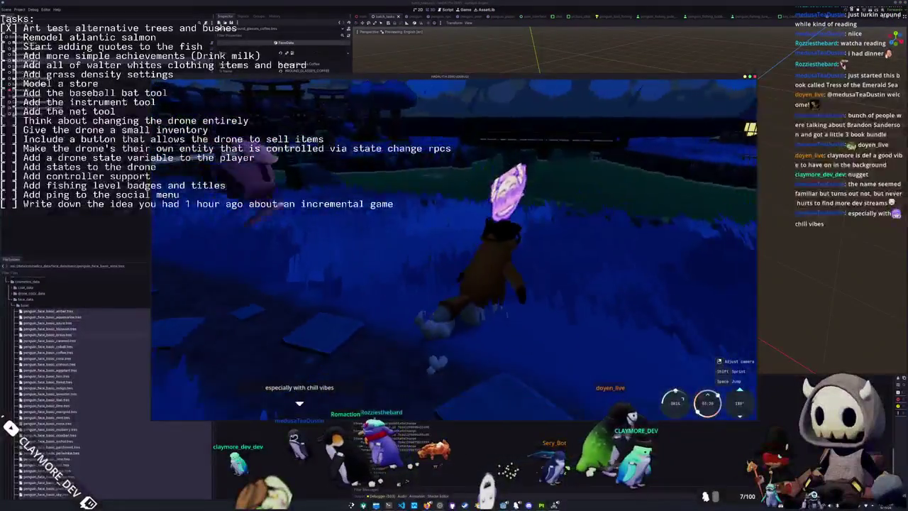
pyautogui.press('w')
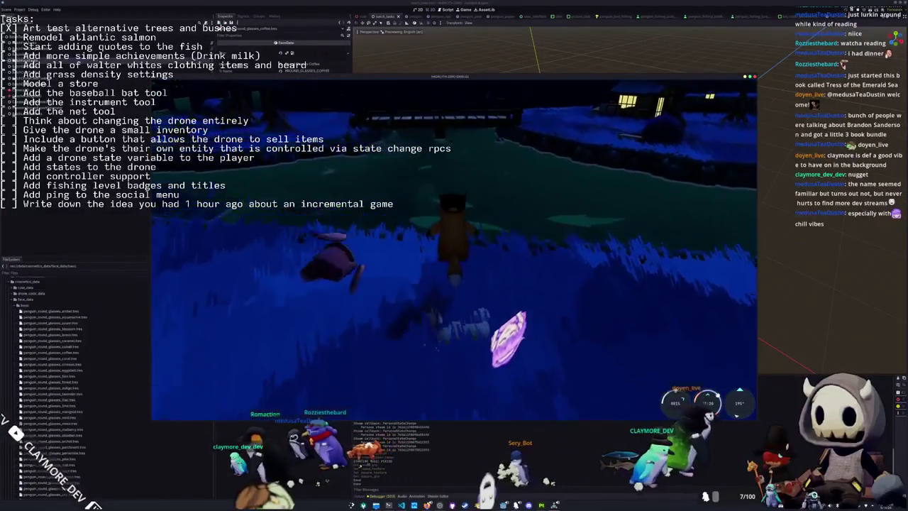
pyautogui.press('w')
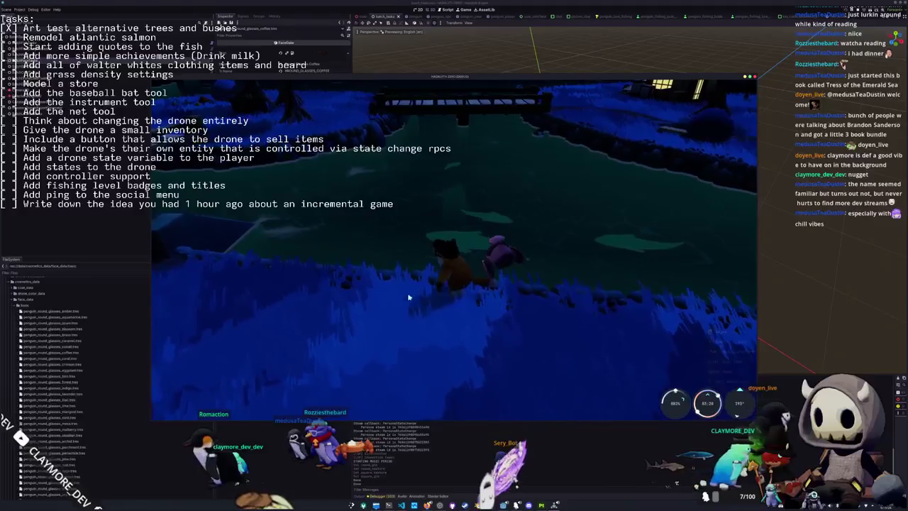
pyautogui.press('1')
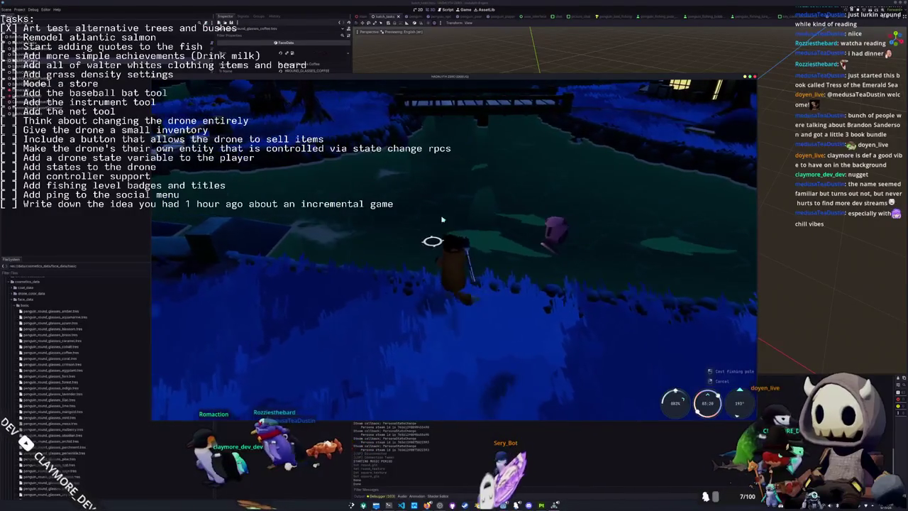
pyautogui.click(550, 318)
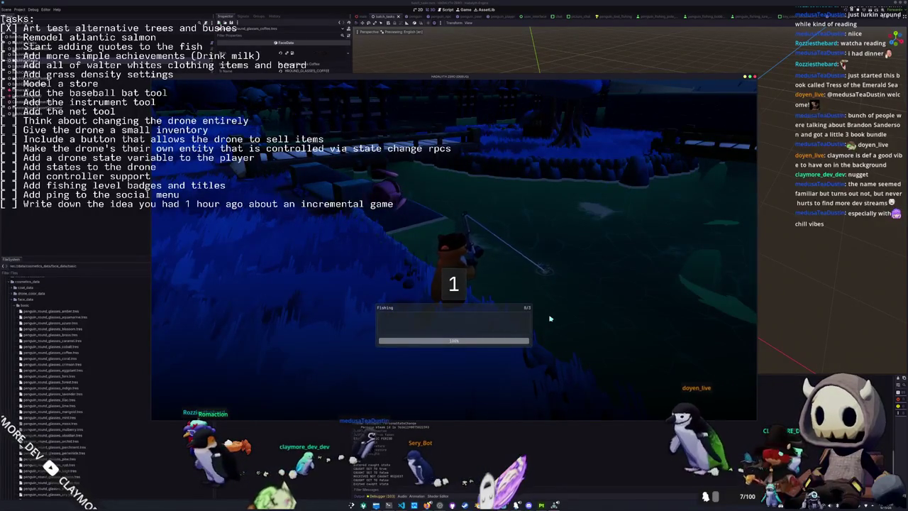
pyautogui.press('Up')
pyautogui.press('Down')
pyautogui.press('Up')
pyautogui.press('Right')
pyautogui.press('Right')
pyautogui.press('Right')
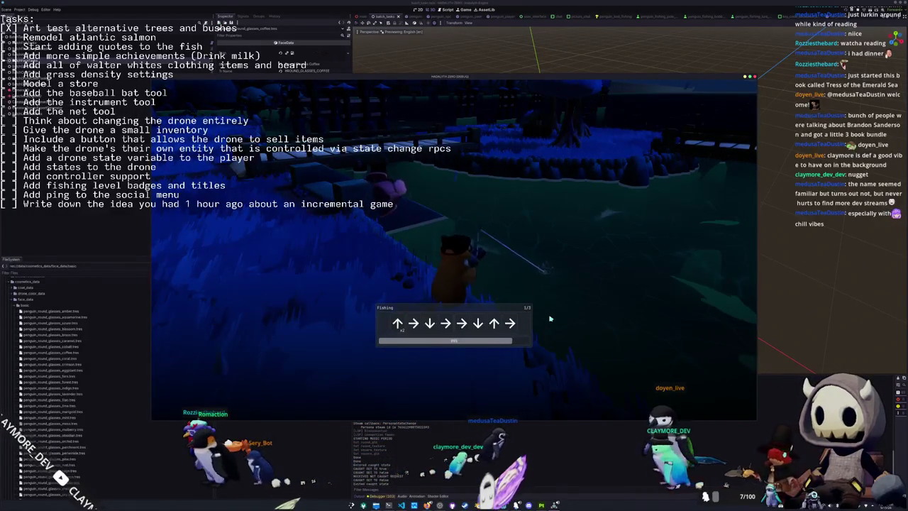
pyautogui.press('Down')
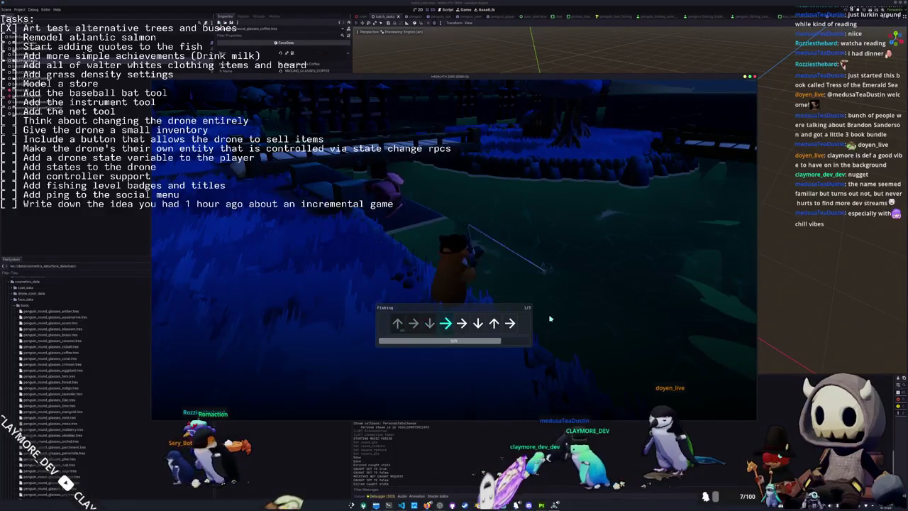
pyautogui.press('Right')
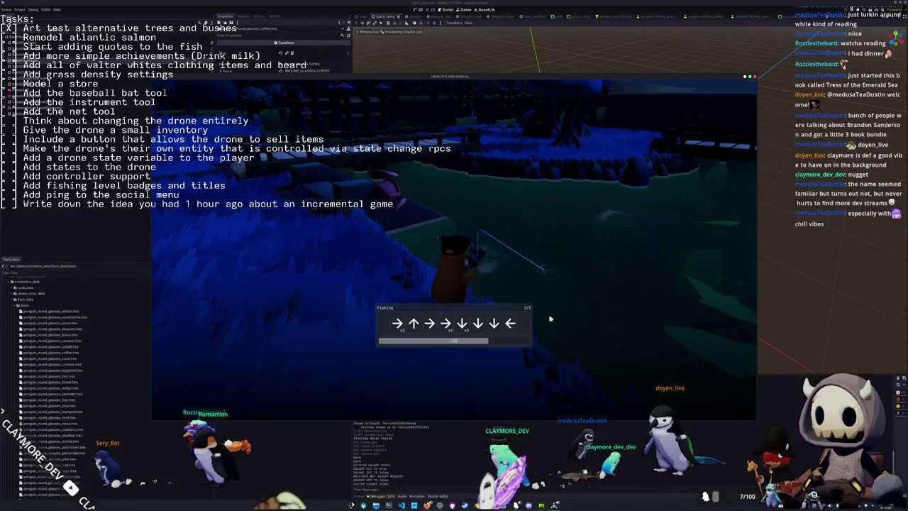
pyautogui.press('Down')
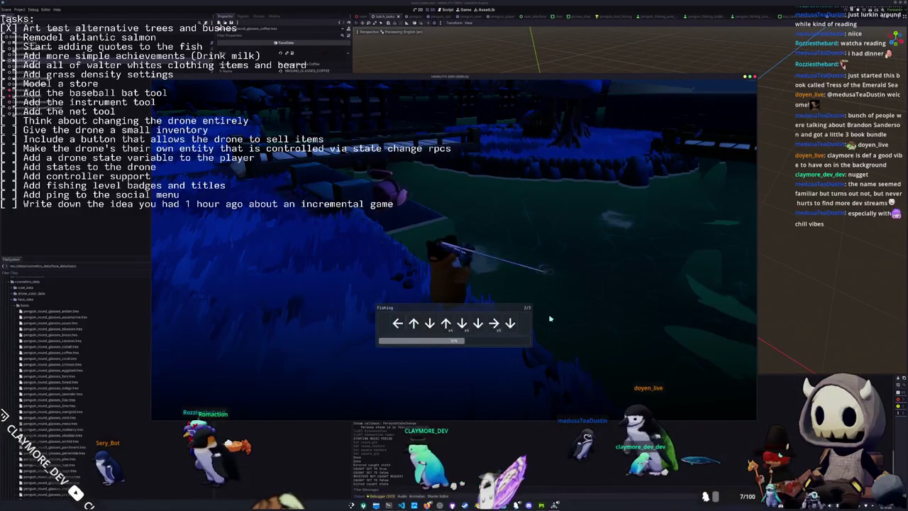
pyautogui.press('Left')
pyautogui.press('Up')
pyautogui.press('Down')
pyautogui.press('Up')
pyautogui.press('Down')
pyautogui.press('Right')
pyautogui.press('Down')
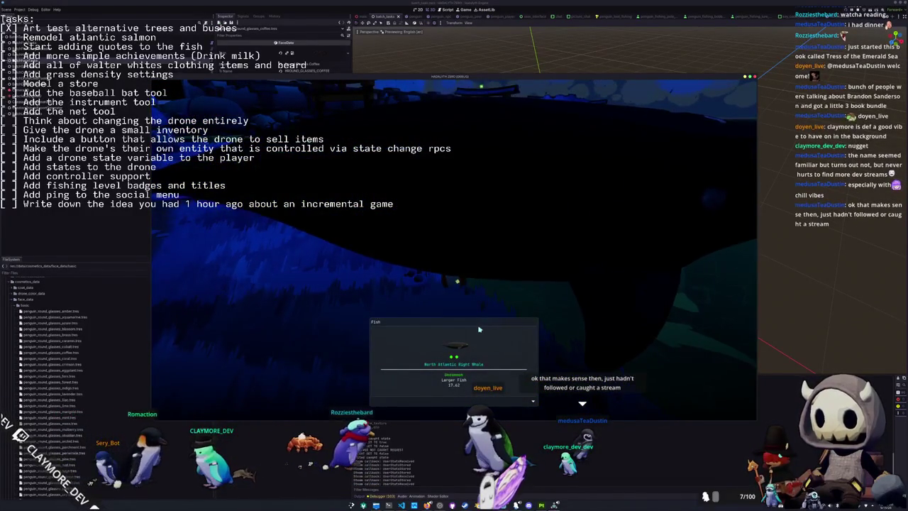
pyautogui.click(480, 329)
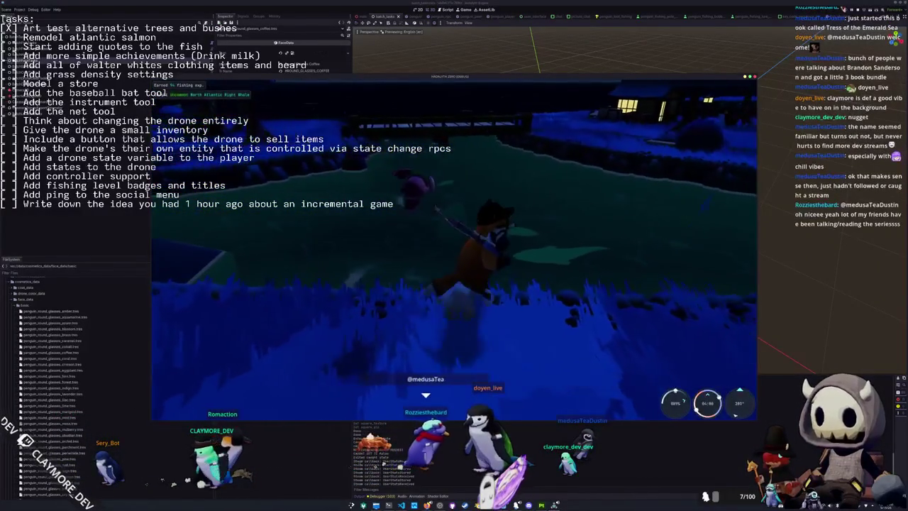
# - Walk across the field, cast again and finish a second fishing minigame
pyautogui.press('w')
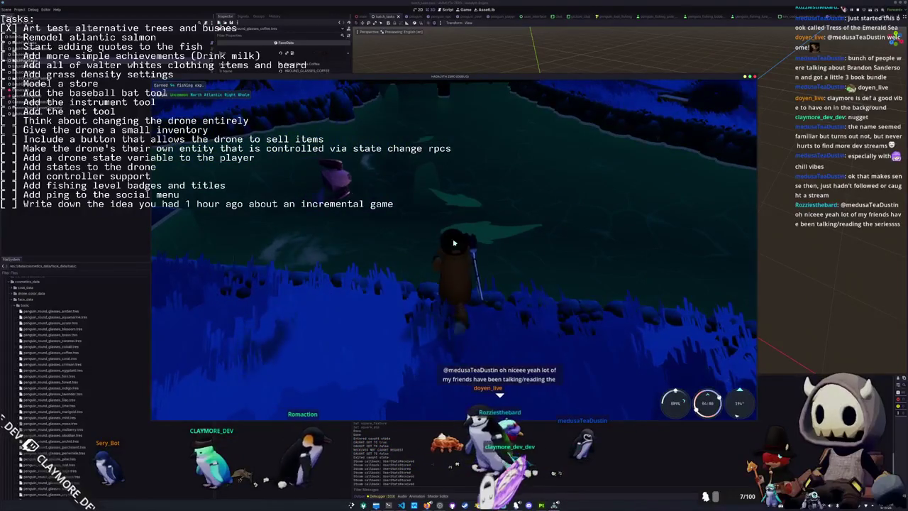
pyautogui.click(539, 250)
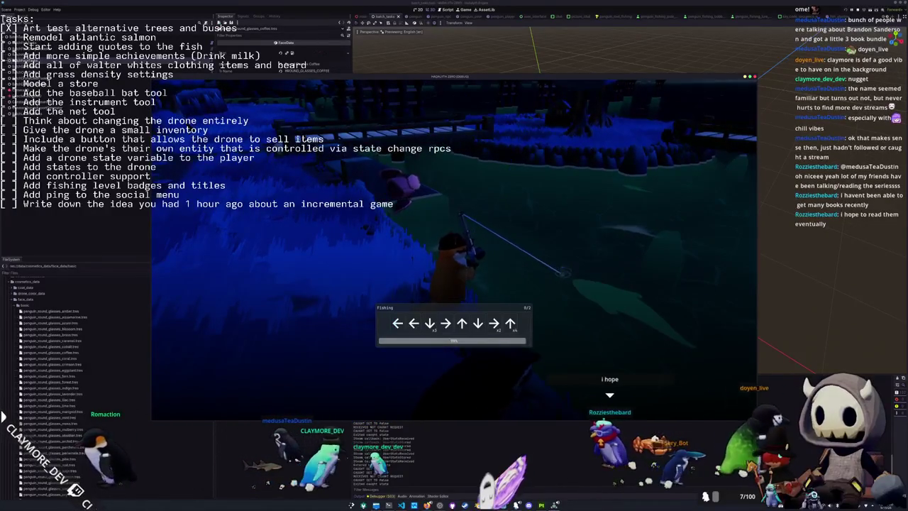
pyautogui.press('Left')
pyautogui.press('Left')
pyautogui.press('Down')
pyautogui.press('Down')
pyautogui.press('Down')
pyautogui.press('Right')
pyautogui.press('Up')
pyautogui.press('Down')
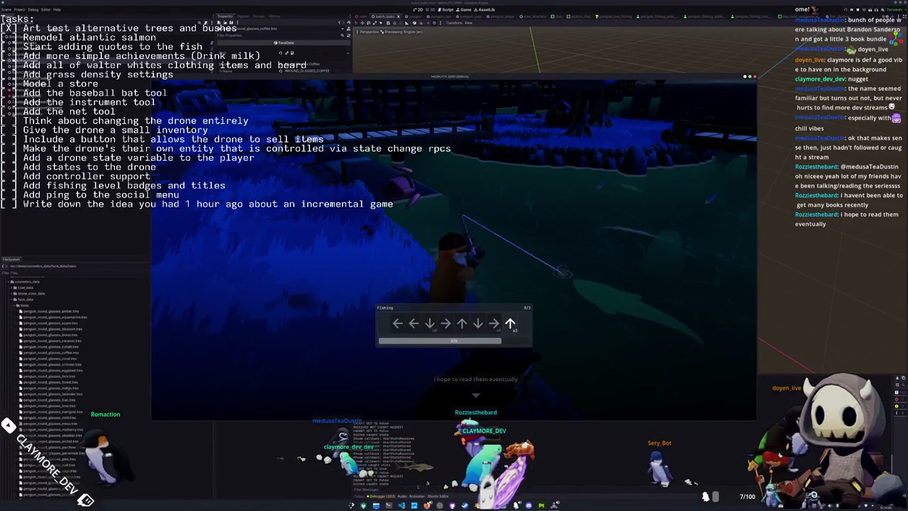
pyautogui.press('Up')
pyautogui.press('Up')
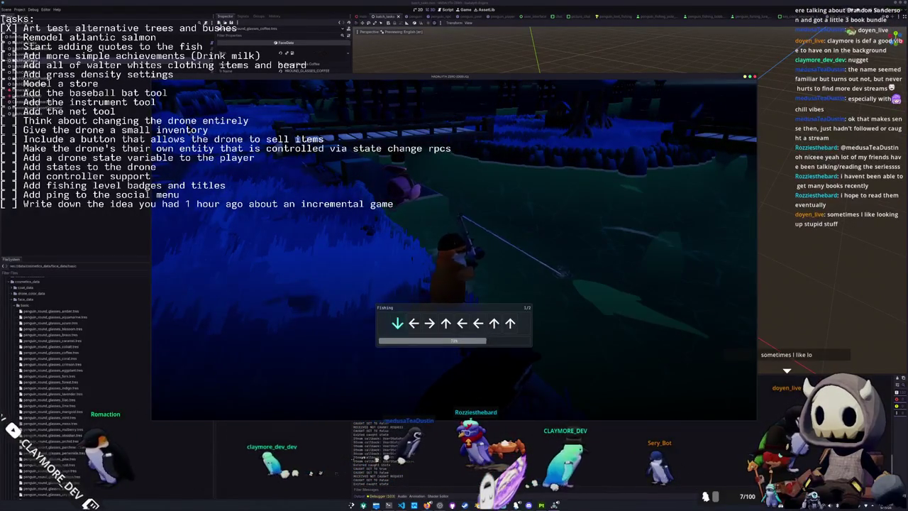
pyautogui.press('Up')
pyautogui.press('Left')
pyautogui.press('Up')
pyautogui.press('Up')
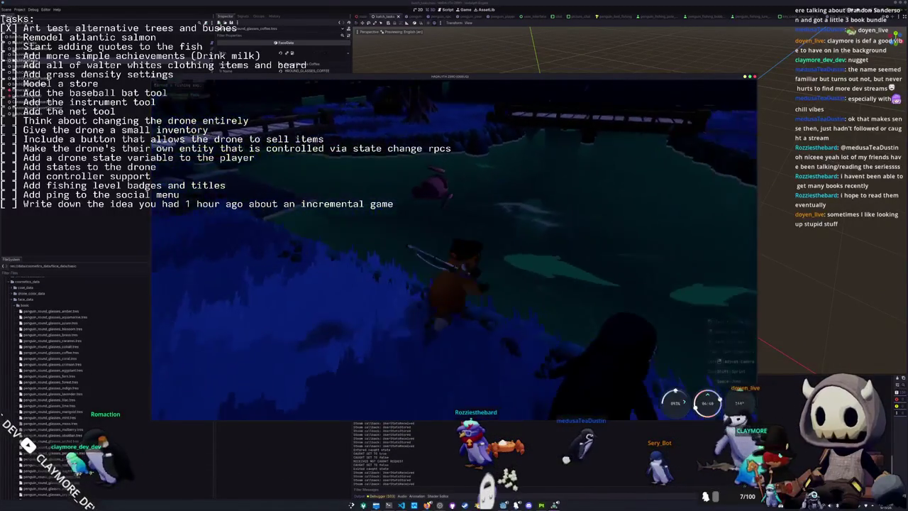
# - Cast once more, then stop the game and select penguin_round_glasses_amber.tres in FileSystem
pyautogui.click(539, 267)
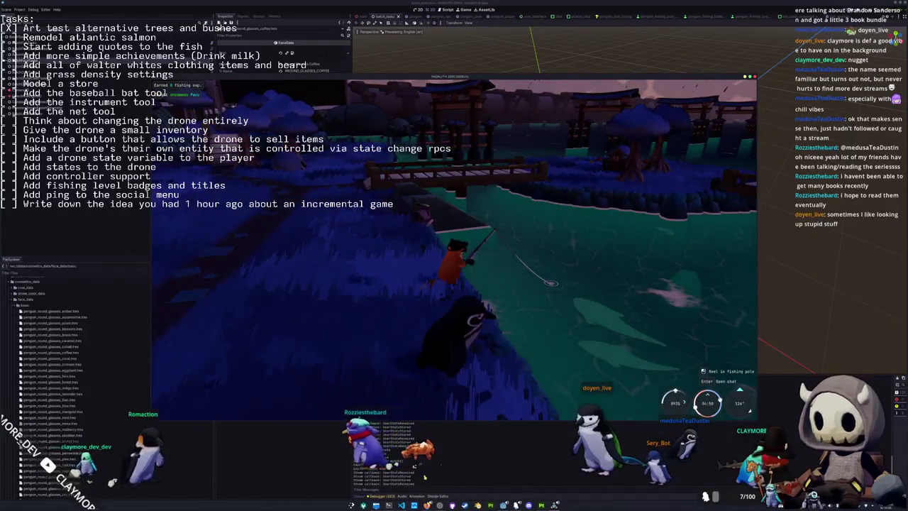
pyautogui.press('F8')
pyautogui.click(74, 340)
pyautogui.press('Down')
pyautogui.press('Down')
pyautogui.press('Down')
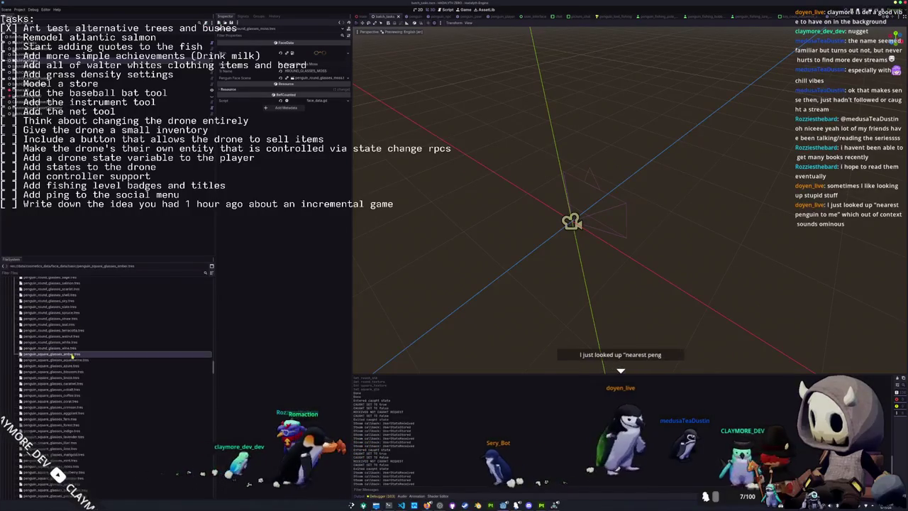
# - Open array_face_data_basic.tres in the Inspector and check its first FaceData entry
pyautogui.press('Down')
pyautogui.press('Down')
pyautogui.press('Down')
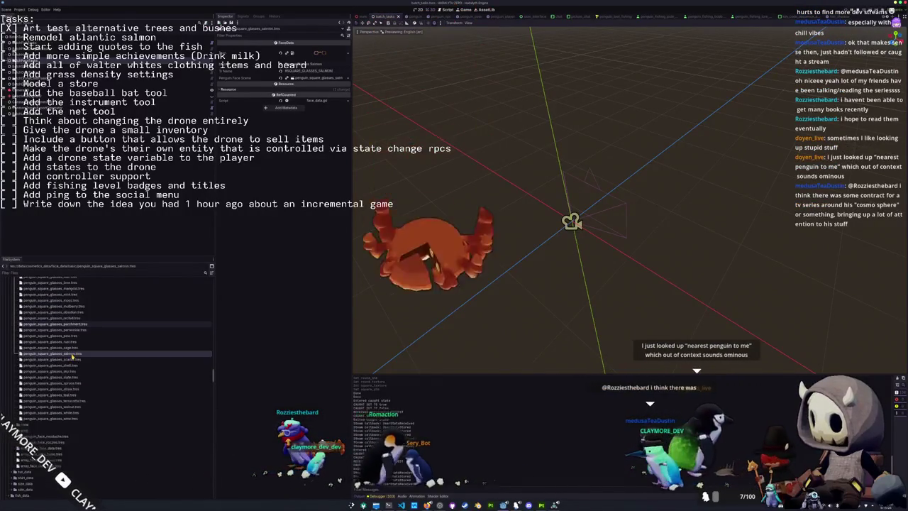
pyautogui.scroll(-5, 72, 356)
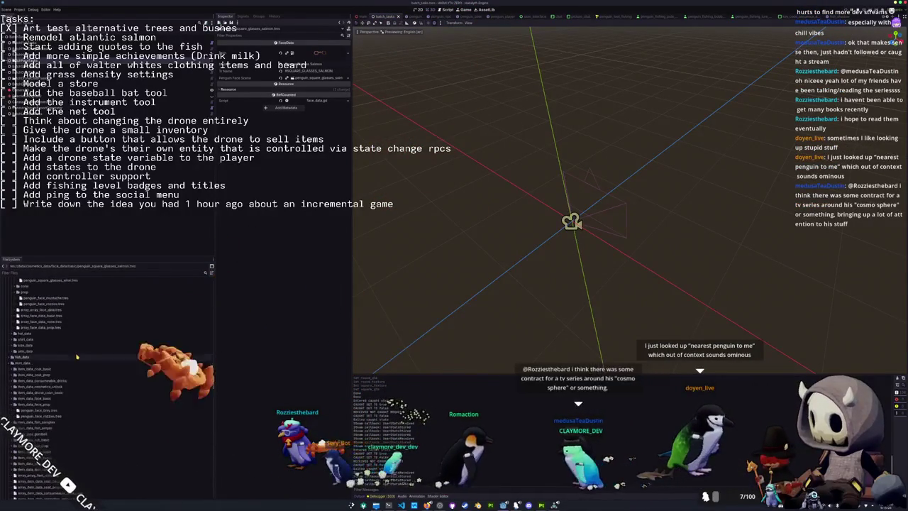
pyautogui.scroll(2, 71, 341)
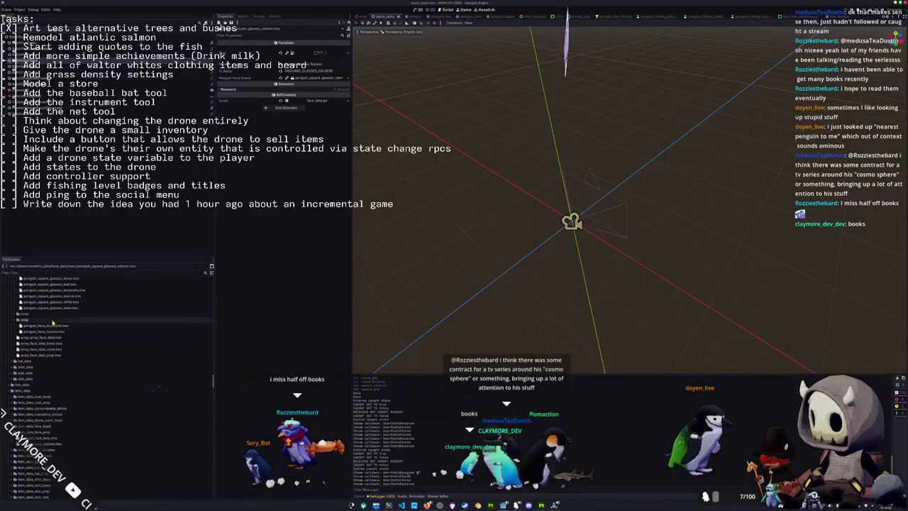
pyautogui.click(51, 320)
pyautogui.click(50, 332)
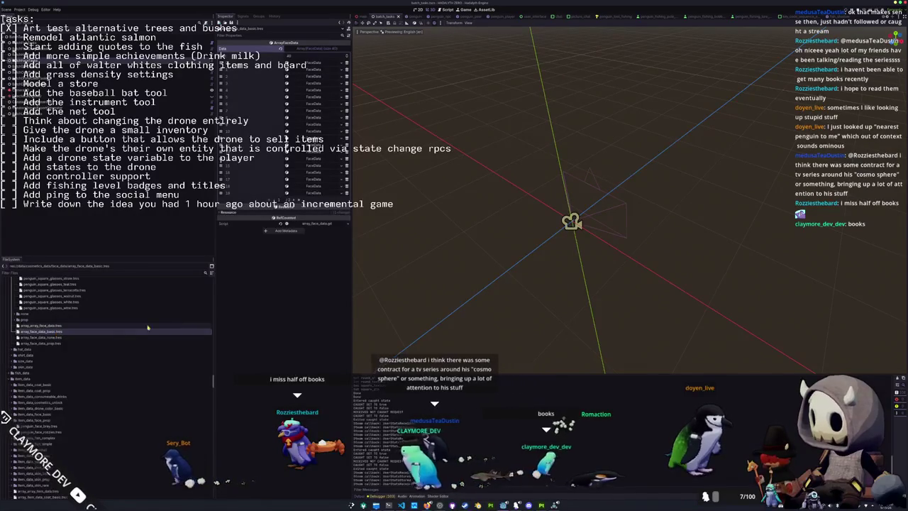
pyautogui.click(316, 64)
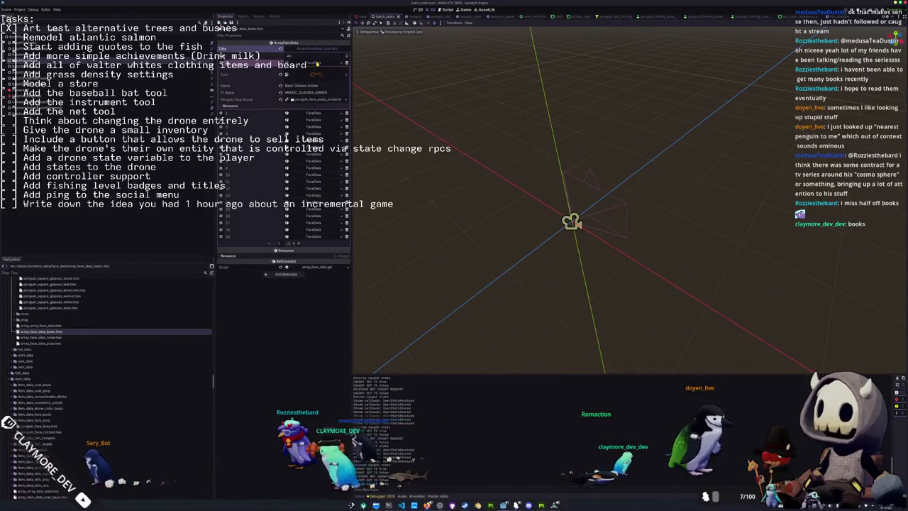
pyautogui.click(317, 64)
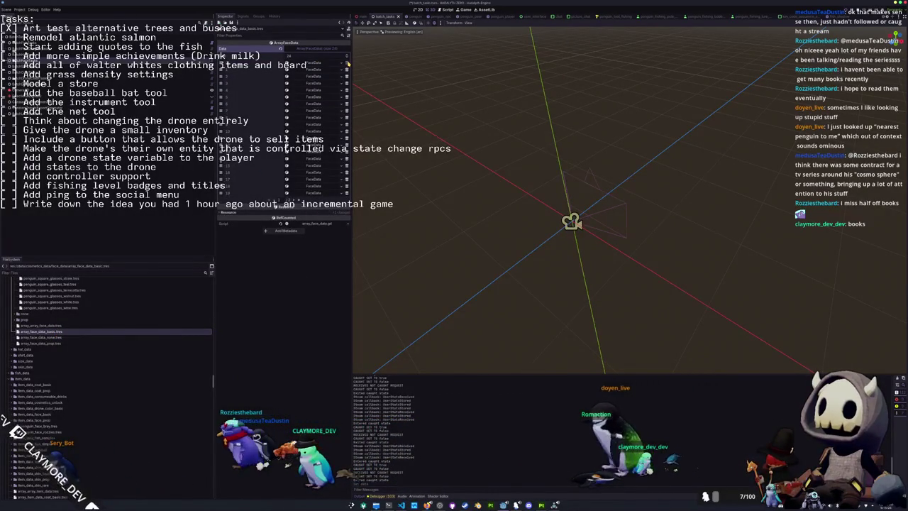
# - Delete six FaceData entries with the trash icons, then select the BatchFaceTasks node
pyautogui.scroll(-2, 347, 64)
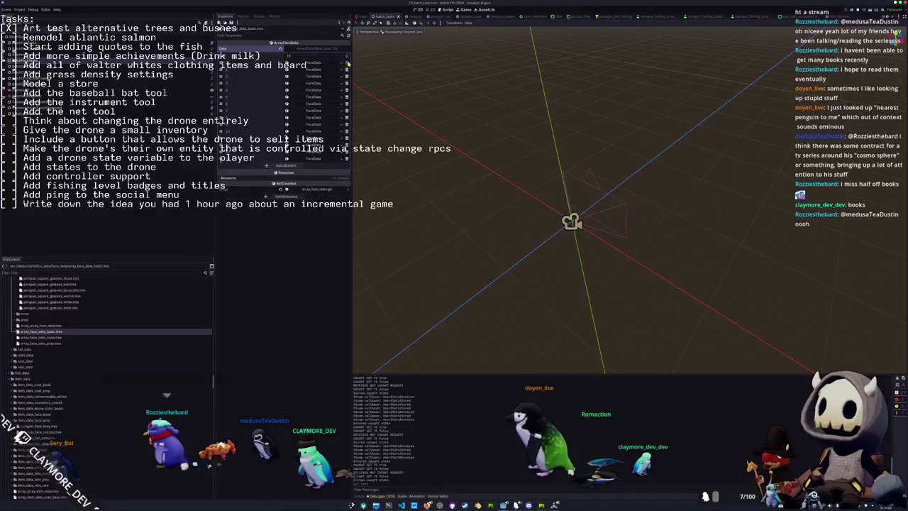
pyautogui.click(326, 70)
pyautogui.click(346, 70)
pyautogui.click(347, 64)
pyautogui.click(346, 64)
pyautogui.click(346, 64)
pyautogui.click(346, 64)
pyautogui.click(347, 64)
pyautogui.click(346, 63)
pyautogui.click(346, 64)
pyautogui.click(346, 63)
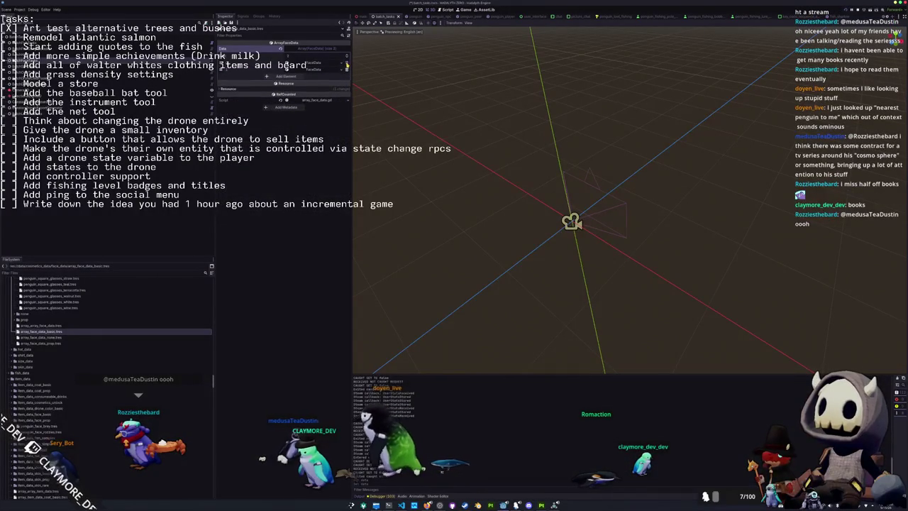
pyautogui.click(346, 64)
pyautogui.click(346, 64)
pyautogui.hotkey('alt', 'Tab')
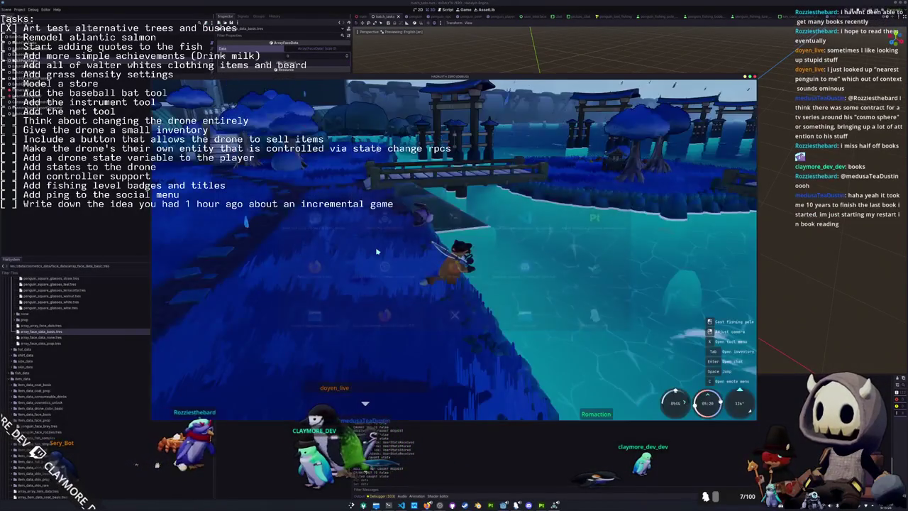
pyautogui.click(71, 58)
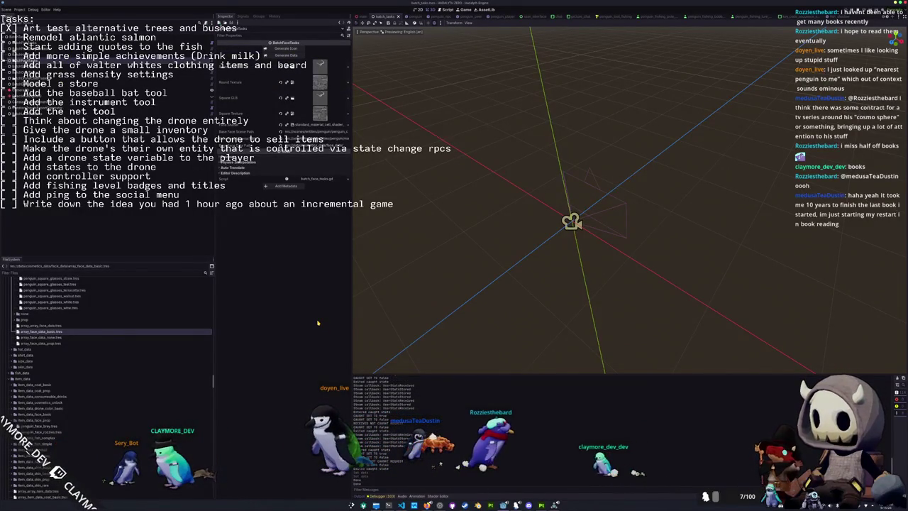
# - Drag the round amber through square wine glasses files into array_face_data_basic's Data array
pyautogui.hotkey('alt', 'Tab')
pyautogui.hotkey('alt', 'Tab')
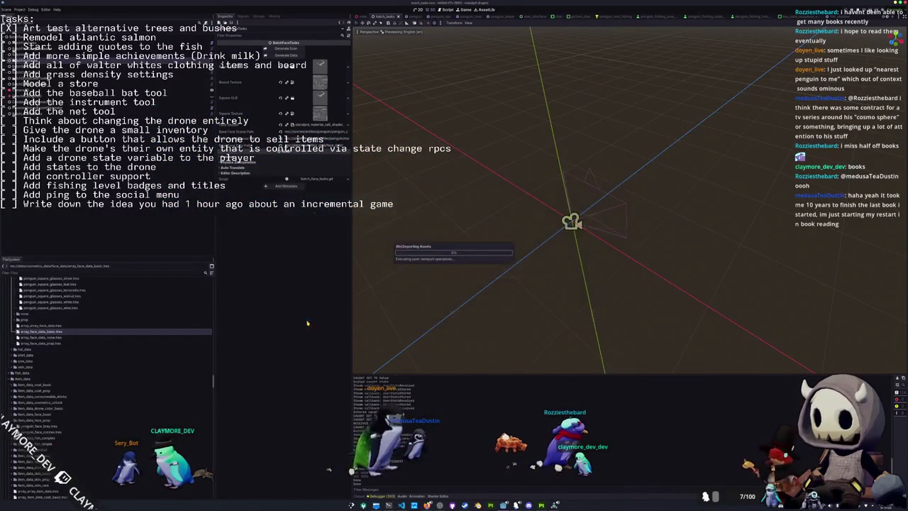
pyautogui.click(79, 333)
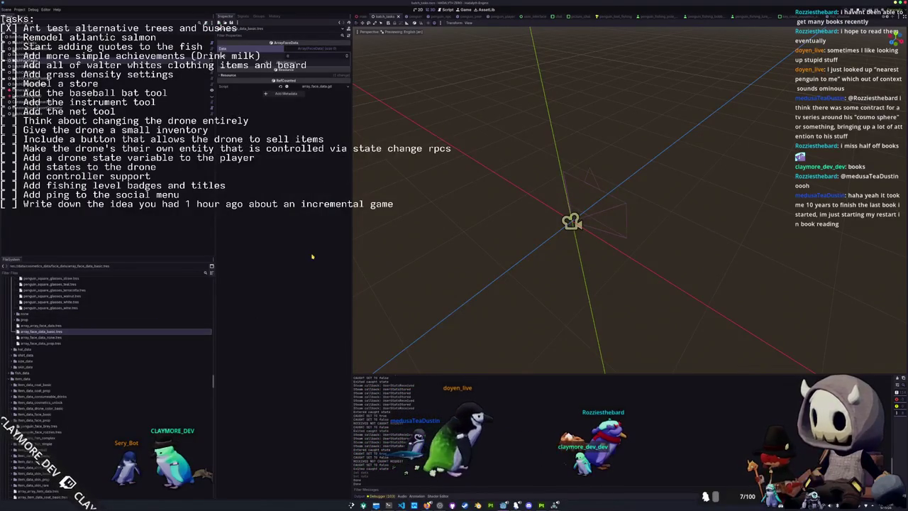
pyautogui.scroll(3, 73, 341)
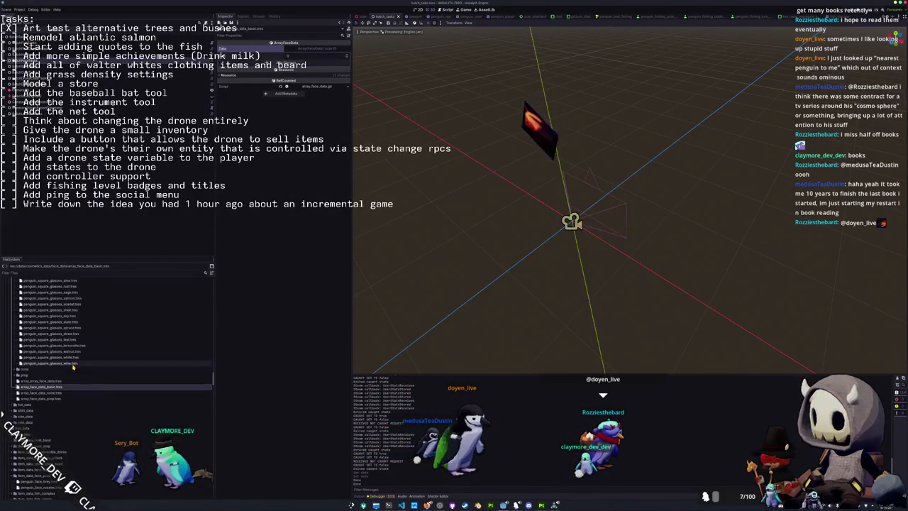
pyautogui.click(74, 363)
pyautogui.scroll(15, 73, 363)
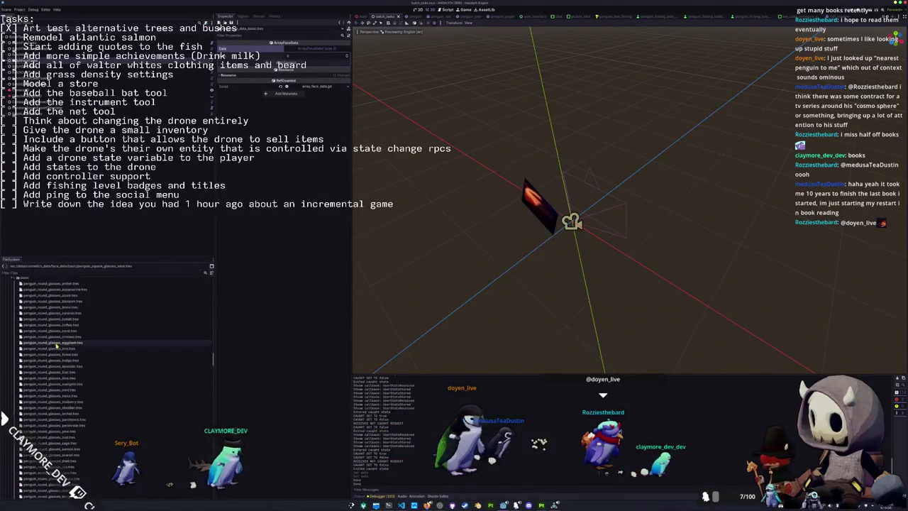
pyautogui.keyDown('shift'); pyautogui.click(52, 338); pyautogui.keyUp('shift')
pyautogui.scroll(-10, 57, 339)
pyautogui.moveTo(60, 337)
pyautogui.mouseDown()
pyautogui.moveTo(185, 213)
pyautogui.moveTo(315, 51)
pyautogui.mouseUp()
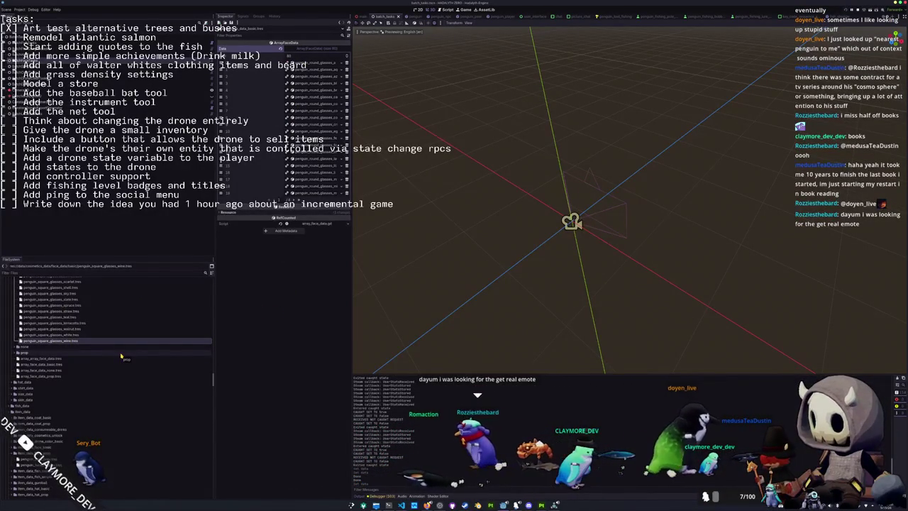
# - Recheck array_face_data_basic, then move up to array_array_face_data.tres
pyautogui.click(62, 365)
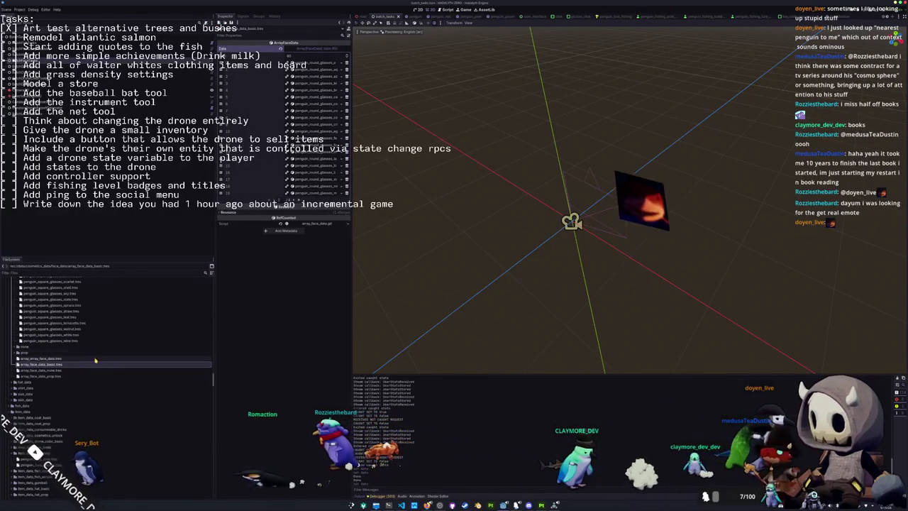
pyautogui.press('Up')
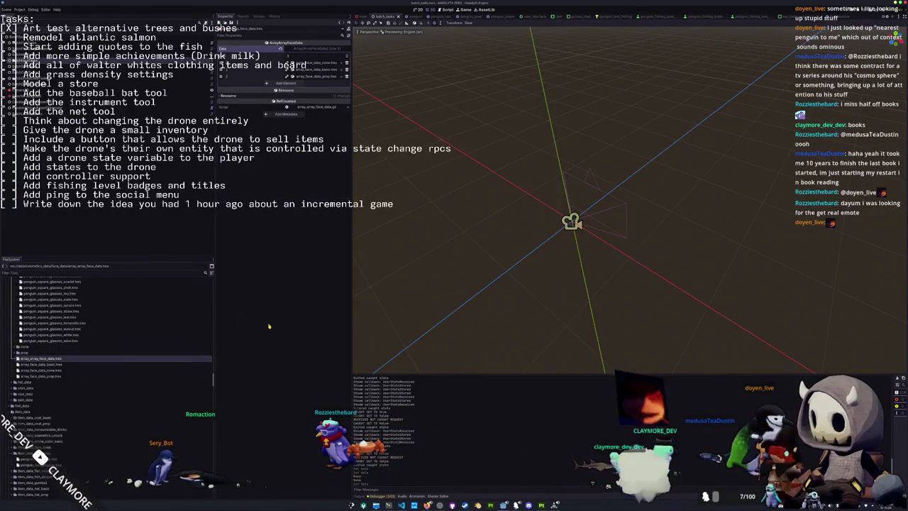
pyautogui.scroll(-2, 124, 349)
pyautogui.scroll(-2, 124, 349)
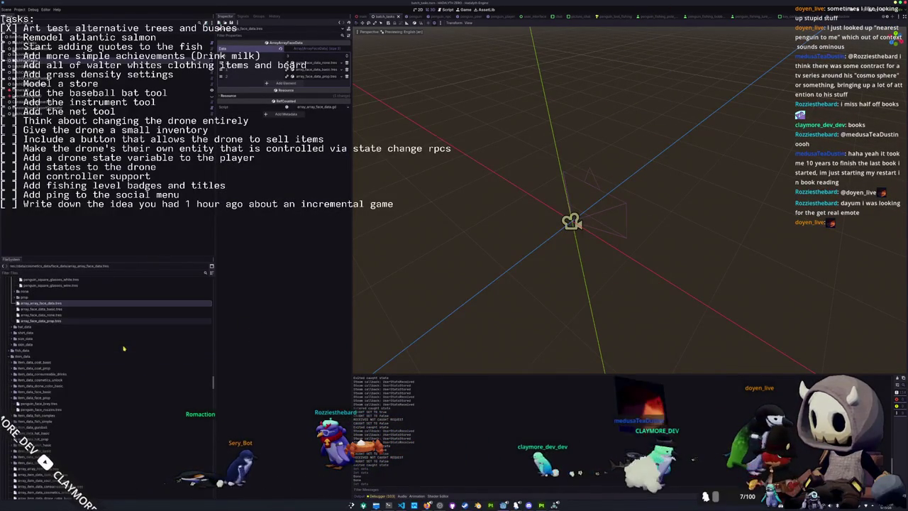
pyautogui.press('super')
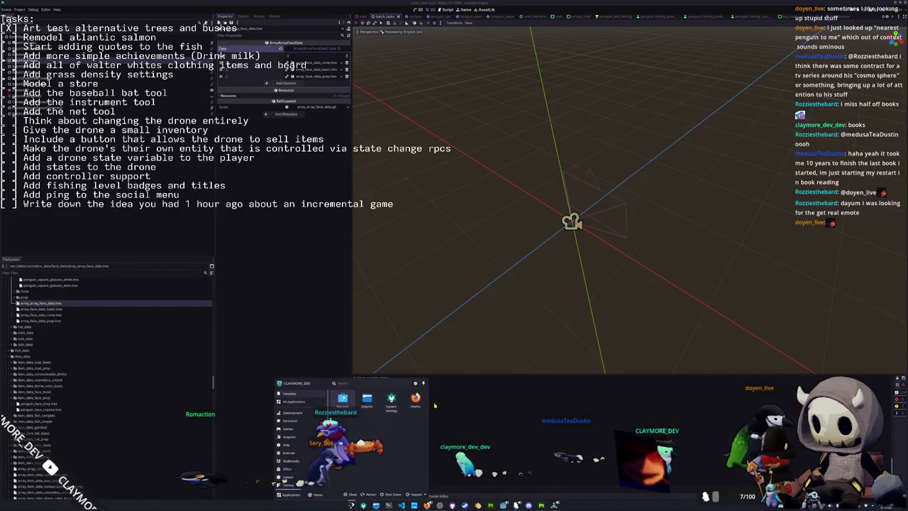
pyautogui.write('calc')
pyautogui.press('Return')
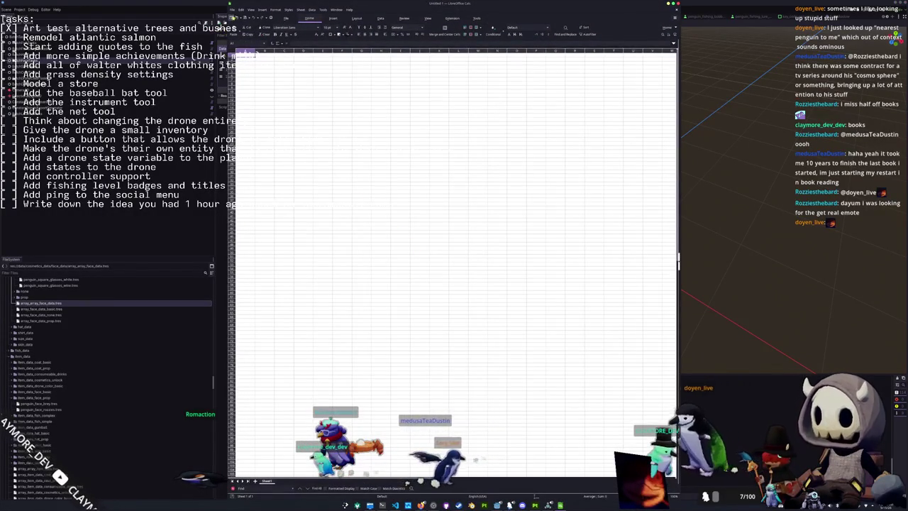
pyautogui.click(232, 9)
pyautogui.click(245, 29)
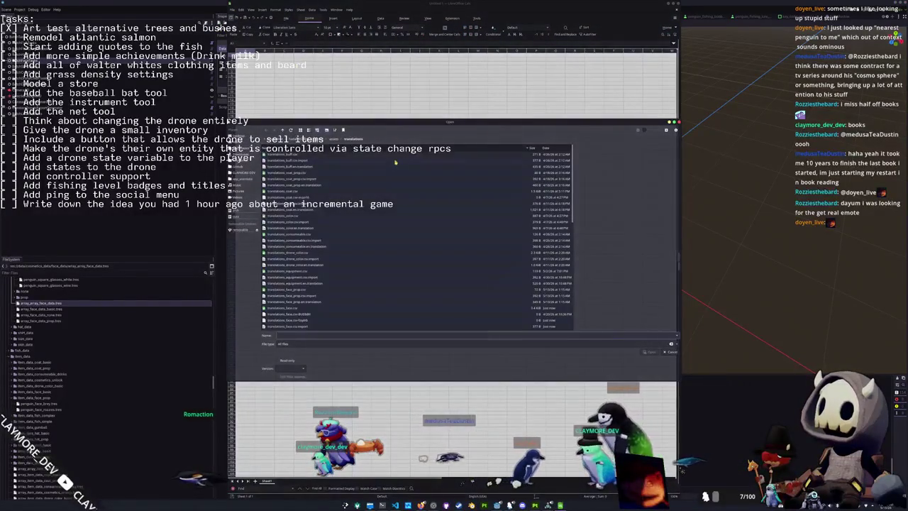
pyautogui.scroll(-2, 312, 256)
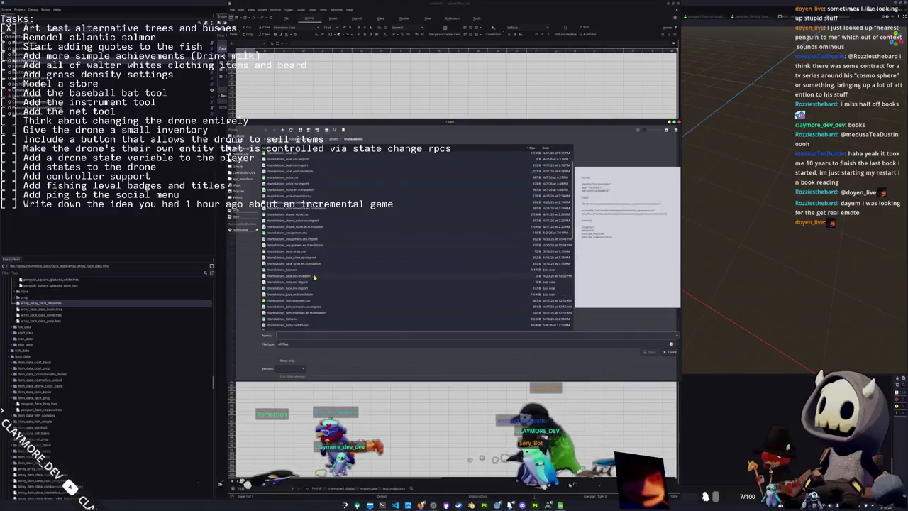
pyautogui.doubleClick(303, 270)
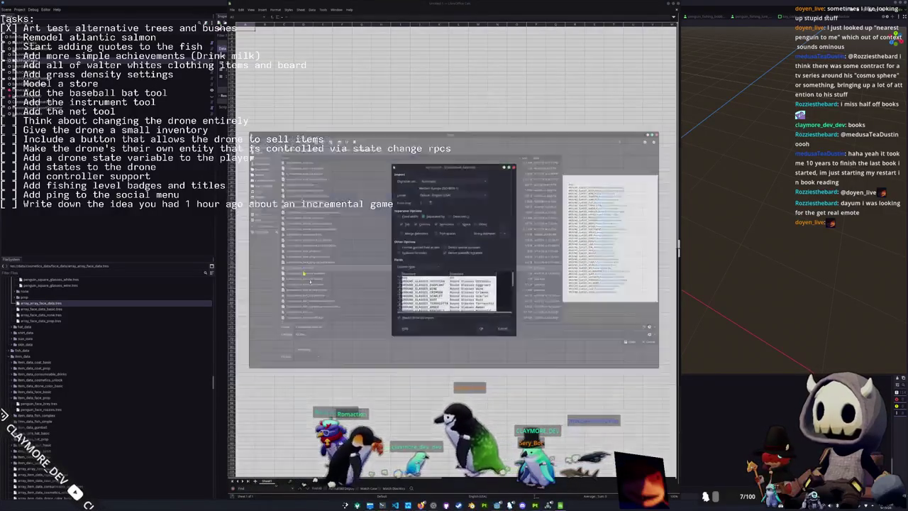
pyautogui.click(489, 333)
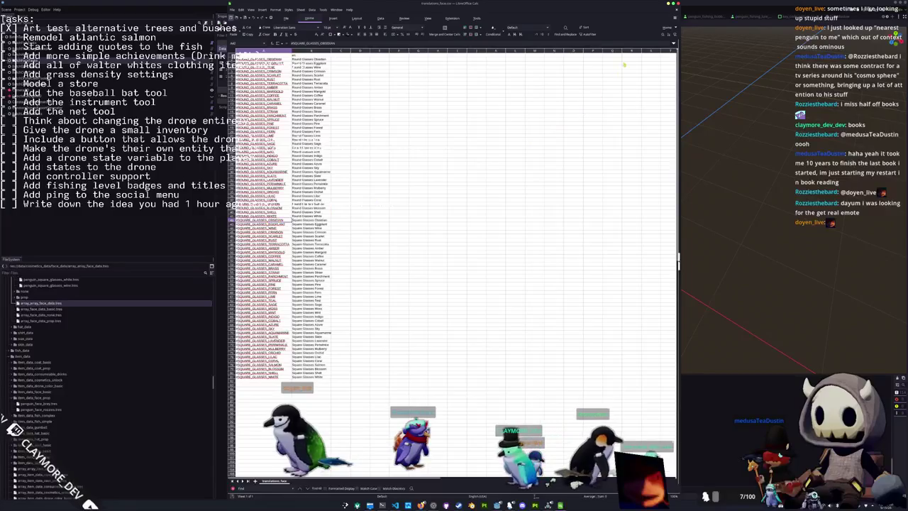
pyautogui.click(677, 5)
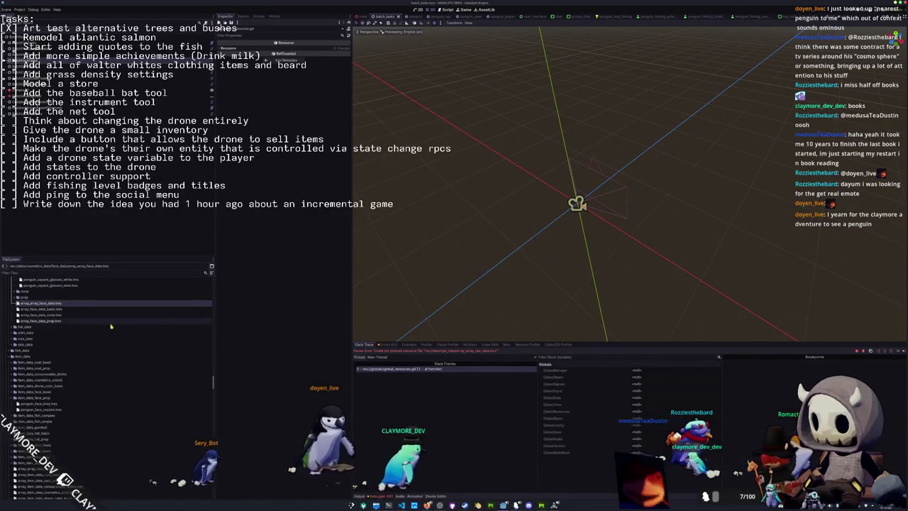
# - Collapse item_data, expand npc_data and open array_npc_data_basic.tres
pyautogui.scroll(-8, 64, 369)
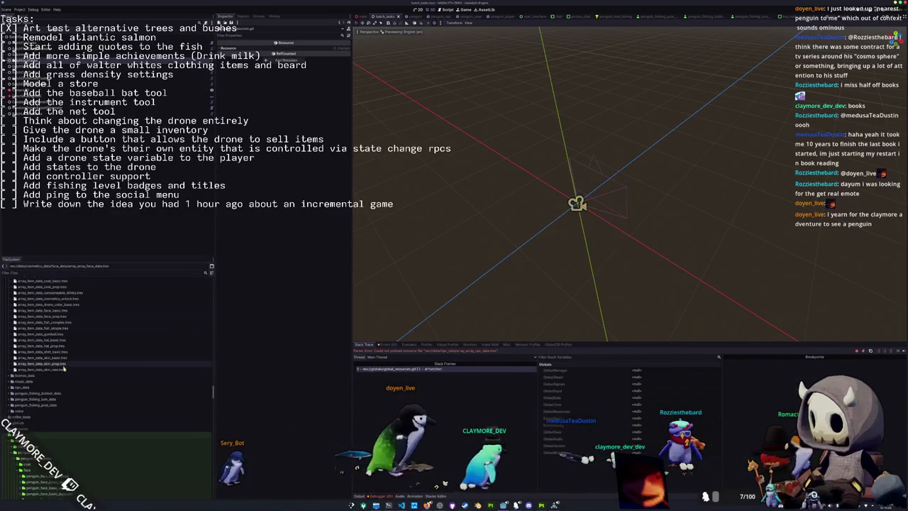
pyautogui.scroll(6, 44, 392)
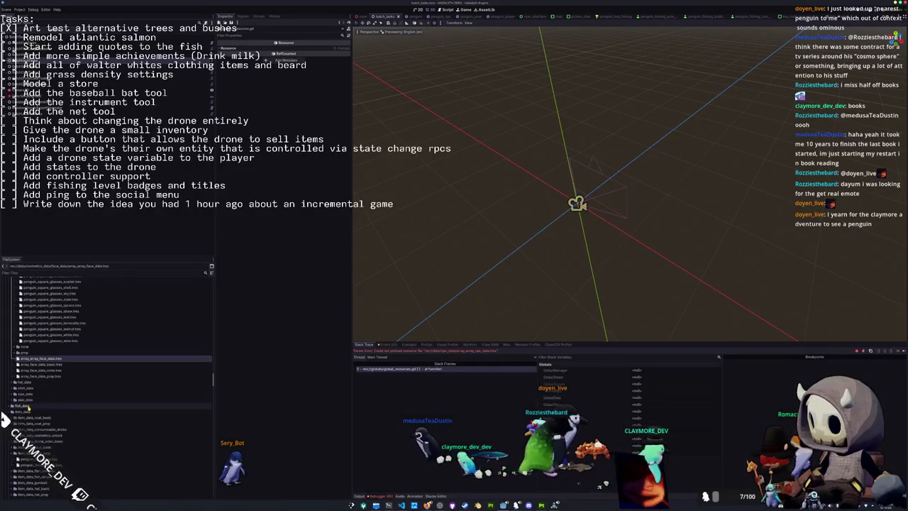
pyautogui.doubleClick(26, 411)
pyautogui.scroll(-3, 35, 383)
pyautogui.doubleClick(28, 346)
pyautogui.doubleClick(39, 364)
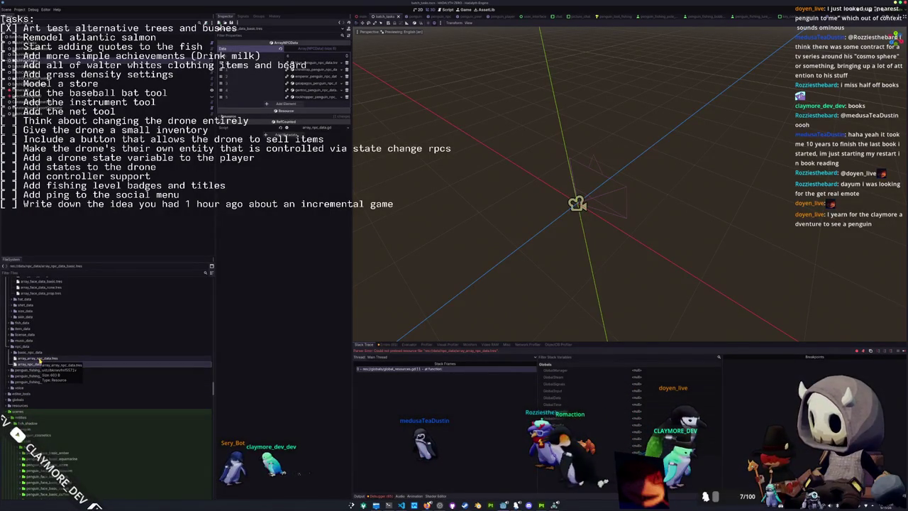
# - Open array_array_npc_data.tres and expand the rockhopper_penguin entry
pyautogui.click(40, 358)
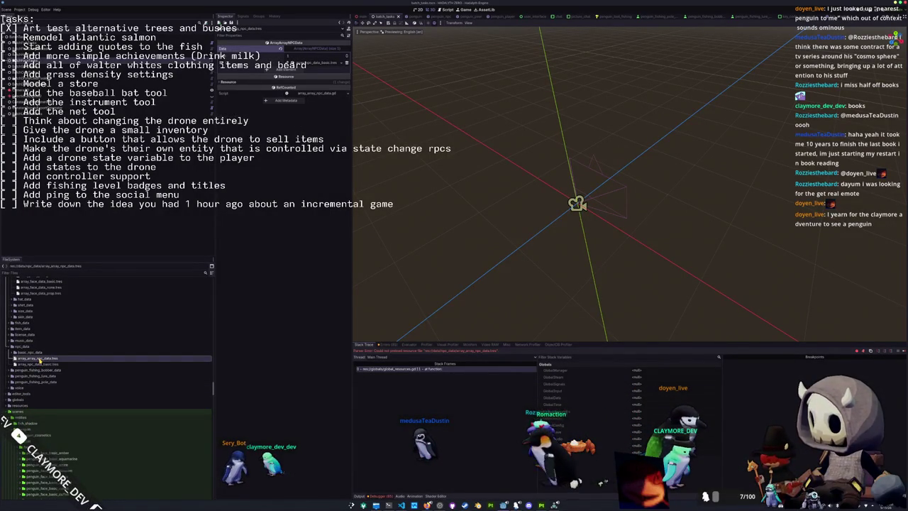
pyautogui.click(306, 64)
pyautogui.click(309, 83)
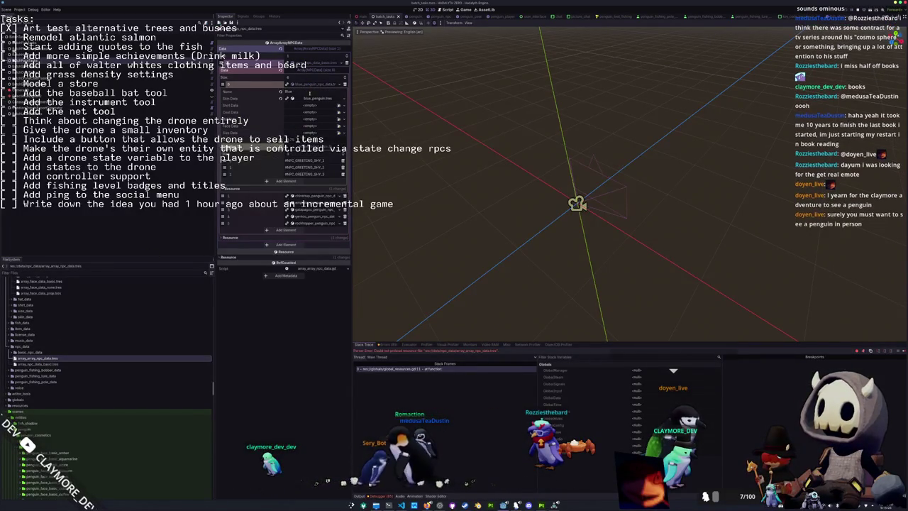
pyautogui.click(303, 197)
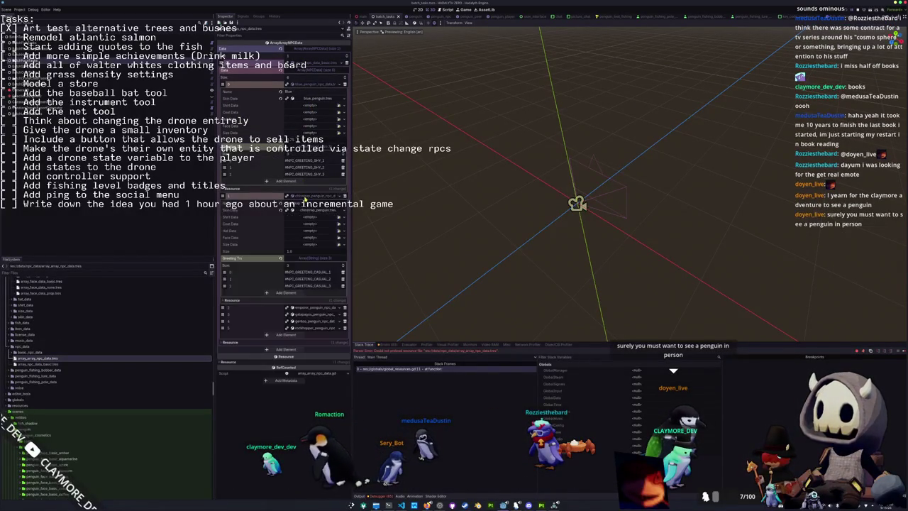
pyautogui.click(305, 197)
pyautogui.click(314, 85)
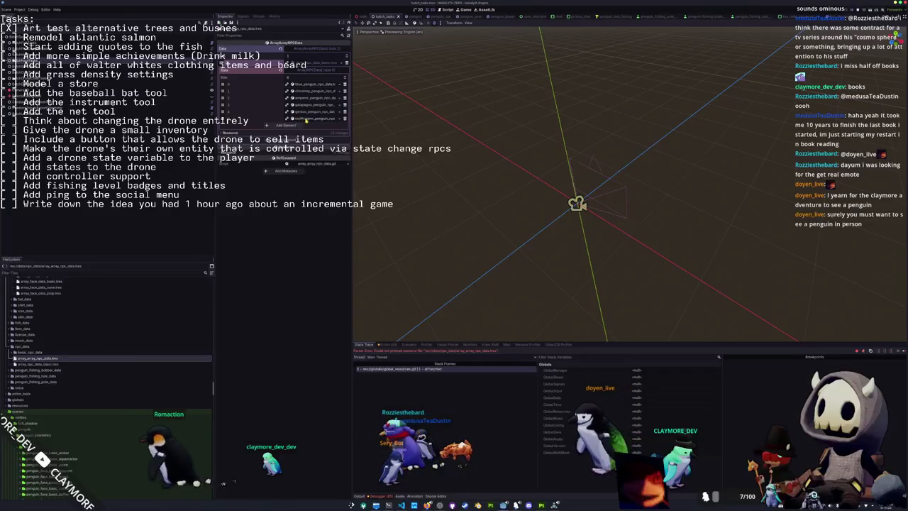
pyautogui.click(305, 118)
# - Quick-load penguin_round_glasses_obsidian as its Face Data, then stop and relaunch the game
pyautogui.click(317, 160)
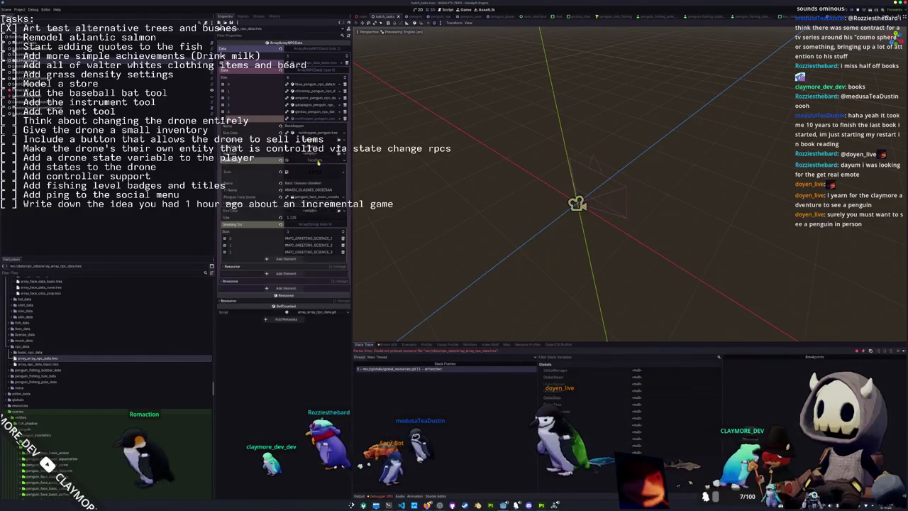
pyautogui.click(341, 167)
pyautogui.click(326, 182)
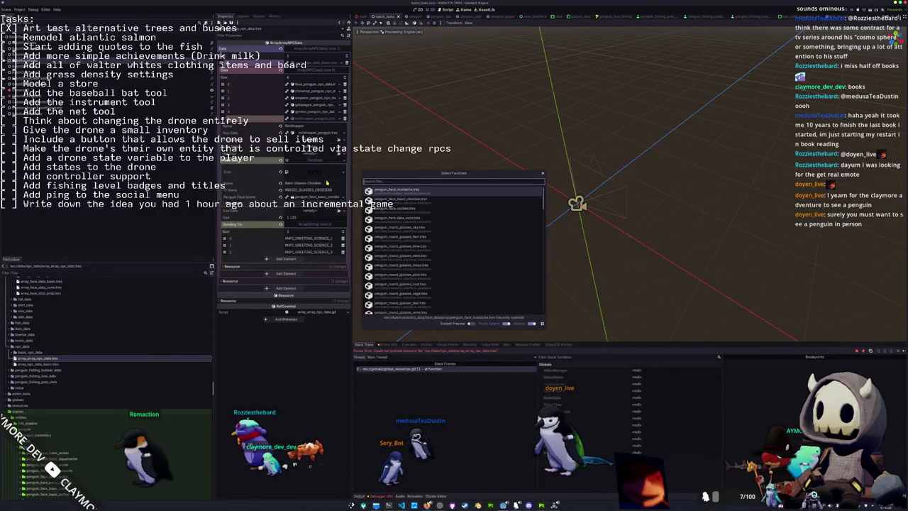
pyautogui.write('round_obs')
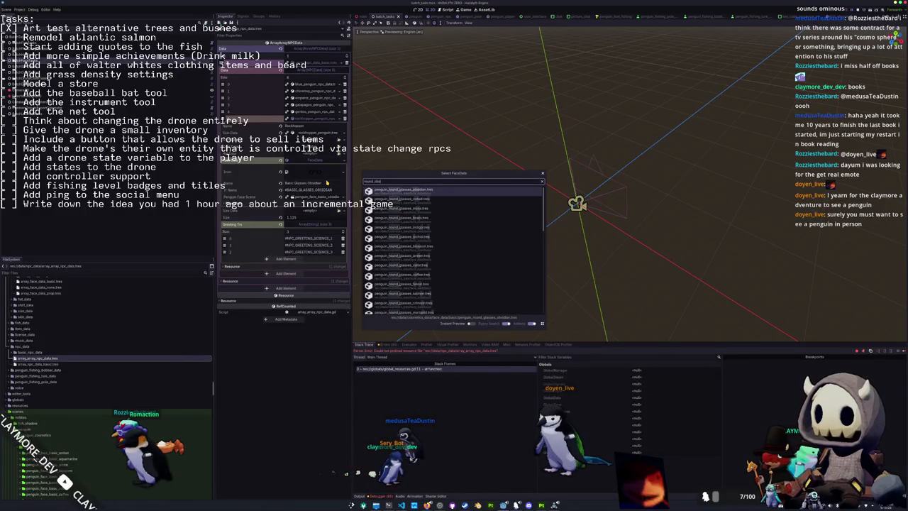
pyautogui.press('Return')
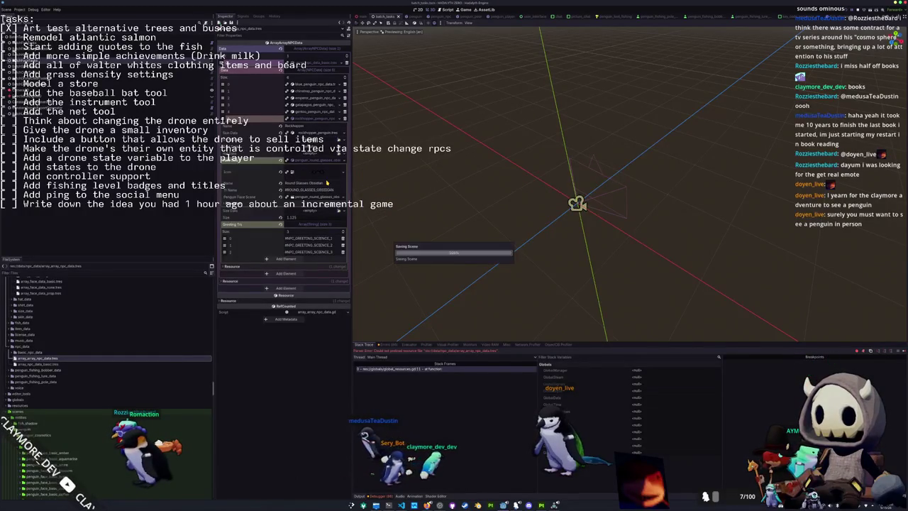
pyautogui.press('F8')
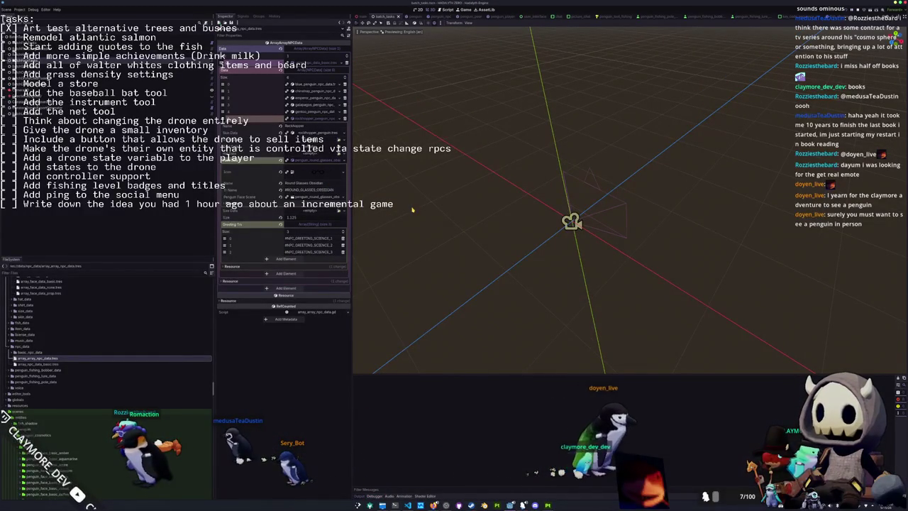
pyautogui.press('F5')
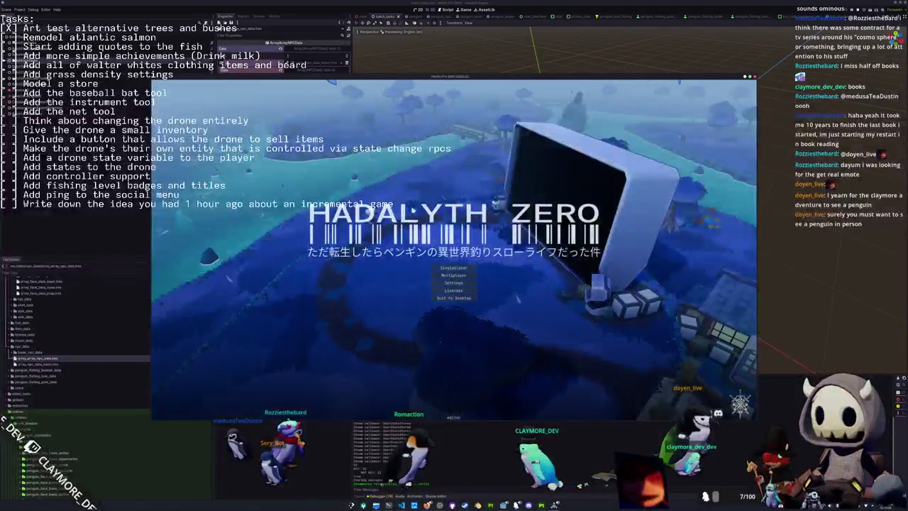
# - Start multiplayer, browse the penguin Cosmetics grid, then close it and quit to desktop
pyautogui.click(444, 274)
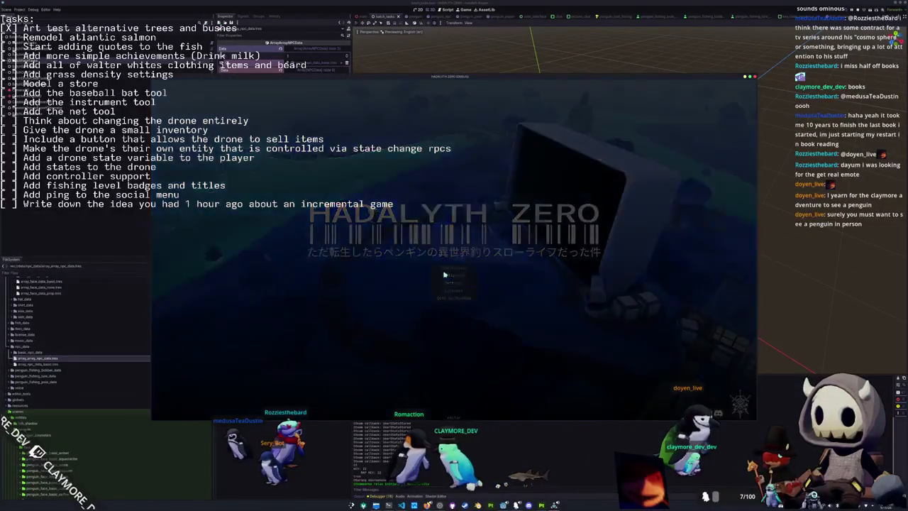
pyautogui.press('Tab')
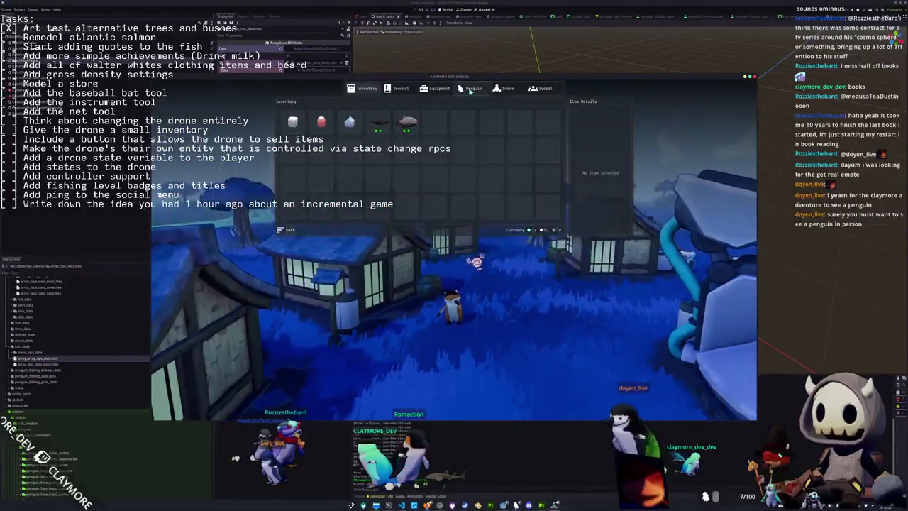
pyautogui.click(469, 91)
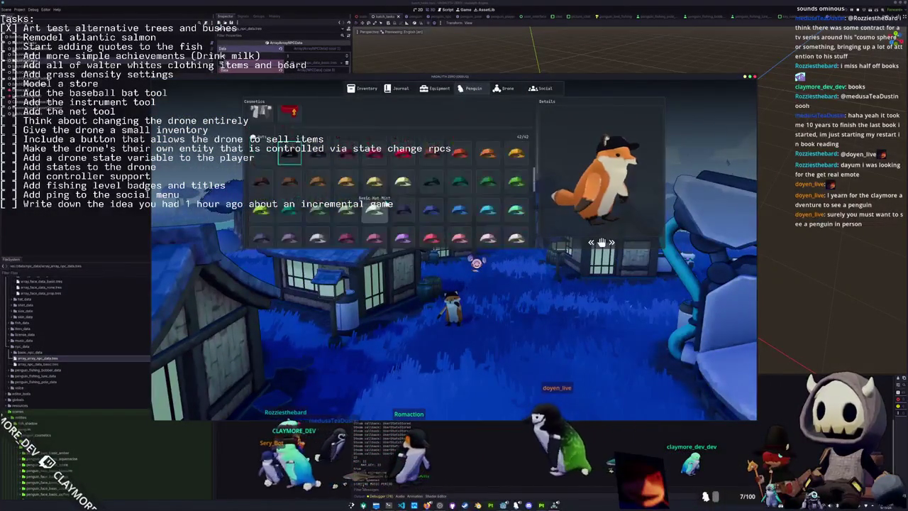
pyautogui.scroll(-5, 340, 188)
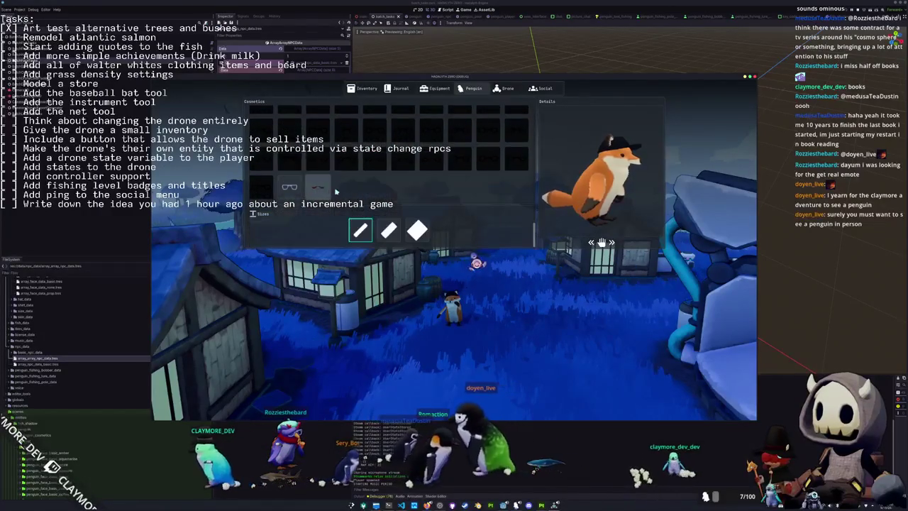
pyautogui.scroll(3, 355, 192)
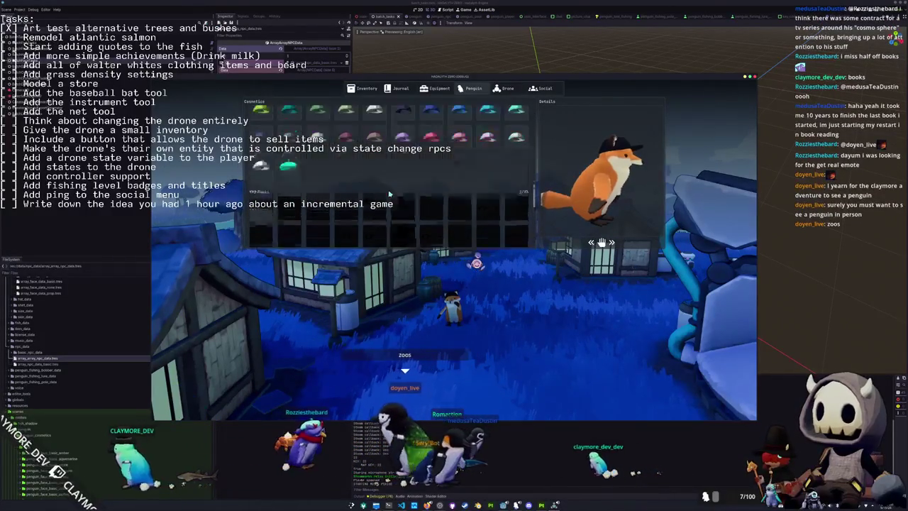
pyautogui.scroll(3, 390, 206)
pyautogui.press('Escape')
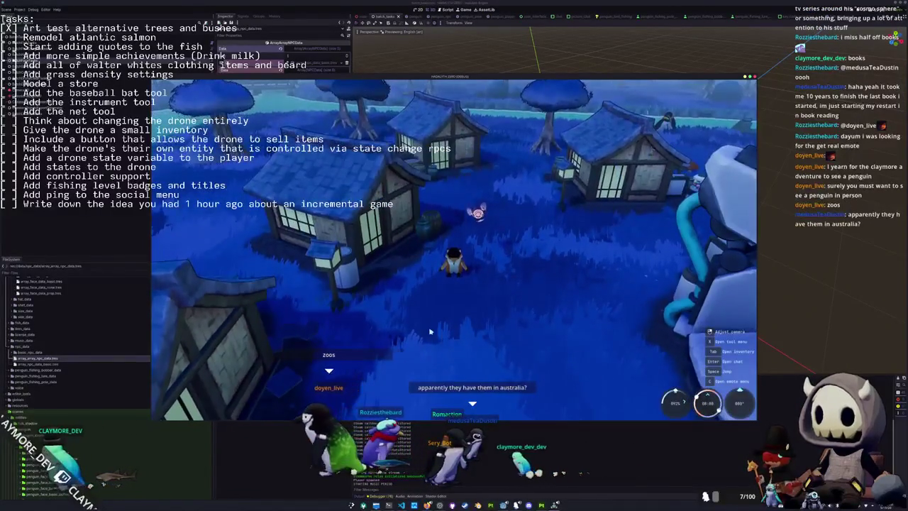
pyautogui.press('Escape')
pyautogui.click(458, 262)
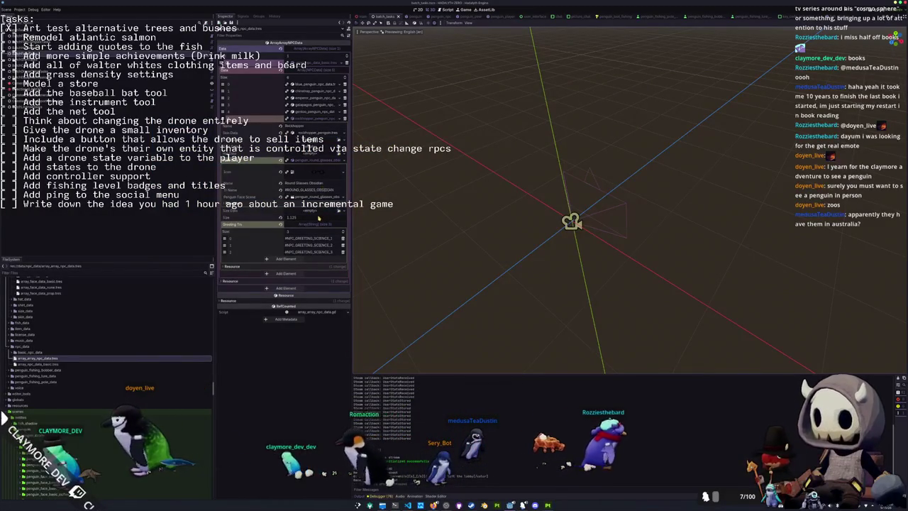
# - Collapse the Data array, npc_data and face_data folders, then open unlock.cfg from the game's data folder
pyautogui.click(305, 48)
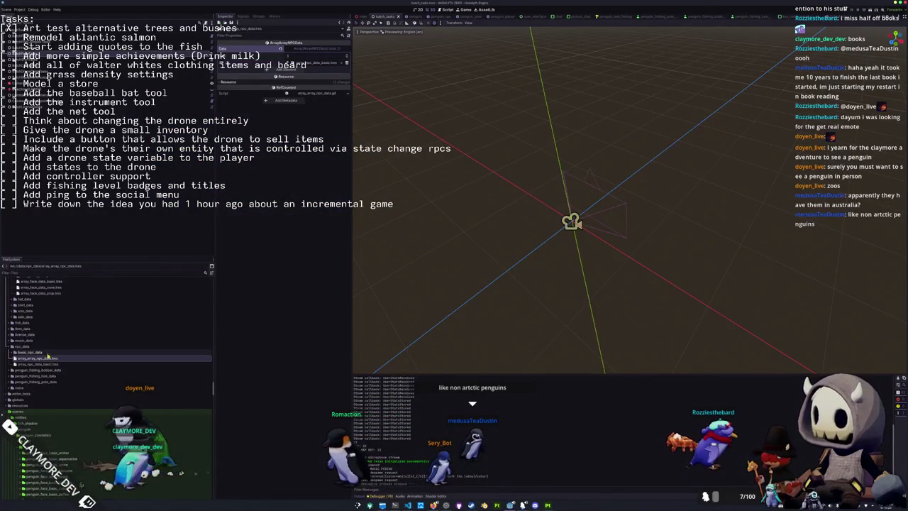
pyautogui.doubleClick(28, 347)
pyautogui.scroll(3, 41, 330)
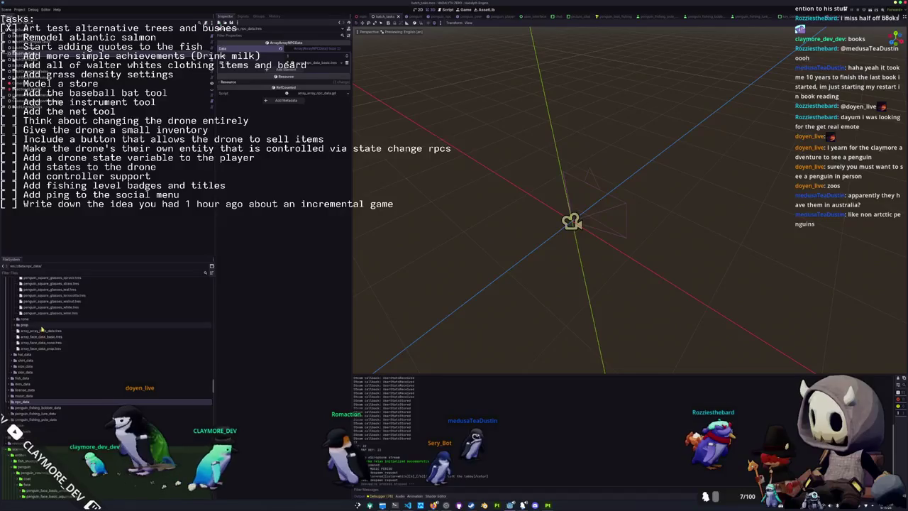
pyautogui.scroll(10, 41, 330)
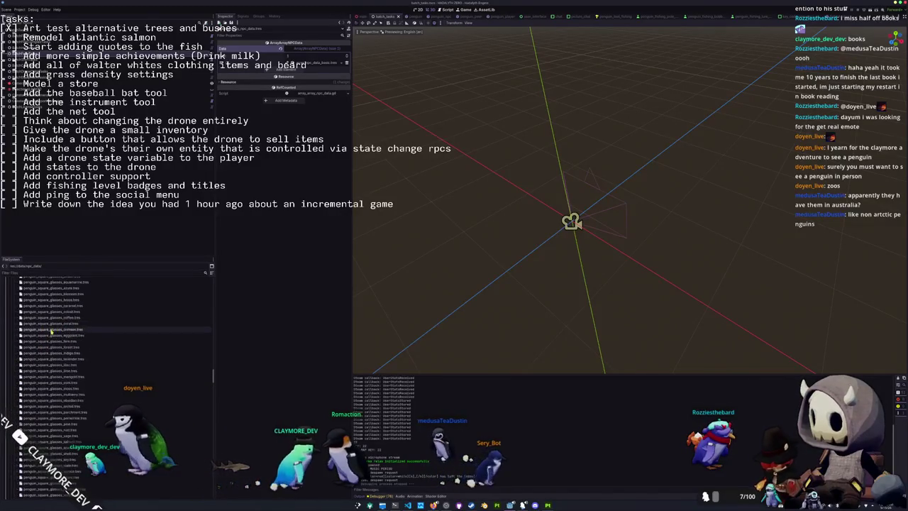
pyautogui.scroll(10, 51, 332)
pyautogui.click(25, 338)
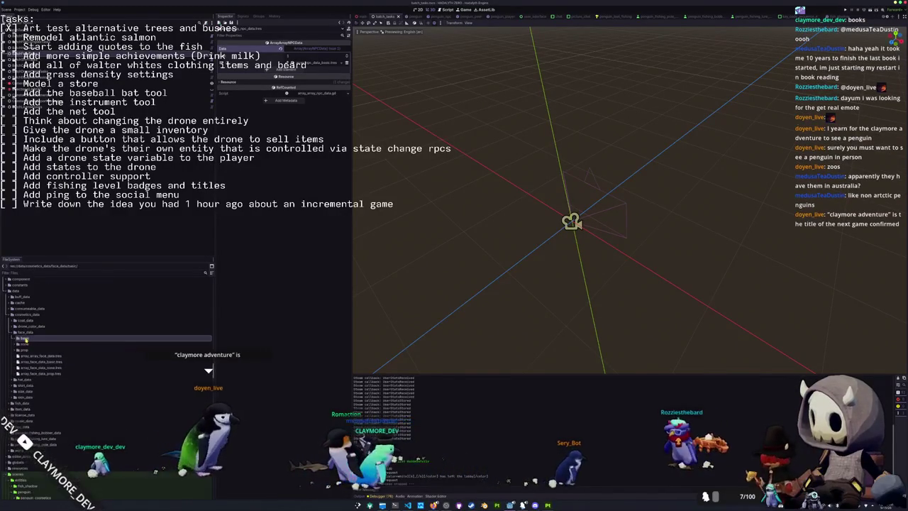
pyautogui.doubleClick(25, 333)
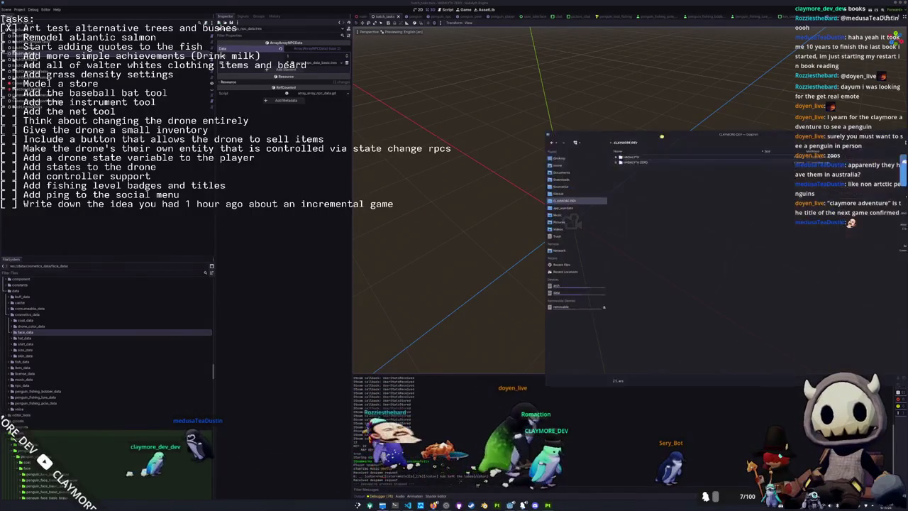
pyautogui.doubleClick(461, 158)
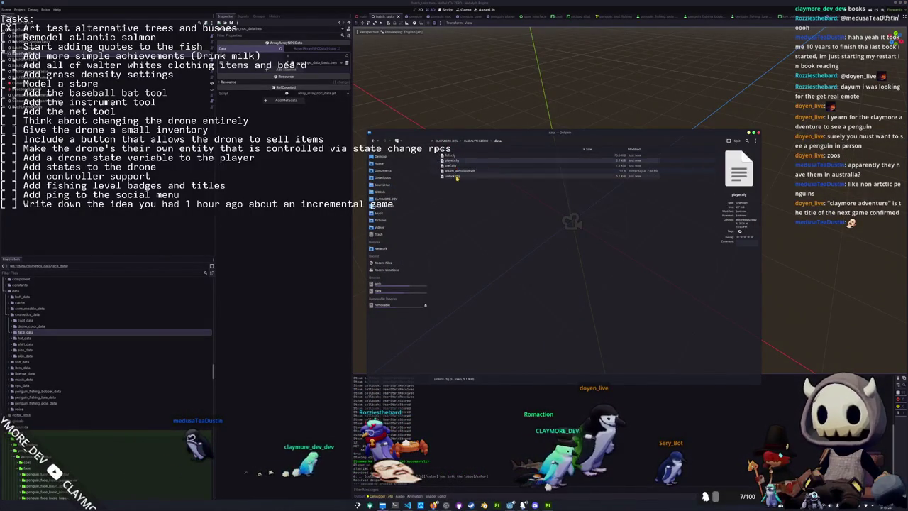
pyautogui.doubleClick(452, 176)
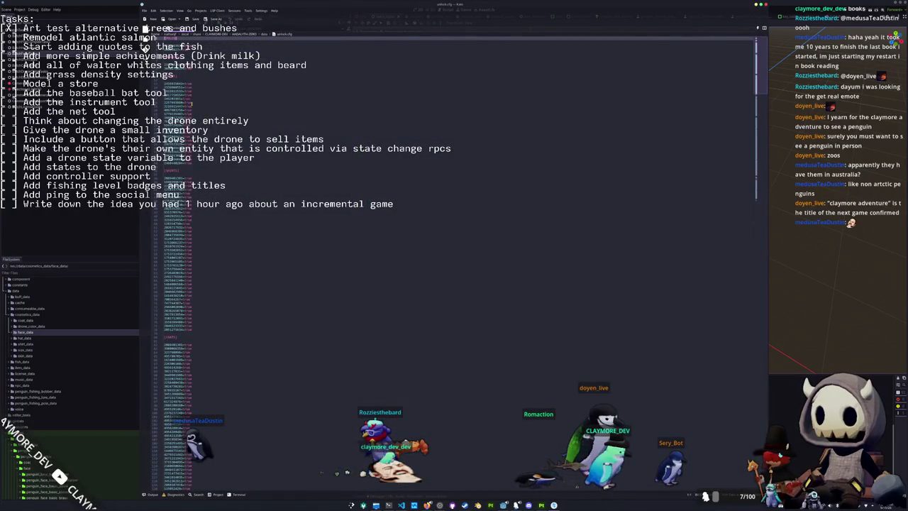
# - Select all of unlock.cfg, apply Replace All across it, then close Kate
pyautogui.scroll(-5, 193, 190)
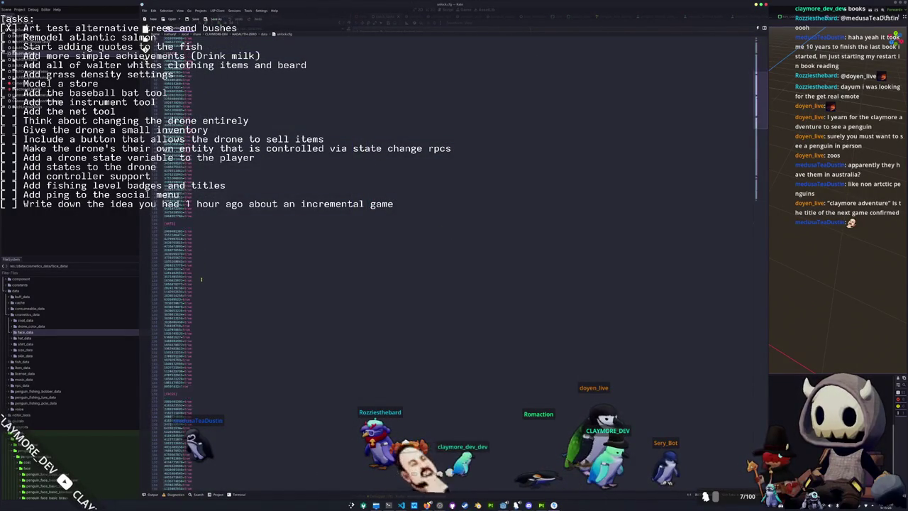
pyautogui.scroll(-5, 202, 278)
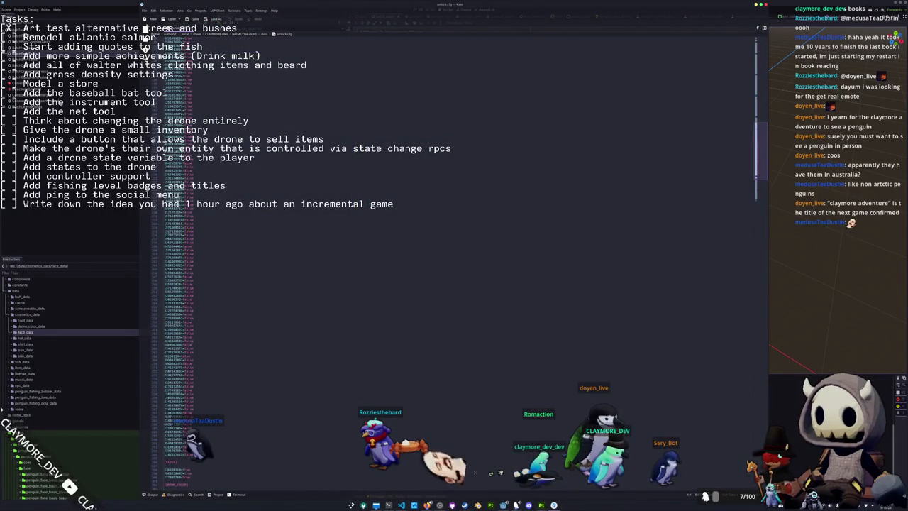
pyautogui.click(186, 229)
pyautogui.hotkey('ctrl', 'a')
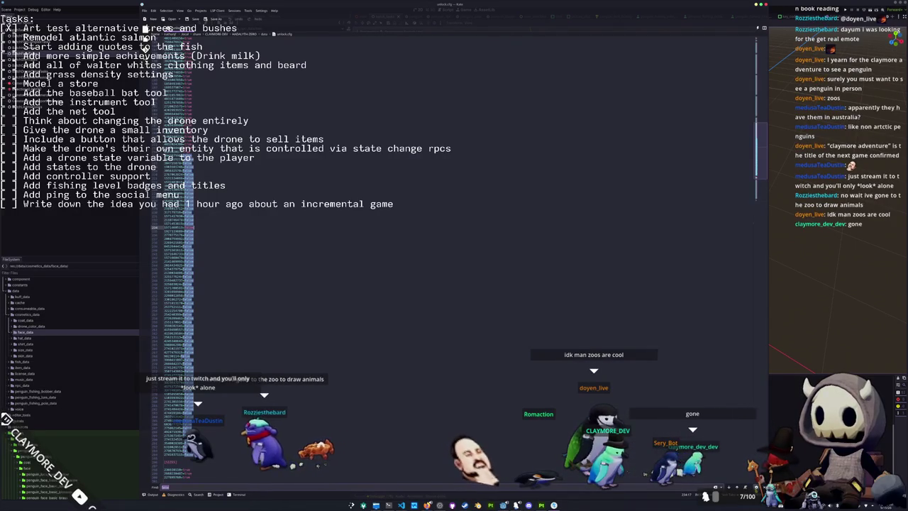
pyautogui.hotkey('ctrl', 'r')
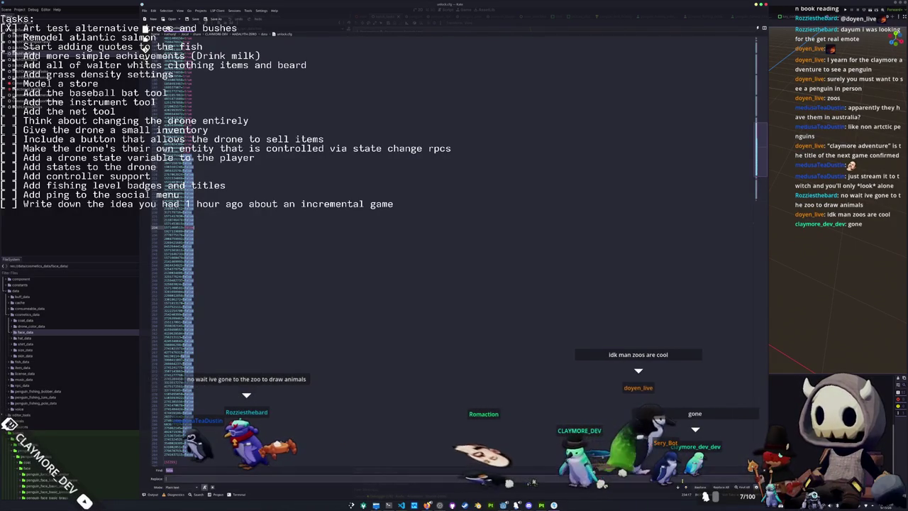
pyautogui.click(720, 487)
pyautogui.click(543, 334)
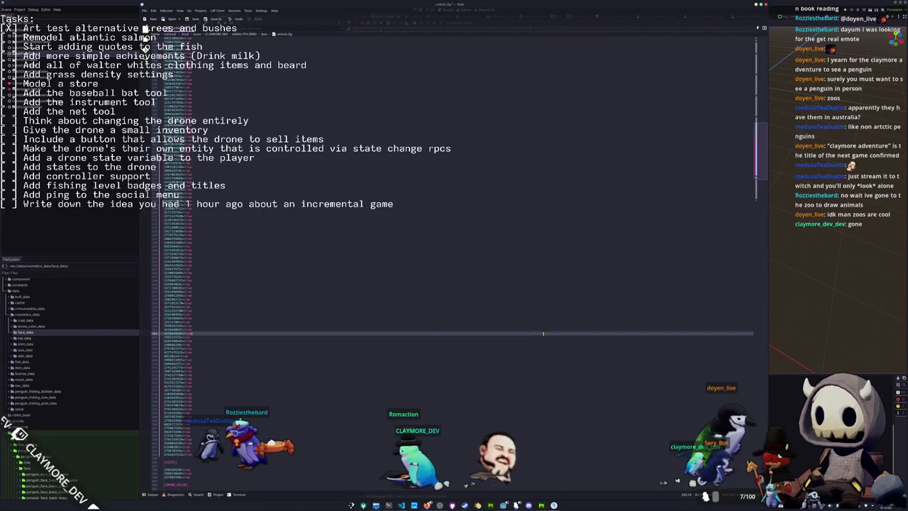
pyautogui.click(761, 5)
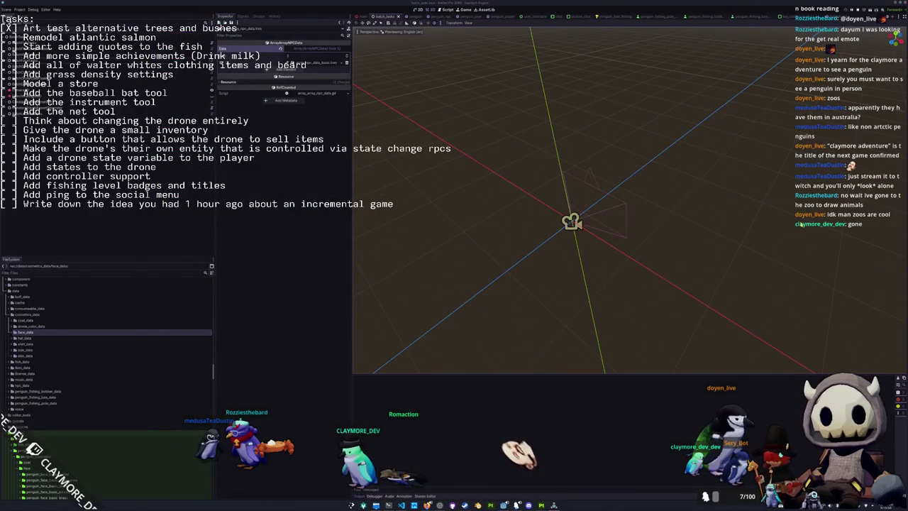
# - Launch the project with F5 to reach the Hadalyth Zero title screen
pyautogui.press('F5')
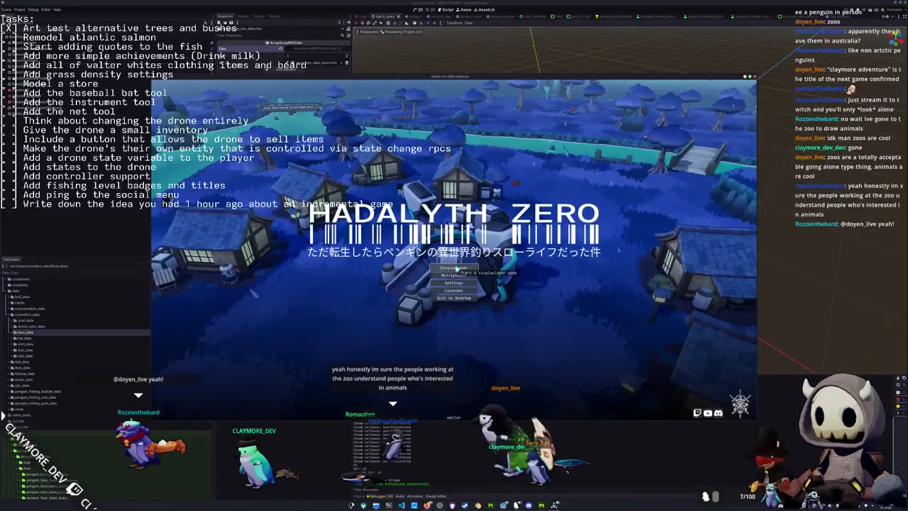
# - Start a singleplayer game and walk the fox toward the bridge
pyautogui.click(455, 268)
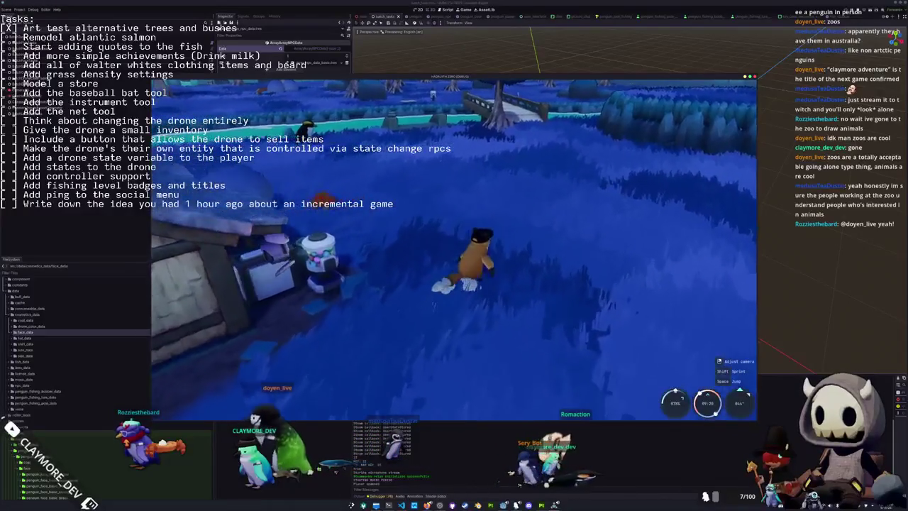
pyautogui.press('w')
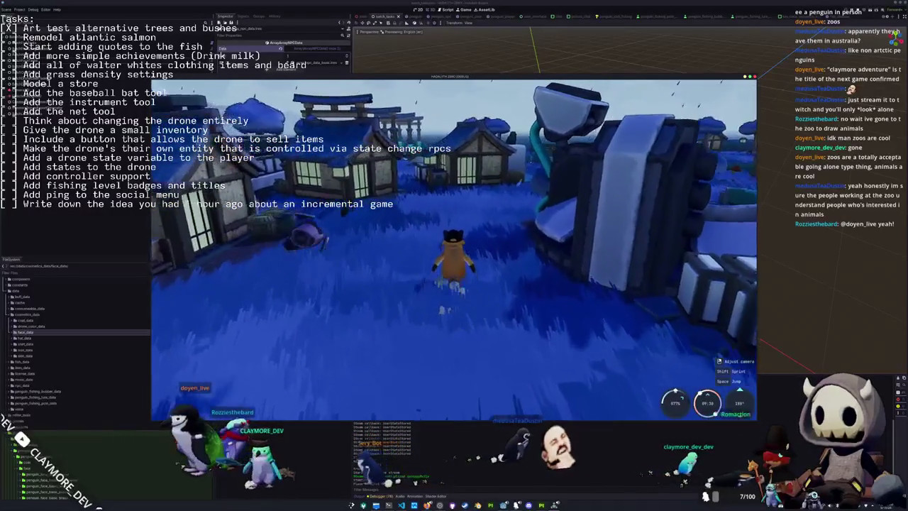
pyautogui.press('w')
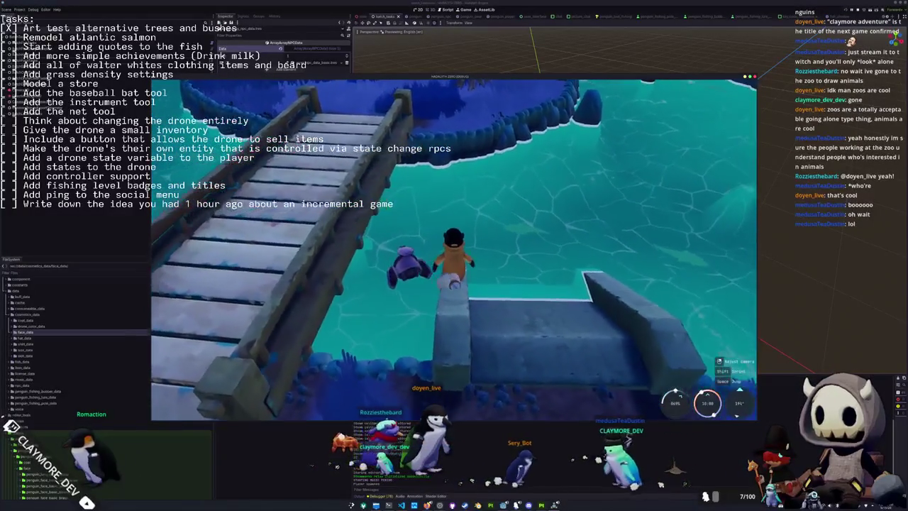
# - Reel in the fishing line and bring up the in-game inventory menu
pyautogui.moveTo(283, 262)
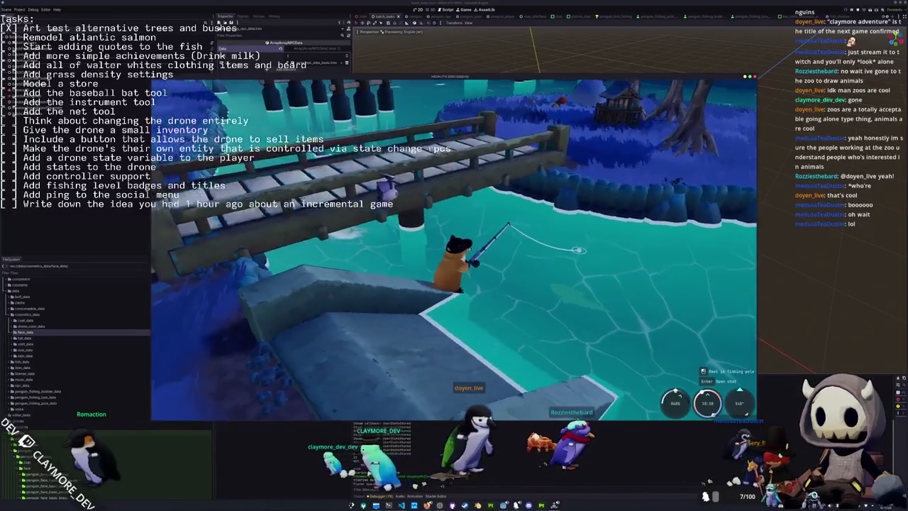
pyautogui.click(562, 324)
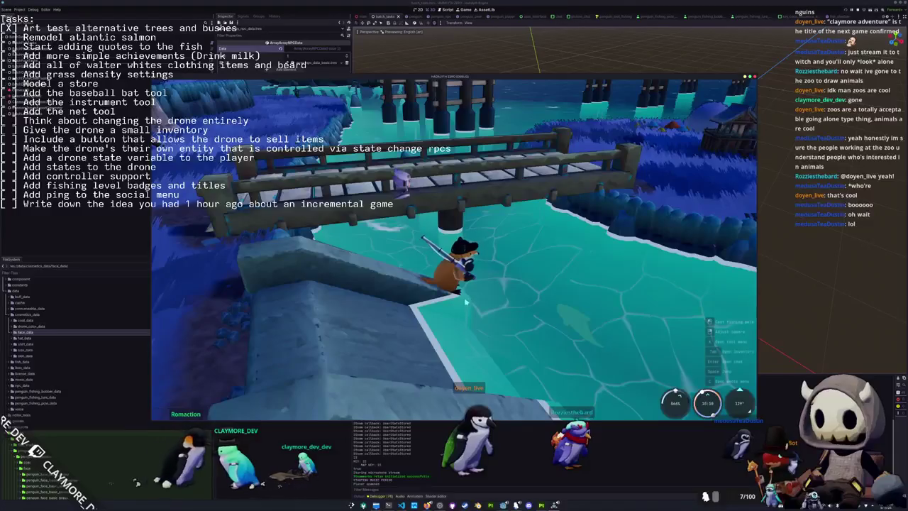
pyautogui.press('Tab')
# - Put the dark-rimmed glasses from the Penguin cosmetics on the fox and close the menu
pyautogui.click(466, 89)
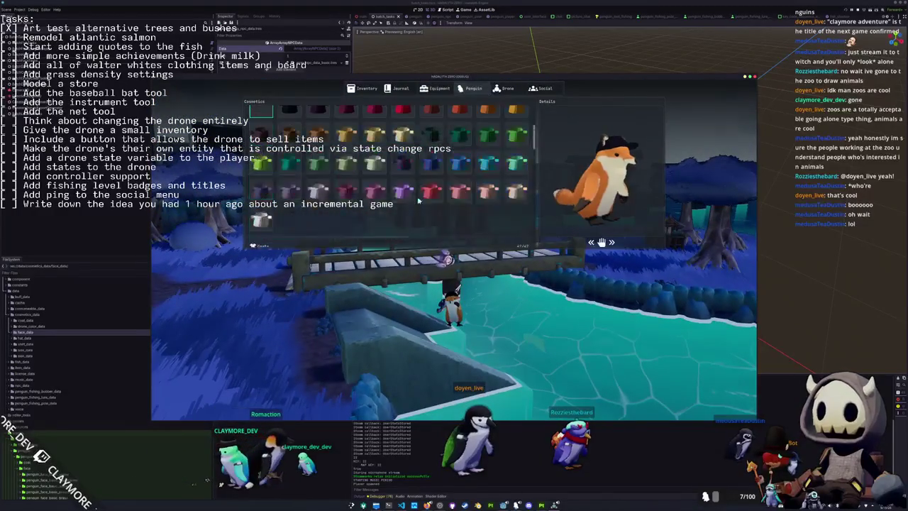
pyautogui.scroll(-2, 413, 205)
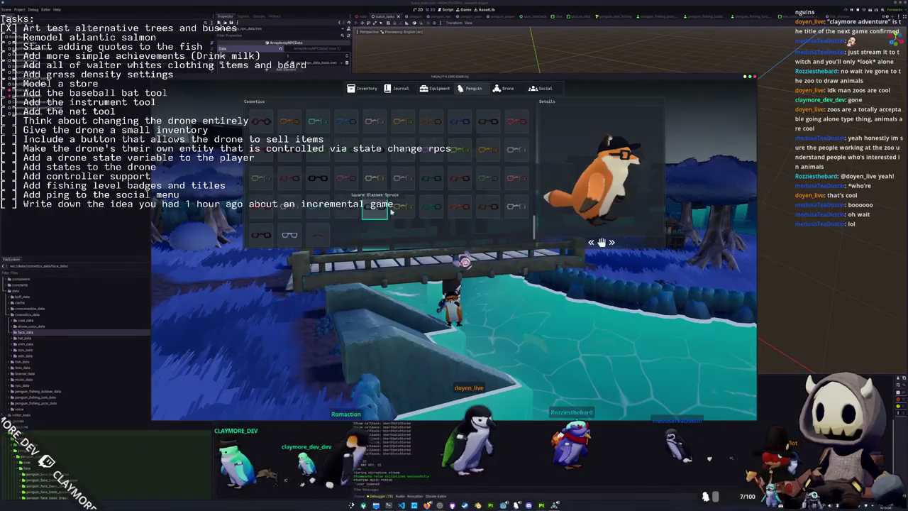
pyautogui.click(293, 206)
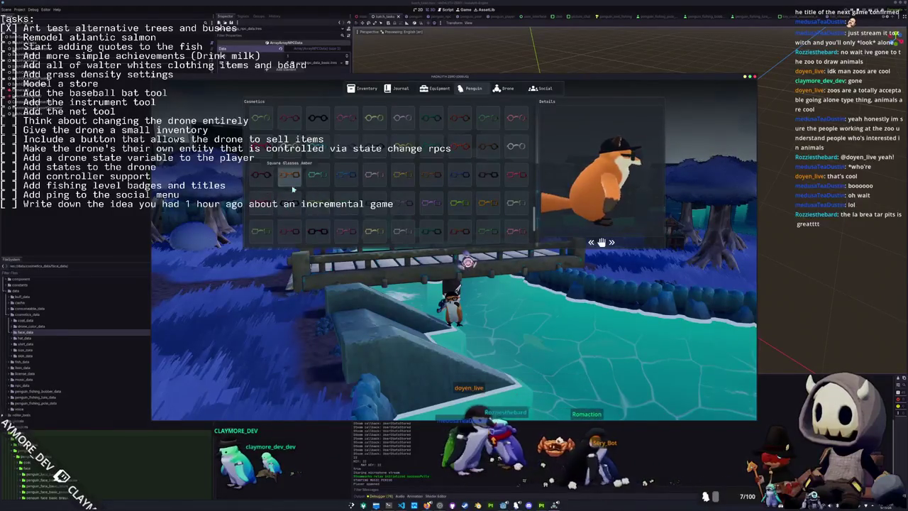
pyautogui.scroll(-2, 298, 181)
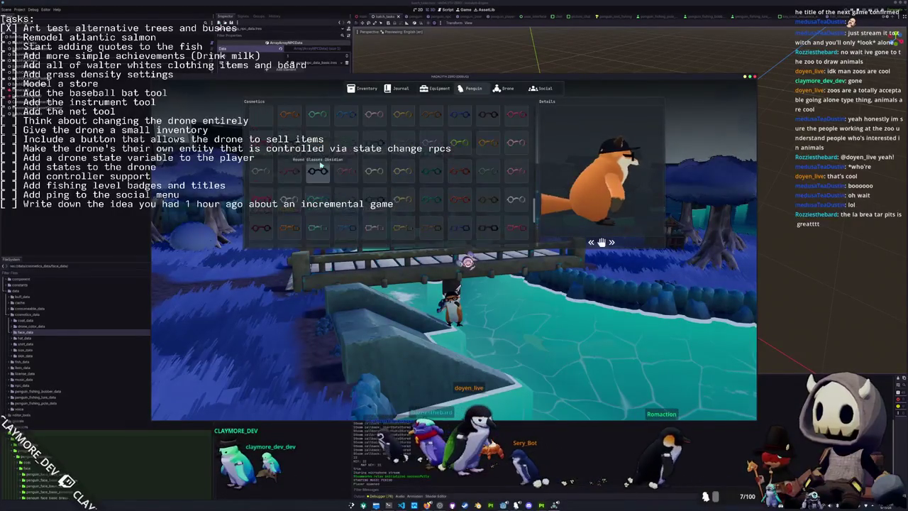
pyautogui.press('Escape')
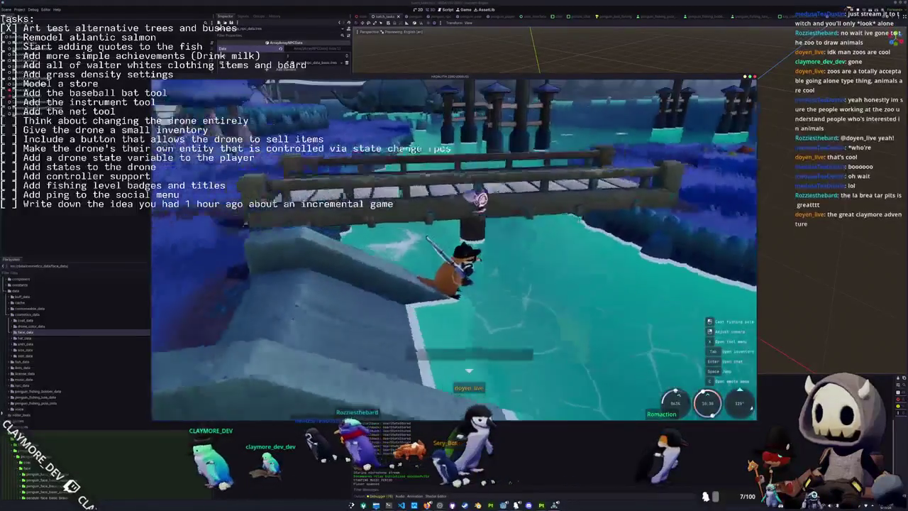
# - Stop the running game with F8 and return to the Godot editor
pyautogui.scroll(5, 454, 248)
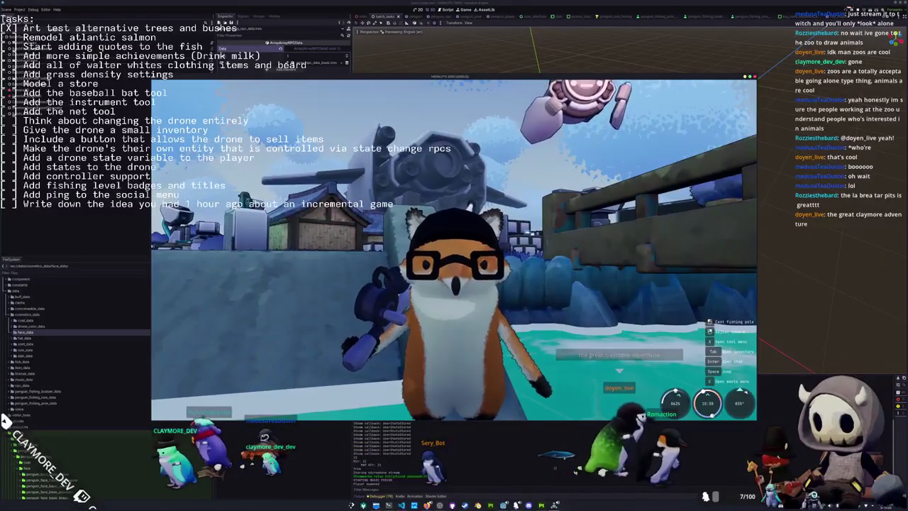
pyautogui.press('F8')
pyautogui.click(402, 505)
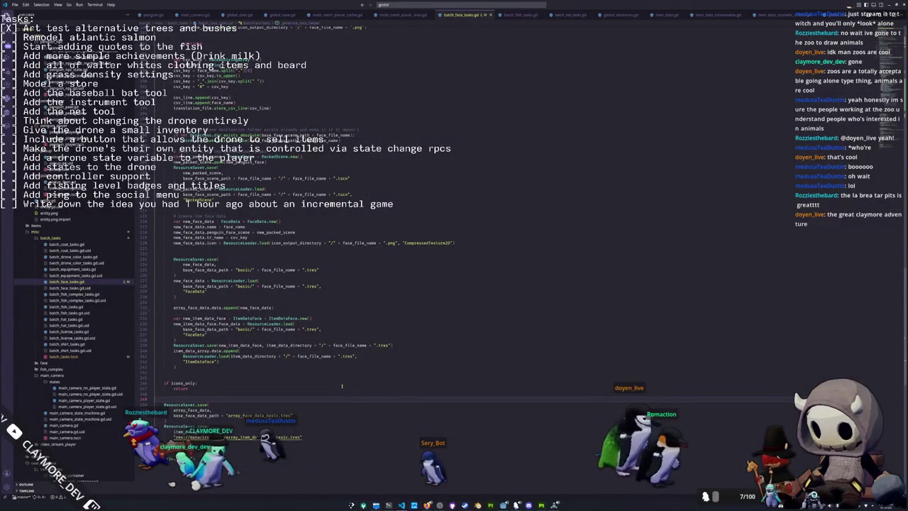
pyautogui.hotkey('alt', 'Tab')
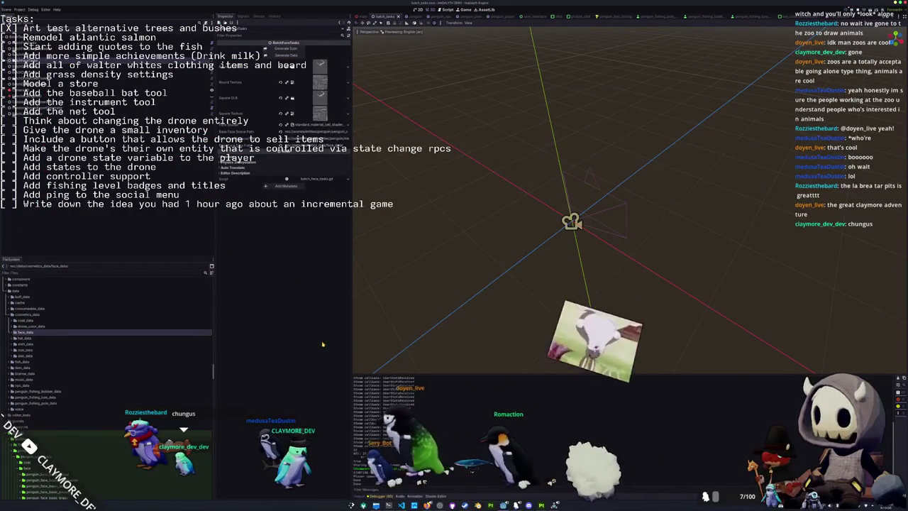
# - Save the scene, then expand the face_data and prop folders in the FileSystem dock
pyautogui.hotkey('ctrl', 's')
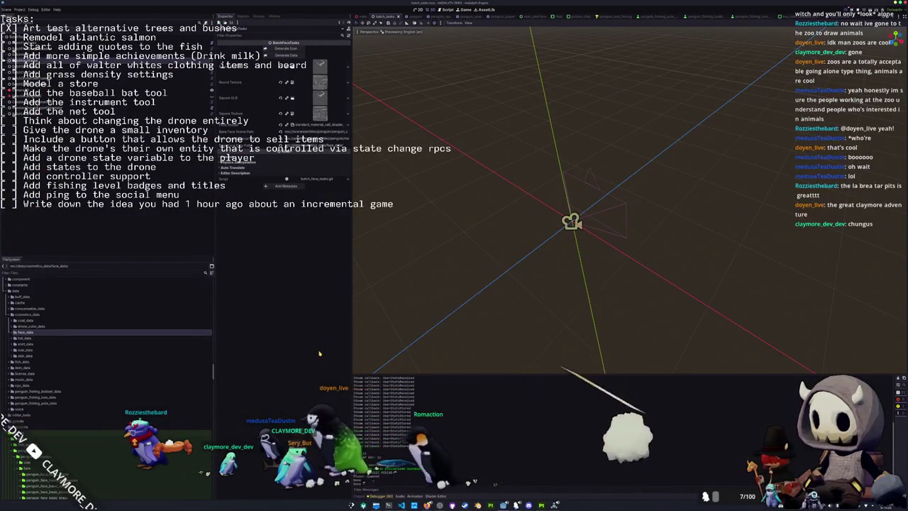
pyautogui.doubleClick(26, 332)
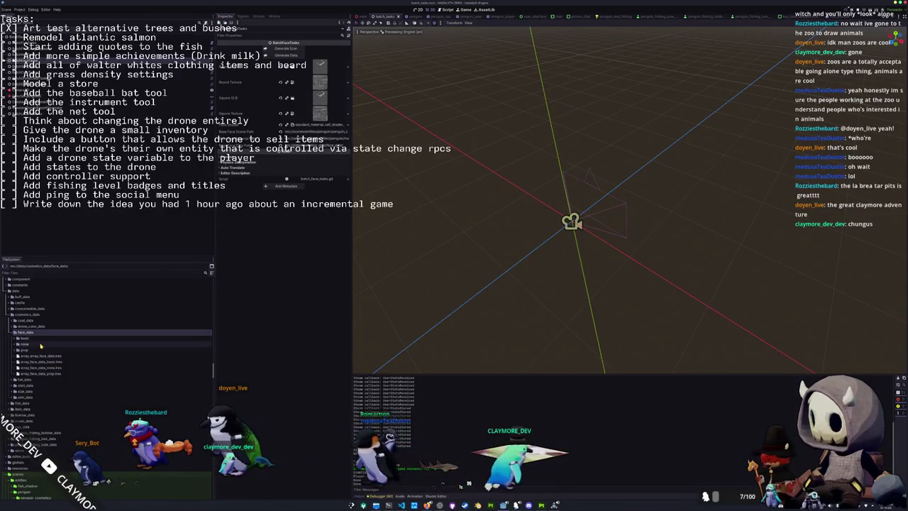
pyautogui.doubleClick(37, 349)
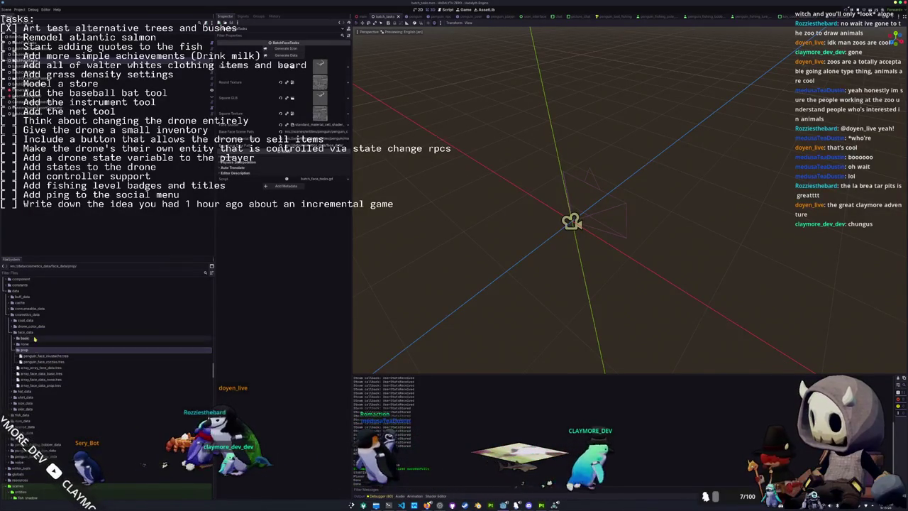
# - Expand the basic folder and inspect the amber and mint round glasses FaceData files
pyautogui.doubleClick(25, 338)
pyautogui.click(44, 345)
pyautogui.press('Down')
pyautogui.press('Down')
pyautogui.press('Down')
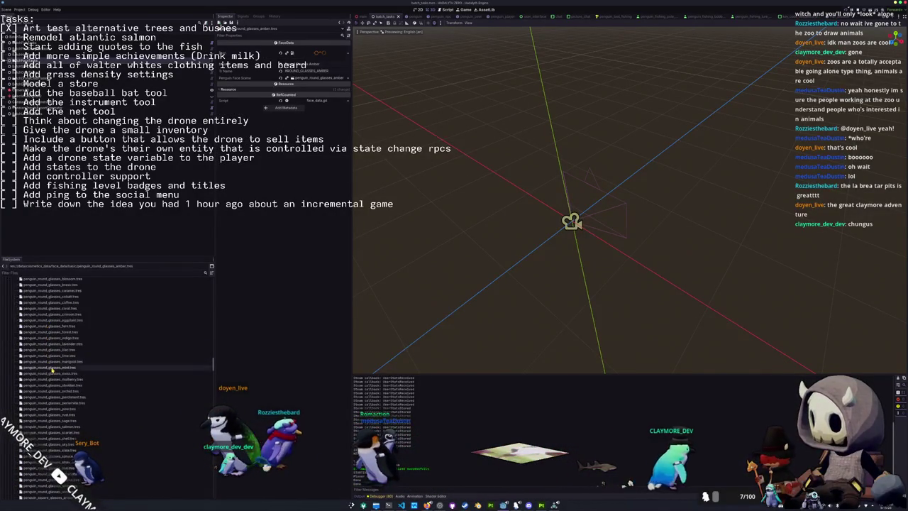
pyautogui.scroll(-5, 51, 368)
pyautogui.scroll(2, 52, 368)
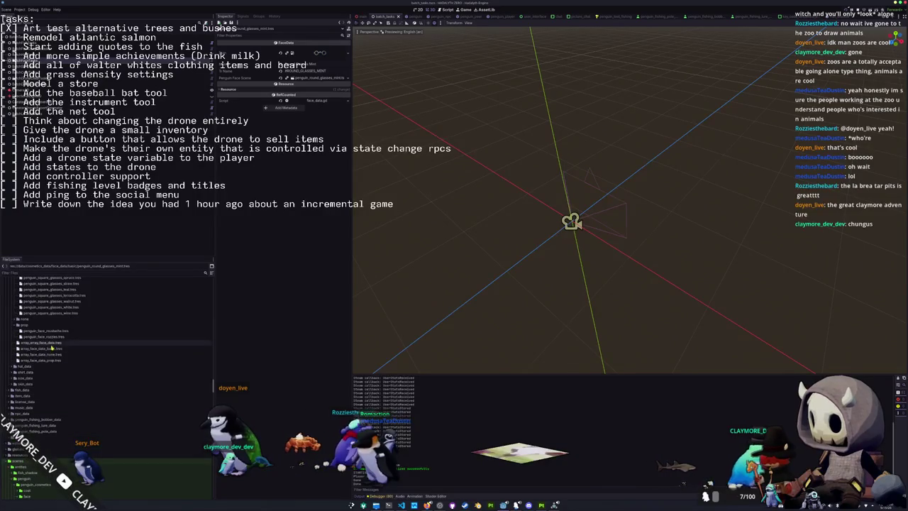
# - Check the first entry of array_face_data_basic.tres, then return to batch_face_tasks.gd in VS Code
pyautogui.click(48, 349)
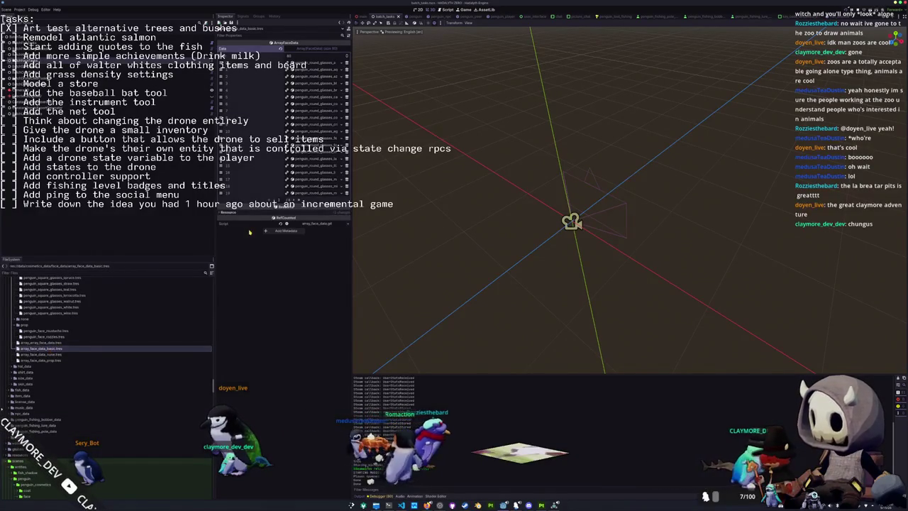
pyautogui.click(316, 61)
pyautogui.click(323, 63)
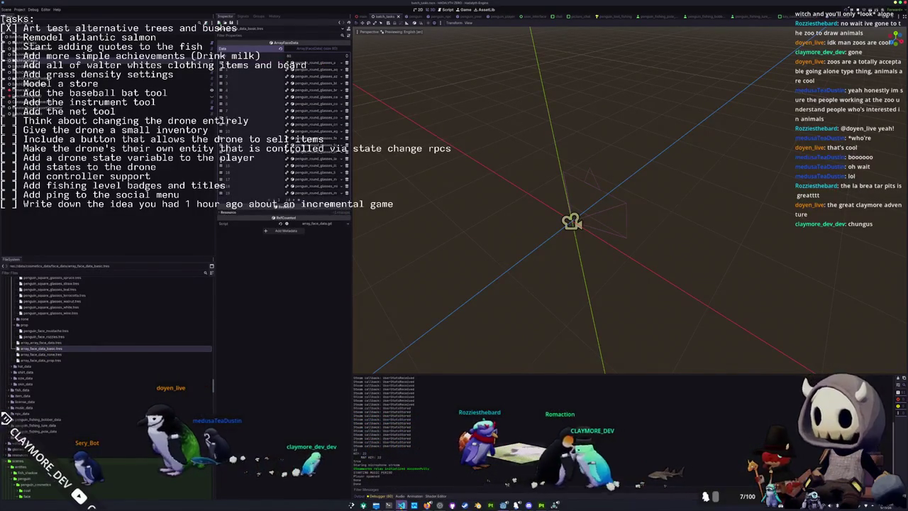
pyautogui.hotkey('alt', 'Tab')
pyautogui.scroll(-1, 344, 364)
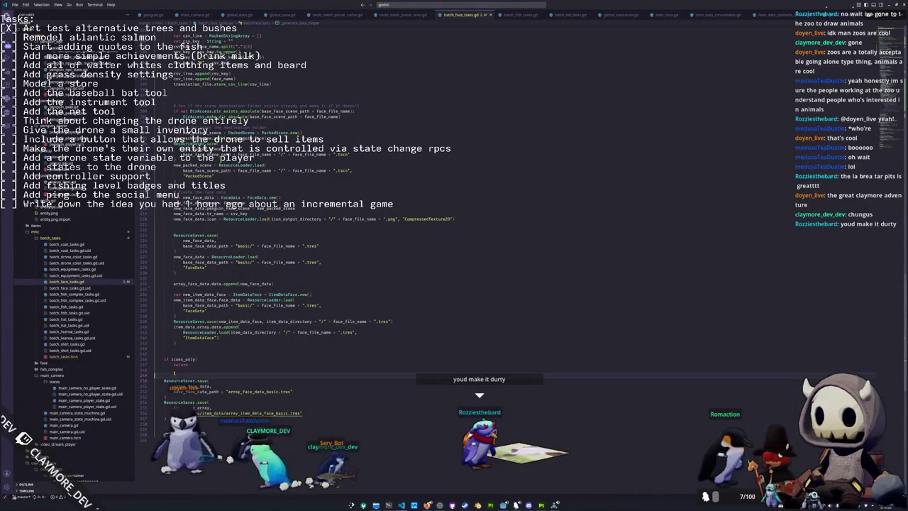
# - Delete the save calls for array_face_data_basic.tres and array_item_data_face_basic.tres at the helper's end
pyautogui.hotkey('shift', 'Down')
pyautogui.hotkey('shift', 'Down')
pyautogui.hotkey('shift', 'Down')
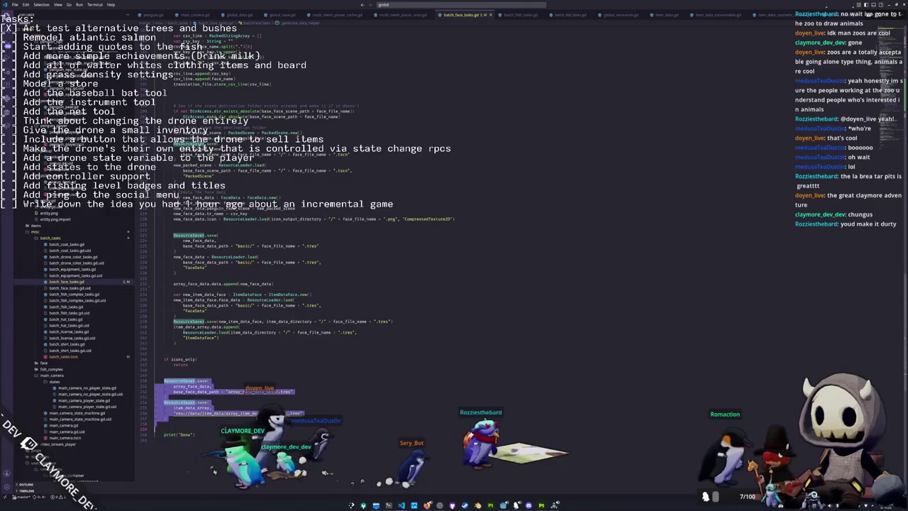
pyautogui.press('Delete')
pyautogui.scroll(3, 284, 249)
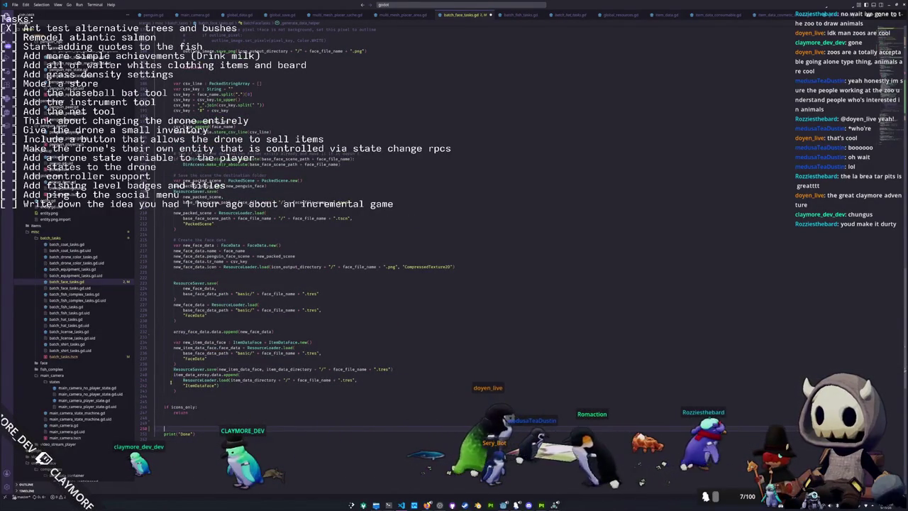
pyautogui.scroll(1, 284, 249)
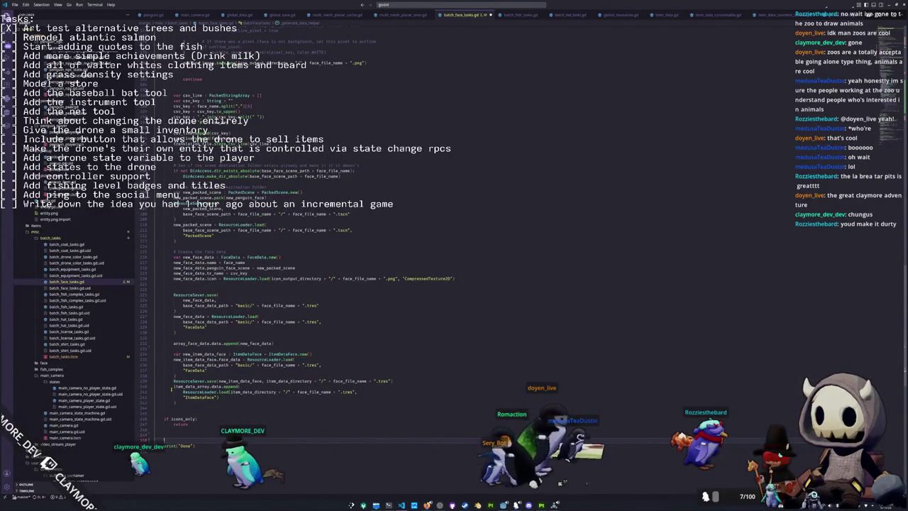
pyautogui.scroll(-2, 172, 389)
pyautogui.scroll(-2, 172, 389)
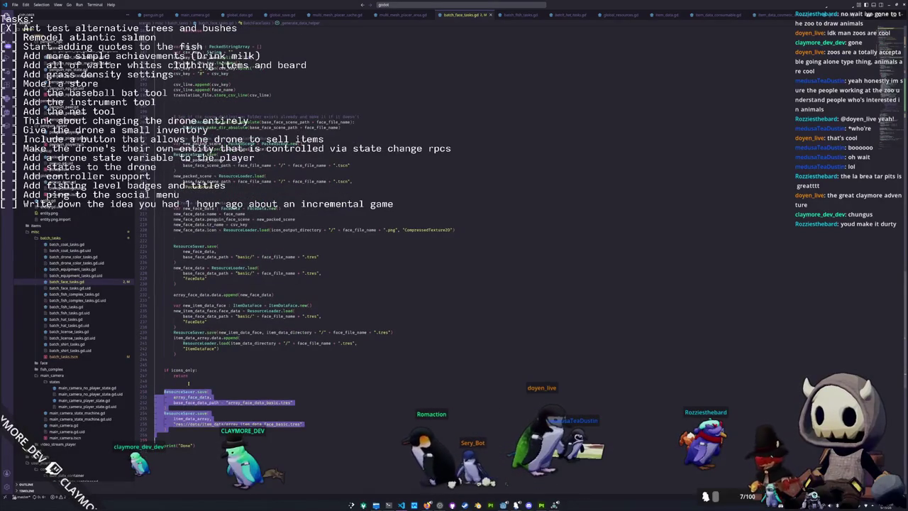
pyautogui.press('BackSpace')
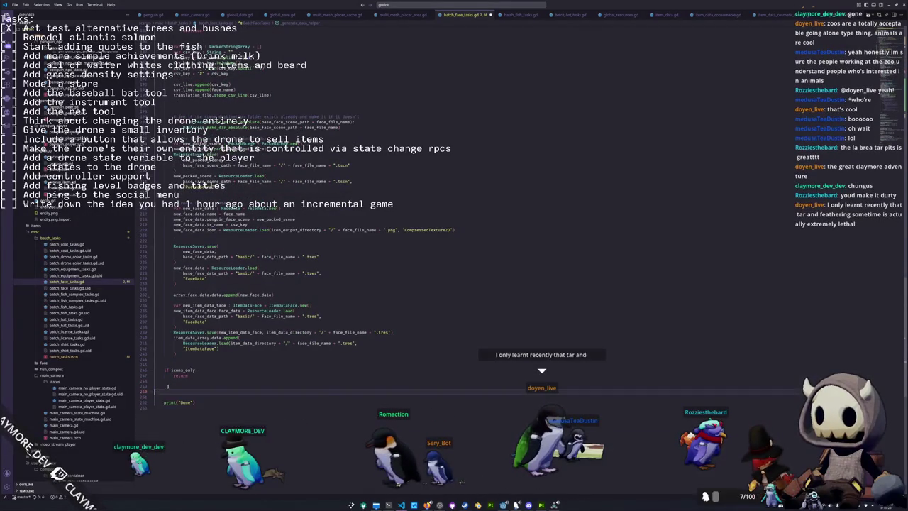
pyautogui.scroll(10, 461, 481)
pyautogui.scroll(10, 461, 482)
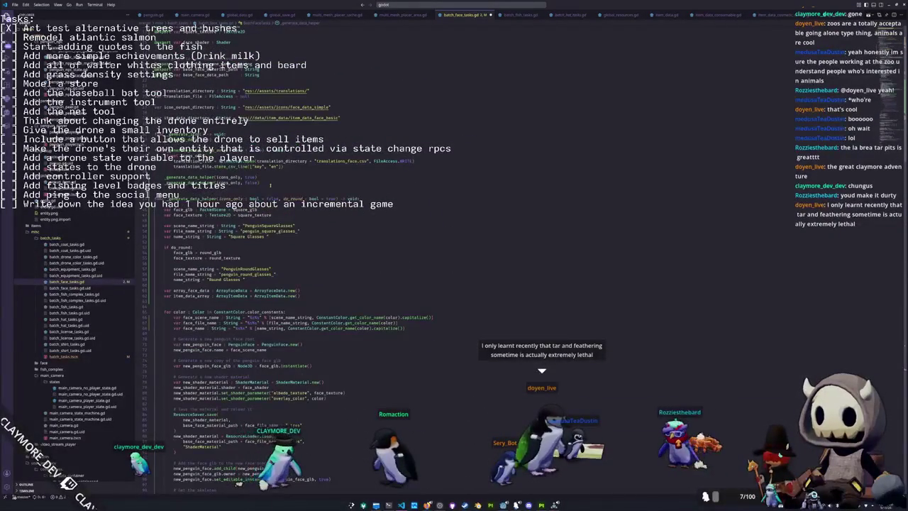
# - Paste the save blocks into _generate_data and move the two array declarations under its header
pyautogui.hotkey('ctrl', 'v')
pyautogui.press('Up')
pyautogui.press('Up')
pyautogui.press('Up')
pyautogui.press('Return')
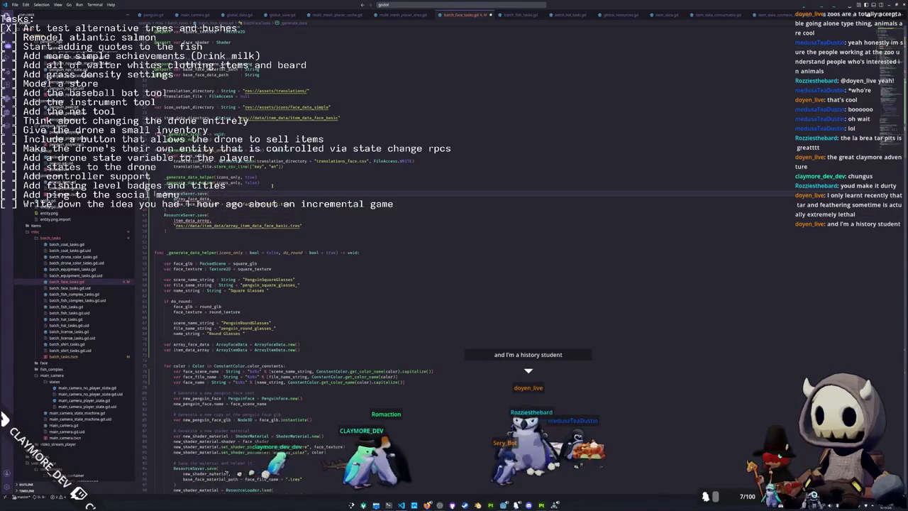
pyautogui.press('Down')
pyautogui.press('Down')
pyautogui.press('Down')
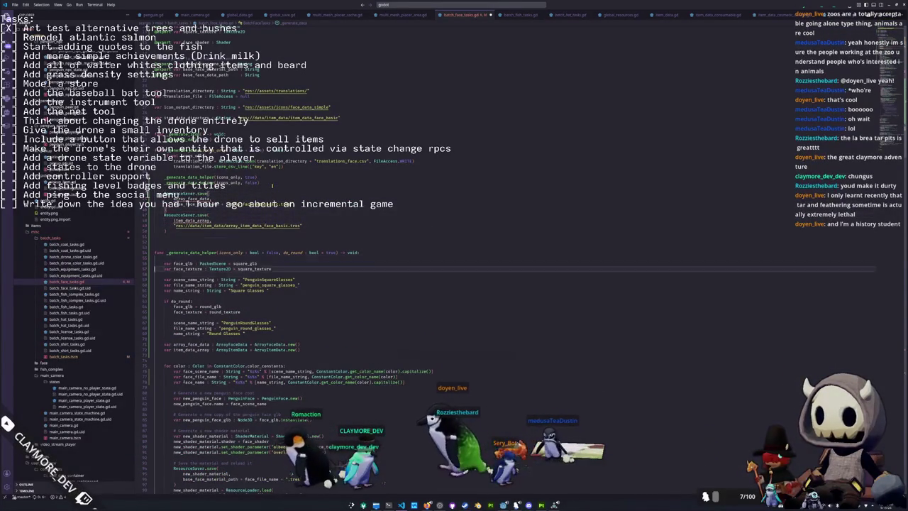
pyautogui.hotkey('shift', 'Down')
pyautogui.hotkey('shift', 'Down')
pyautogui.hotkey('ctrl', 'x')
pyautogui.press('Up')
pyautogui.press('Up')
pyautogui.press('Up')
pyautogui.press('Up')
pyautogui.press('Up')
pyautogui.press('Up')
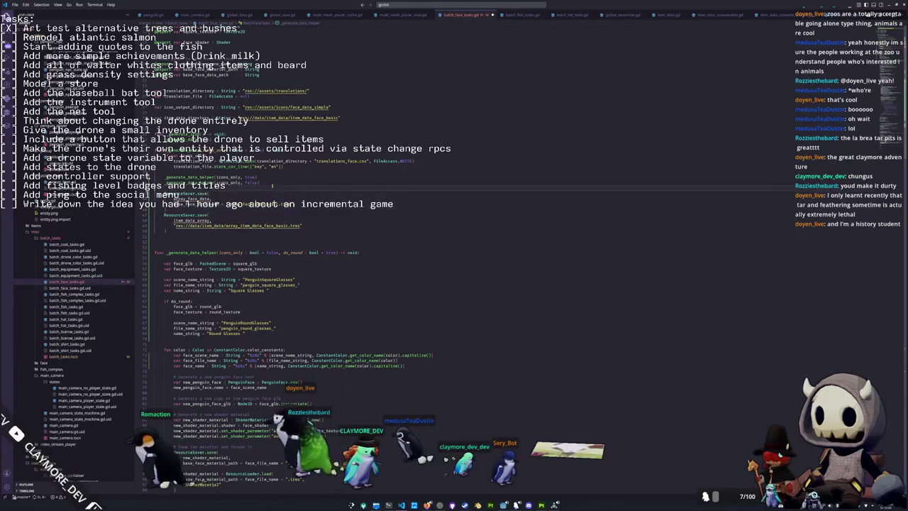
pyautogui.hotkey('ctrl', 'v')
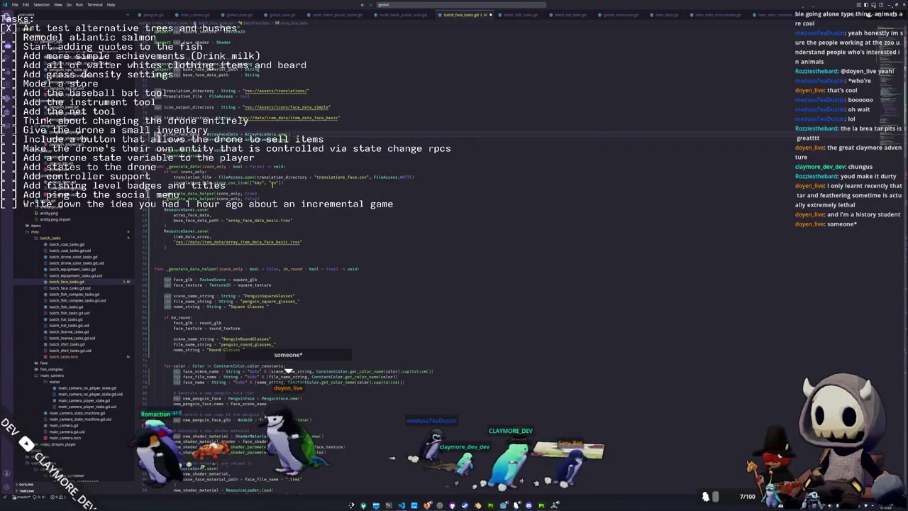
pyautogui.press('Return')
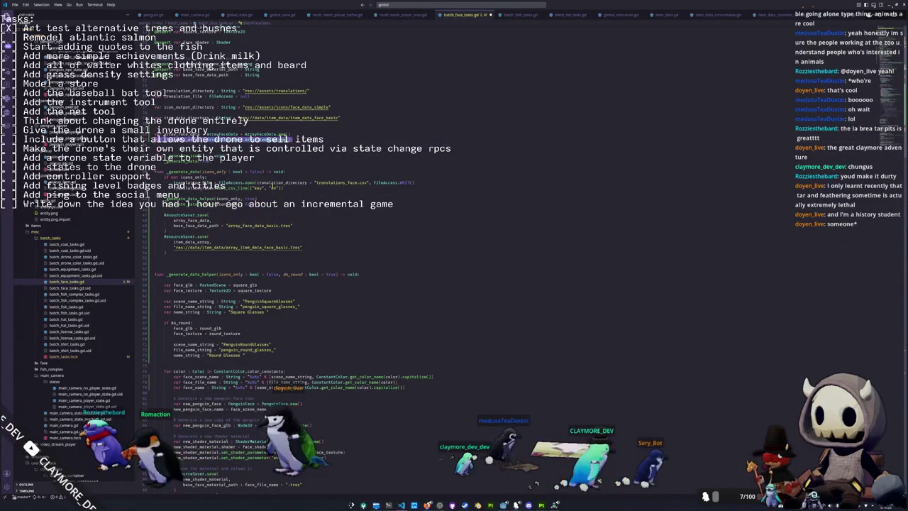
# - Add the two _generate_data_helper calls and edit the array declaration's type
pyautogui.click(272, 185)
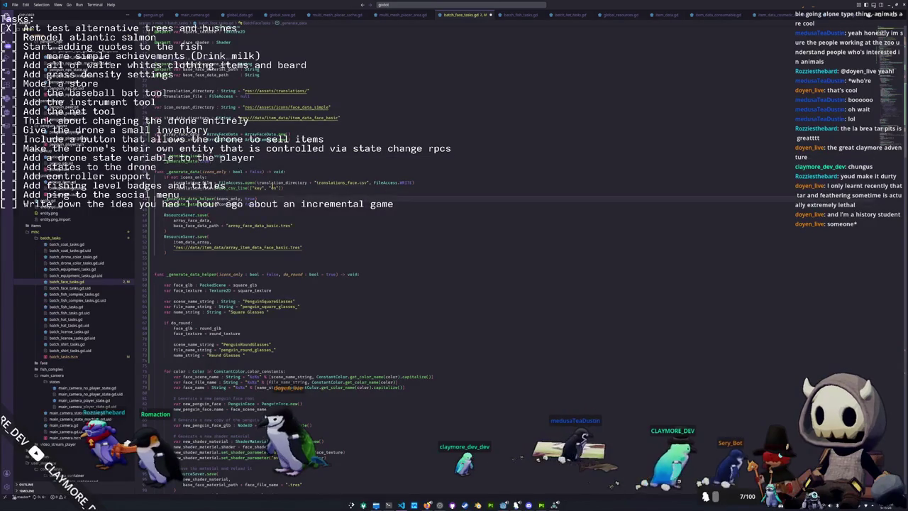
pyautogui.hotkey('ctrl', 'v')
pyautogui.press('Down')
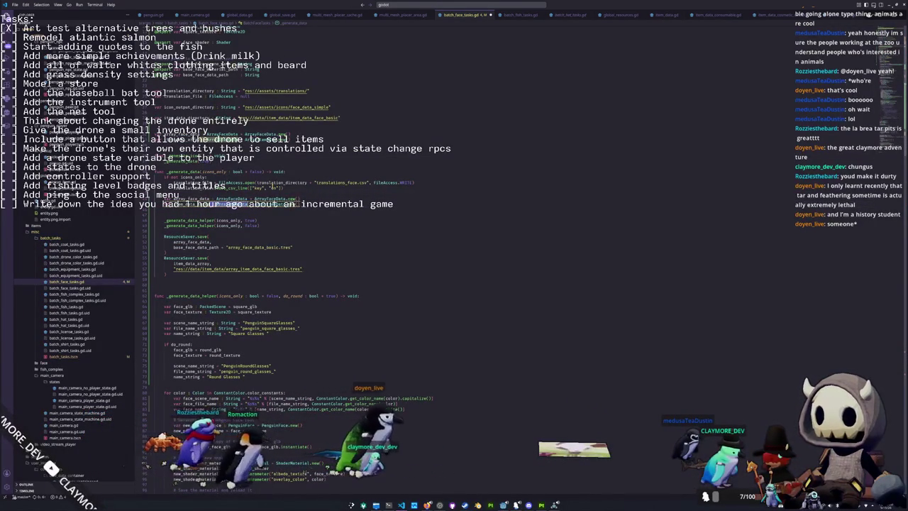
pyautogui.hotkey('ctrl', 'd')
pyautogui.write('C')
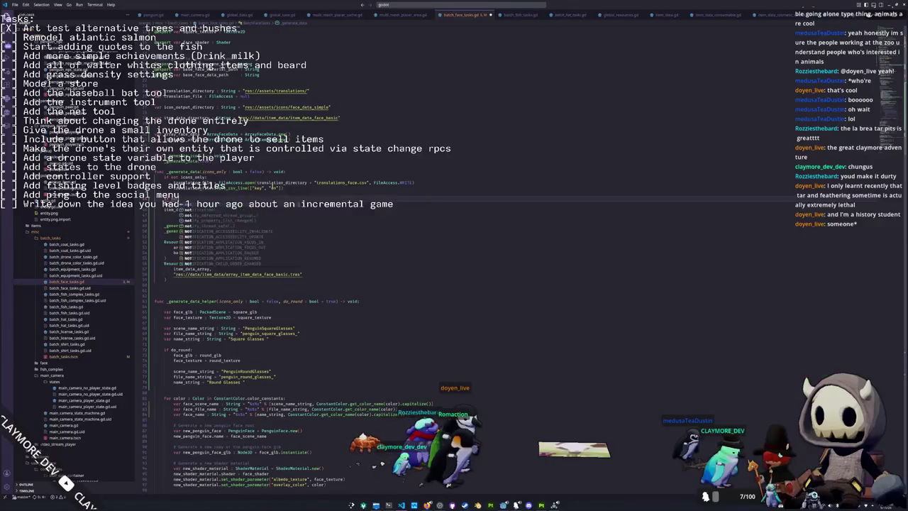
pyautogui.press('Escape')
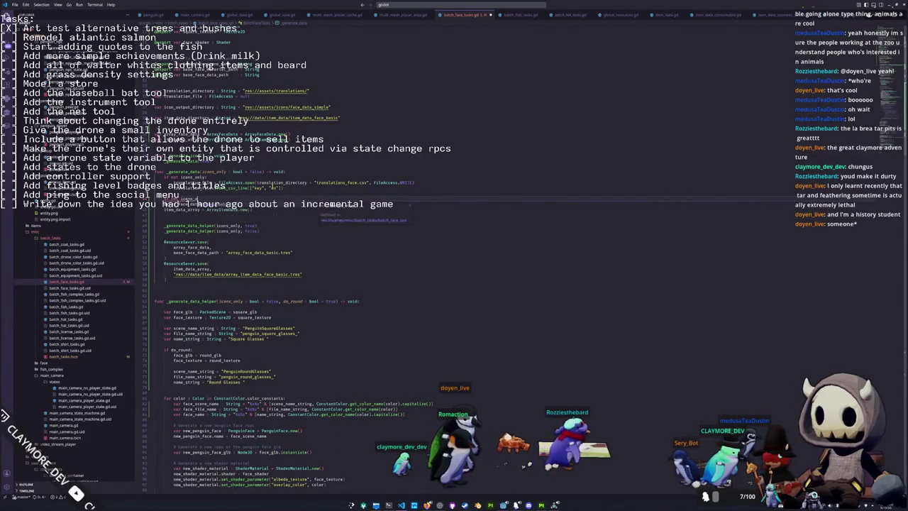
# - Wrap the two save blocks in an 'if not icons_only:' condition
pyautogui.hotkey('ctrl', 'space')
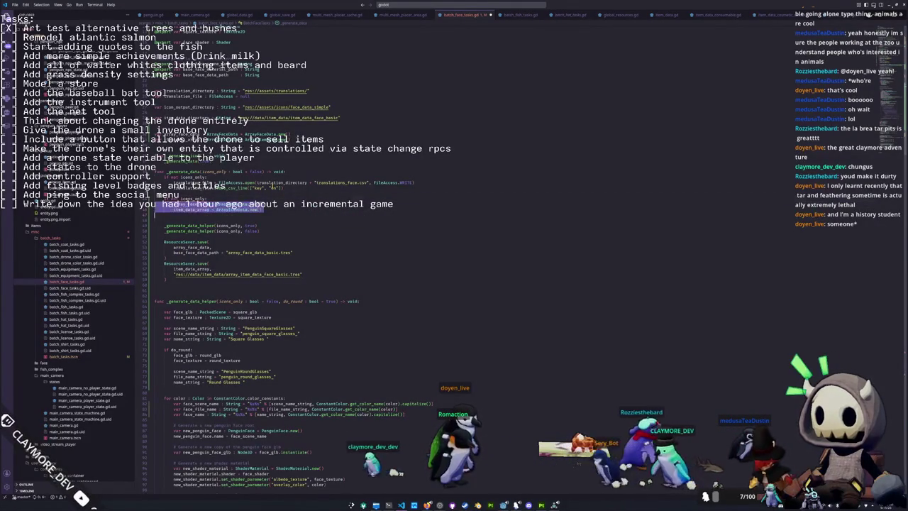
pyautogui.write('if not icons_only:')
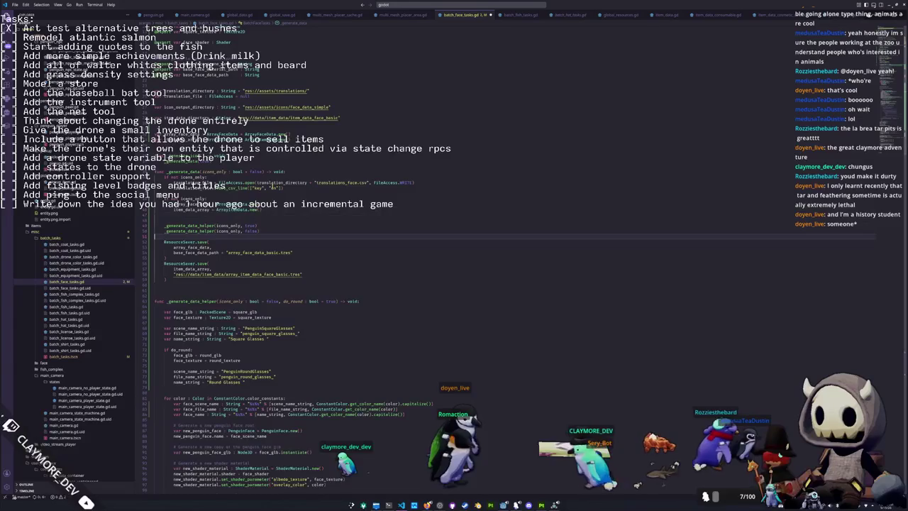
pyautogui.press('Return')
pyautogui.hotkey('shift', 'Down')
pyautogui.hotkey('shift', 'Down')
pyautogui.hotkey('shift', 'Down')
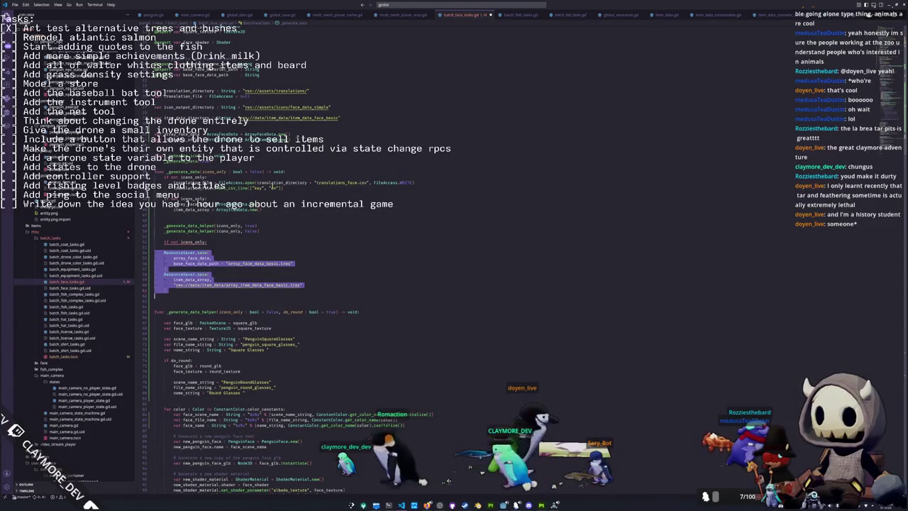
pyautogui.press('Tab')
pyautogui.press('Delete')
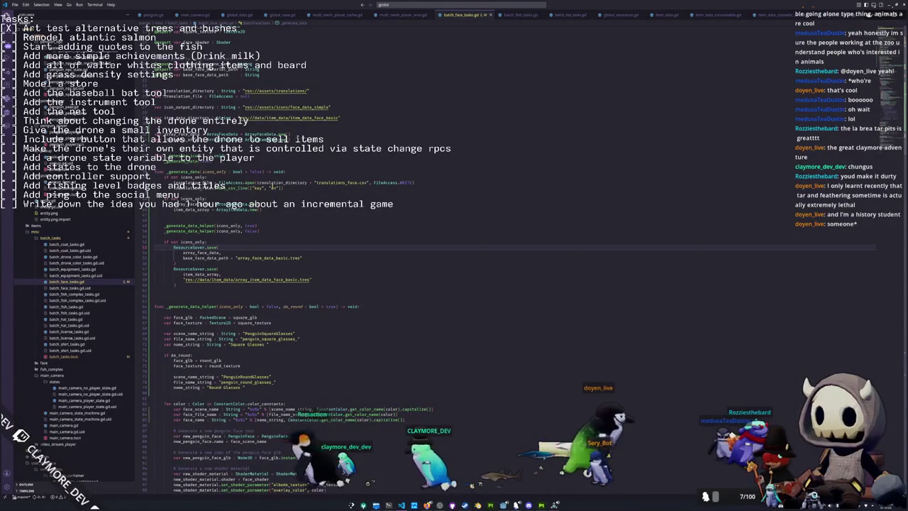
pyautogui.hotkey('alt', 'Tab')
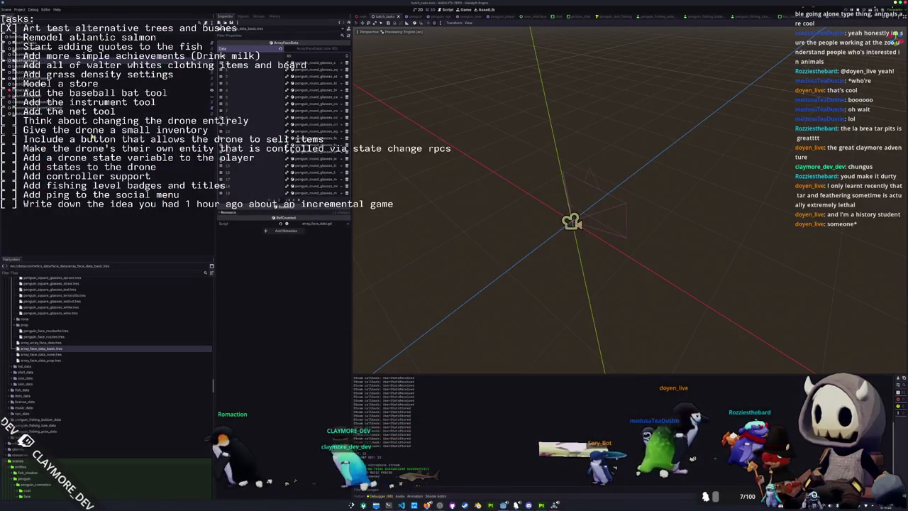
# - Select the BatchFaceTasks node and refocus Godot so it reloads the edited script
pyautogui.click(42, 57)
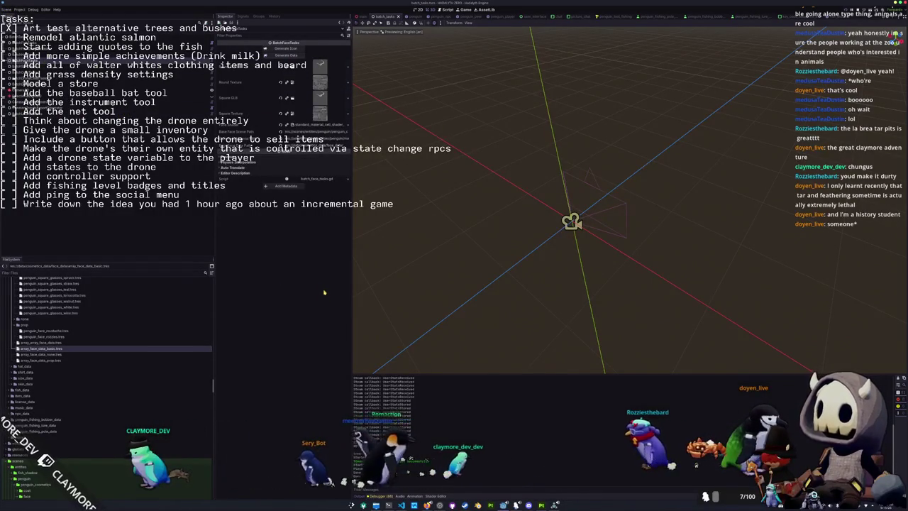
pyautogui.hotkey('alt', 'Tab')
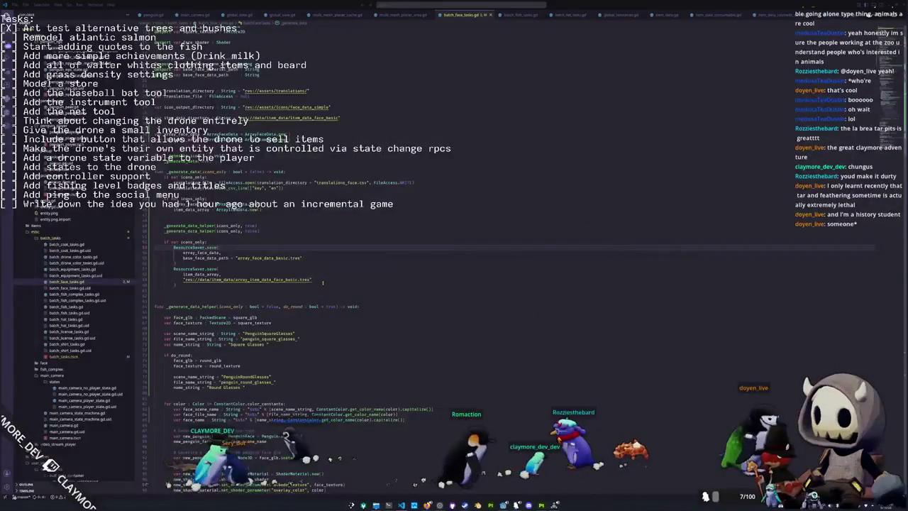
pyautogui.hotkey('alt', 'Tab')
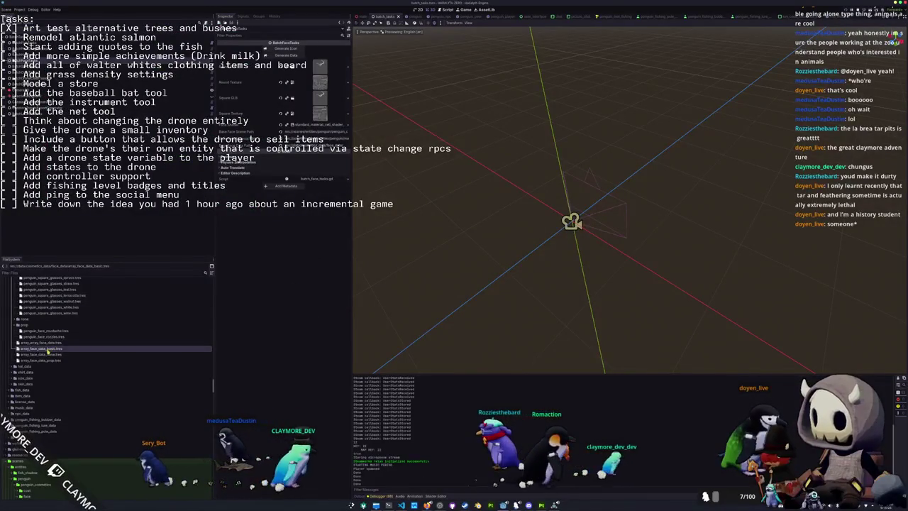
# - Inspect array_face_data_basic.tres, expanding and collapsing its 80-entry Data array
pyautogui.click(86, 348)
pyautogui.click(329, 63)
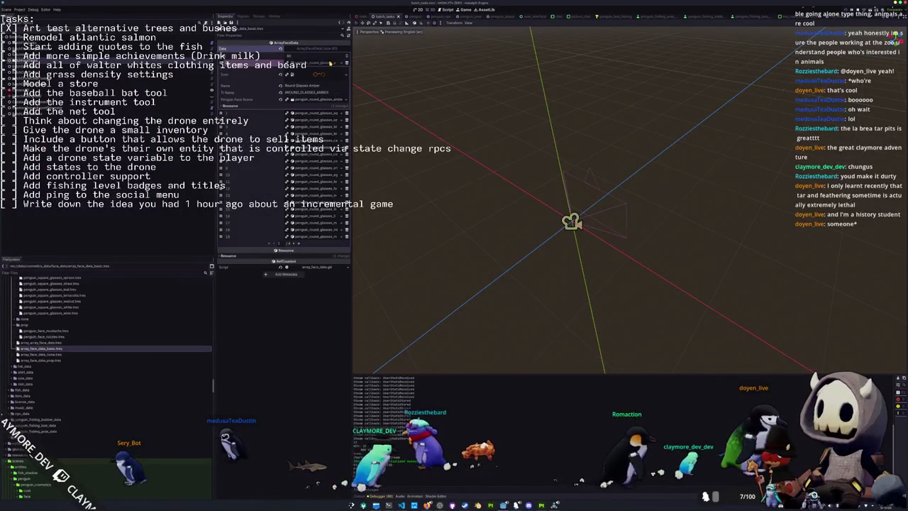
pyautogui.click(330, 63)
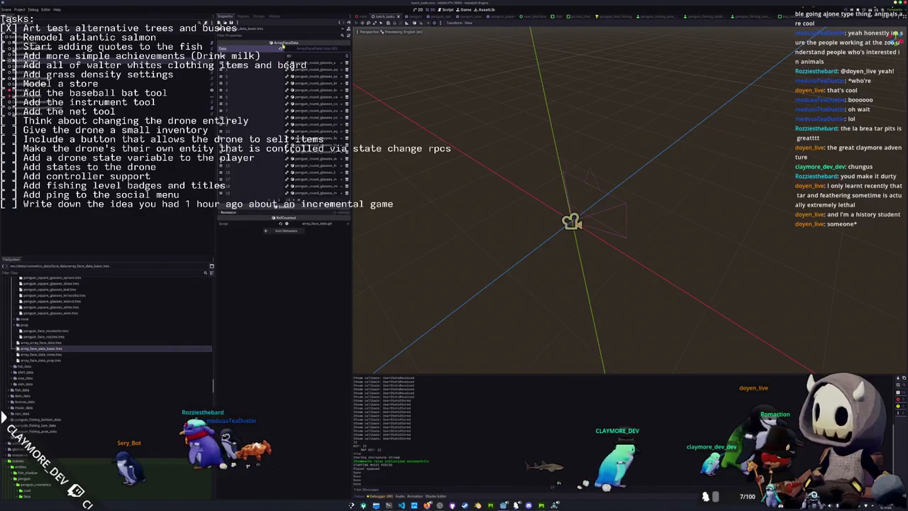
pyautogui.click(283, 47)
# - Reselect BatchFaceTasks, recheck array_face_data_basic.tres, and return to batch_face_tasks.gd
pyautogui.click(163, 93)
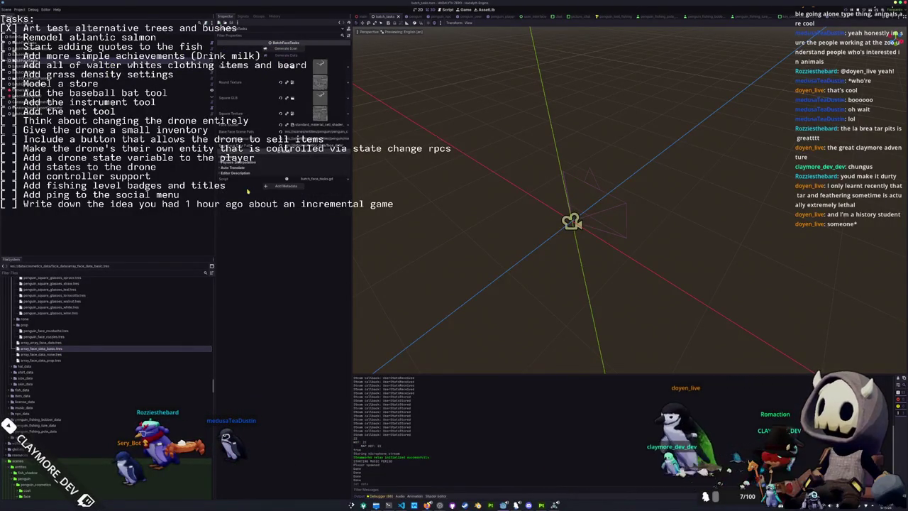
pyautogui.hotkey('alt', 'Tab')
pyautogui.hotkey('alt', 'Tab')
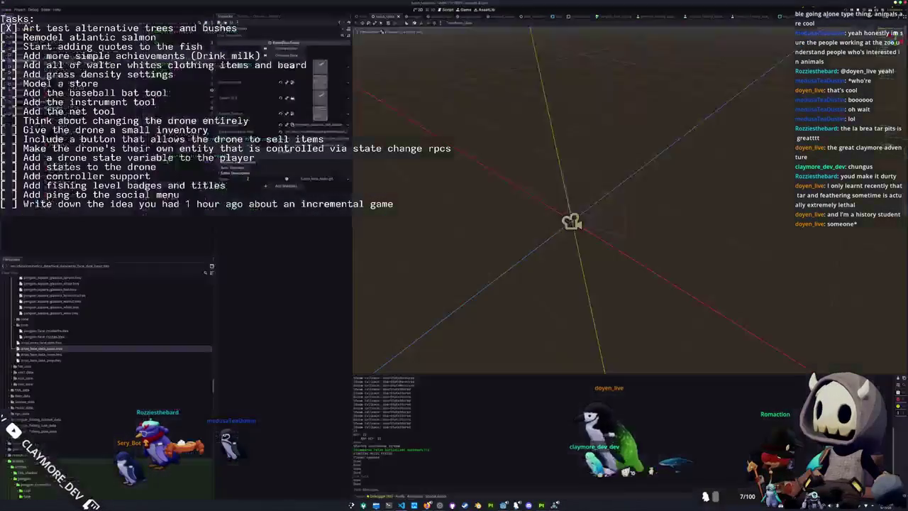
pyautogui.click(42, 349)
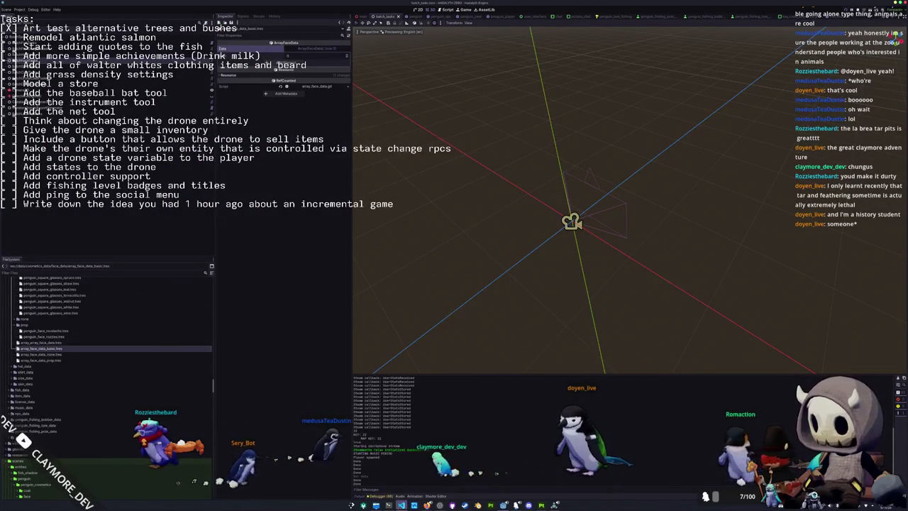
pyautogui.hotkey('alt', 'Tab')
pyautogui.click(181, 237)
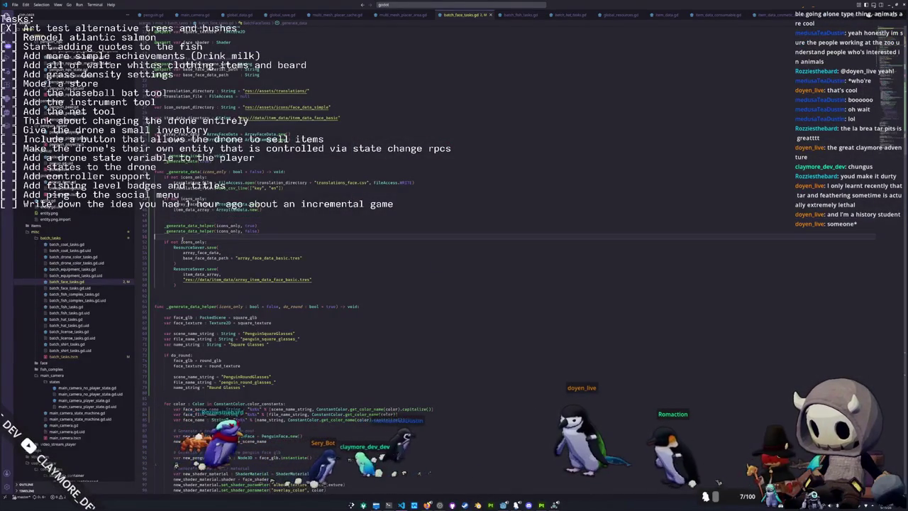
# - Review every use of array_face_data in _generate_data
pyautogui.click(195, 253)
pyautogui.scroll(-5, 284, 284)
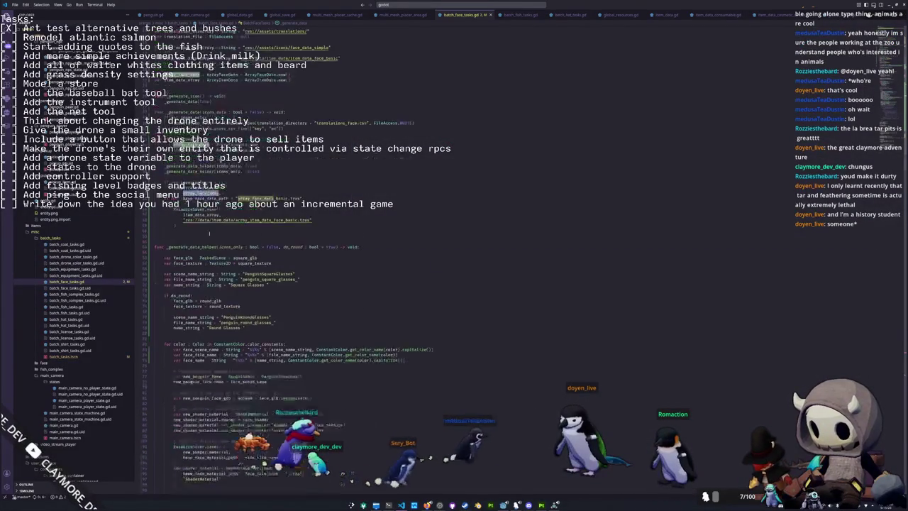
pyautogui.scroll(4, 284, 283)
pyautogui.scroll(-4, 284, 284)
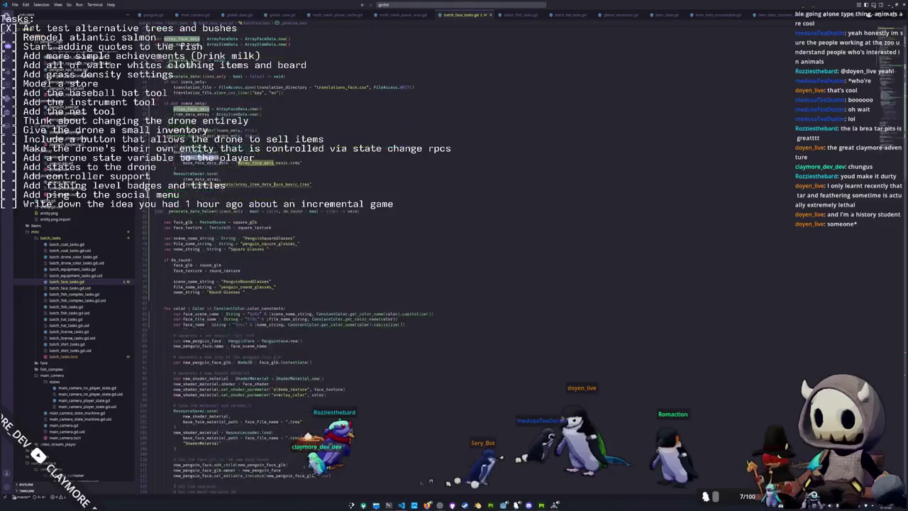
pyautogui.scroll(-20, 284, 284)
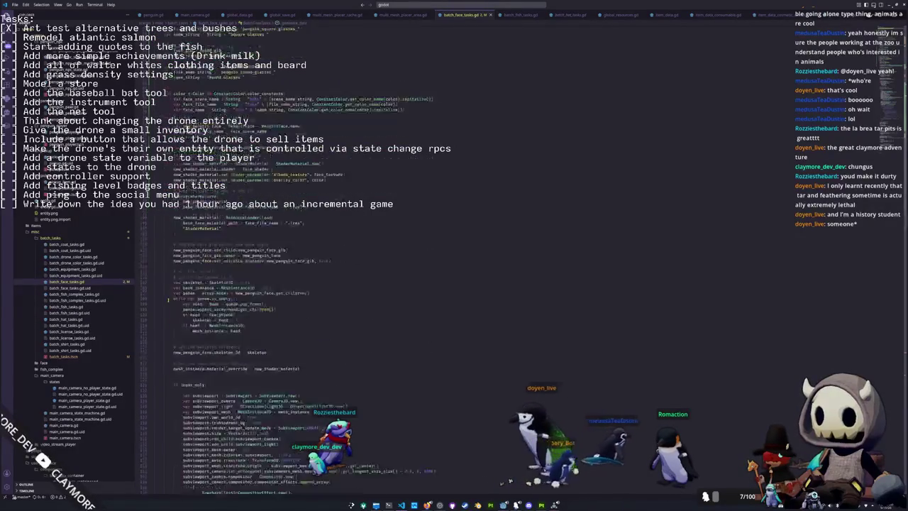
pyautogui.scroll(-12, 284, 284)
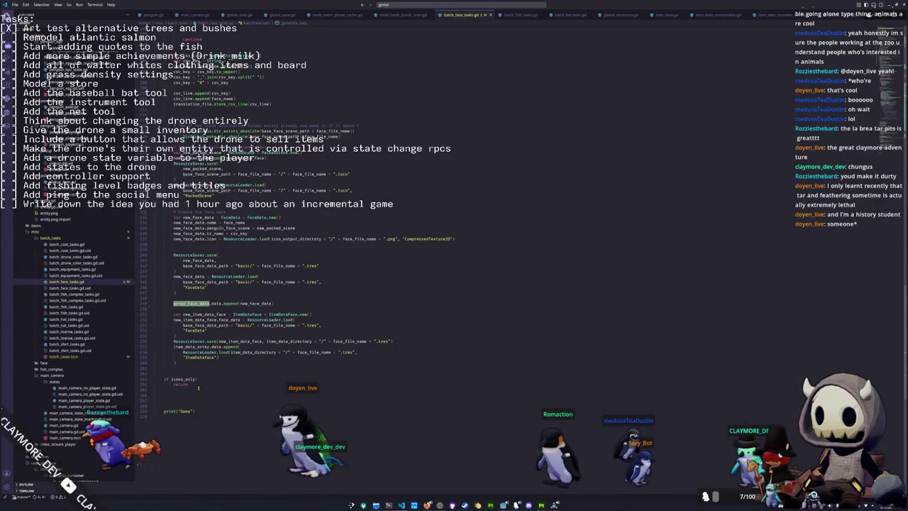
pyautogui.scroll(15, 170, 210)
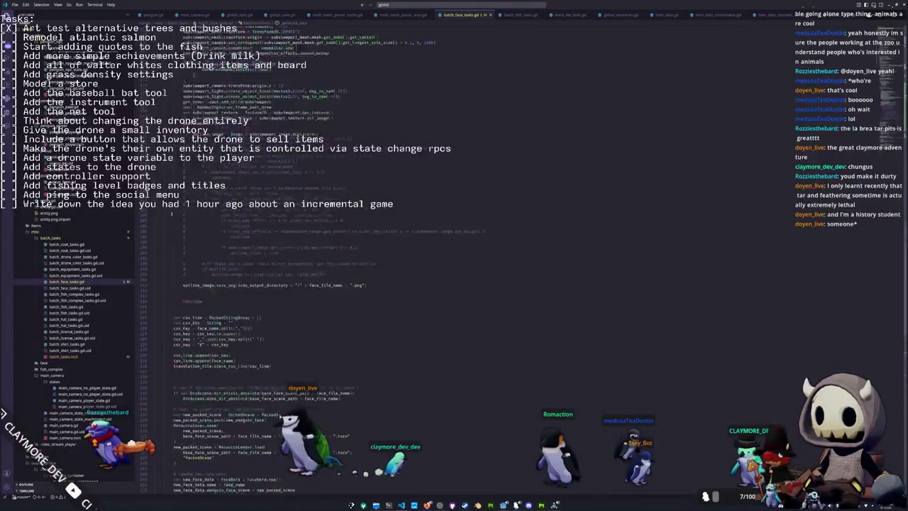
pyautogui.scroll(20, 170, 210)
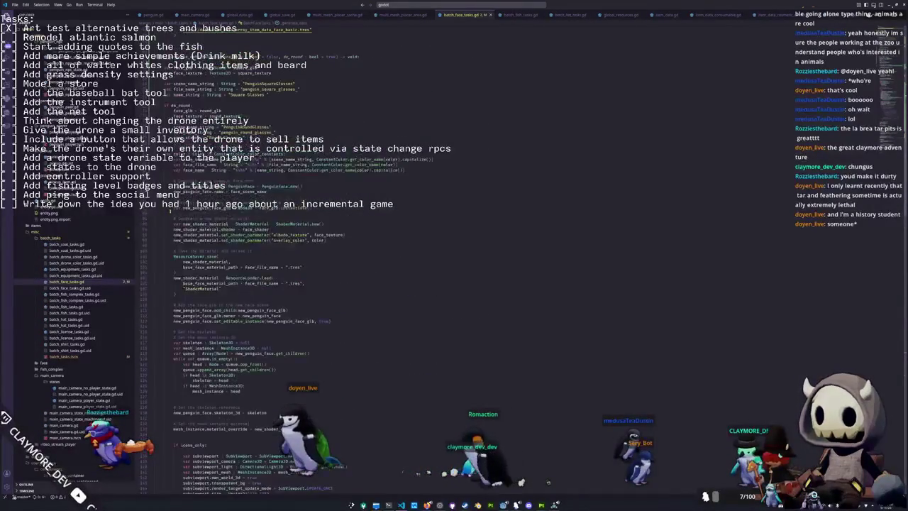
pyautogui.scroll(10, 170, 210)
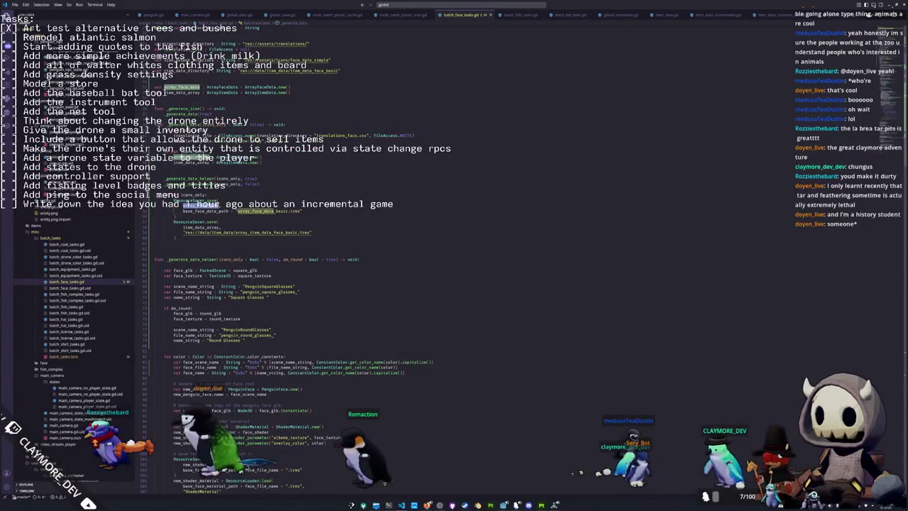
# - Add a print("Saved") line after the array-saving block
pyautogui.click(204, 236)
pyautogui.press('Return')
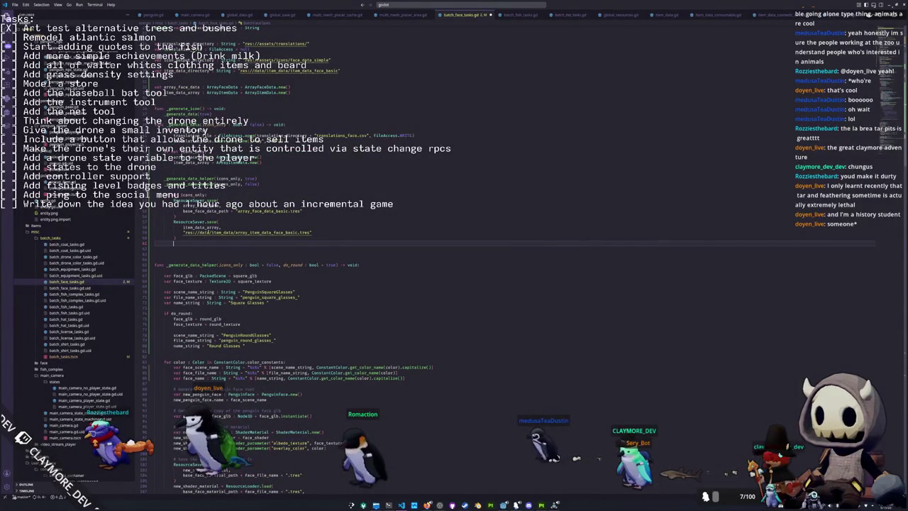
pyautogui.scroll(7, 204, 237)
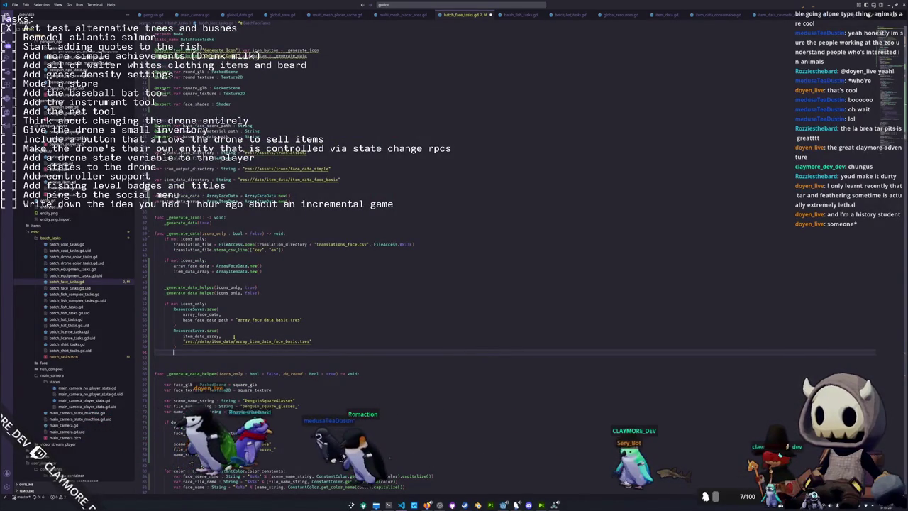
pyautogui.write('print("Saved')
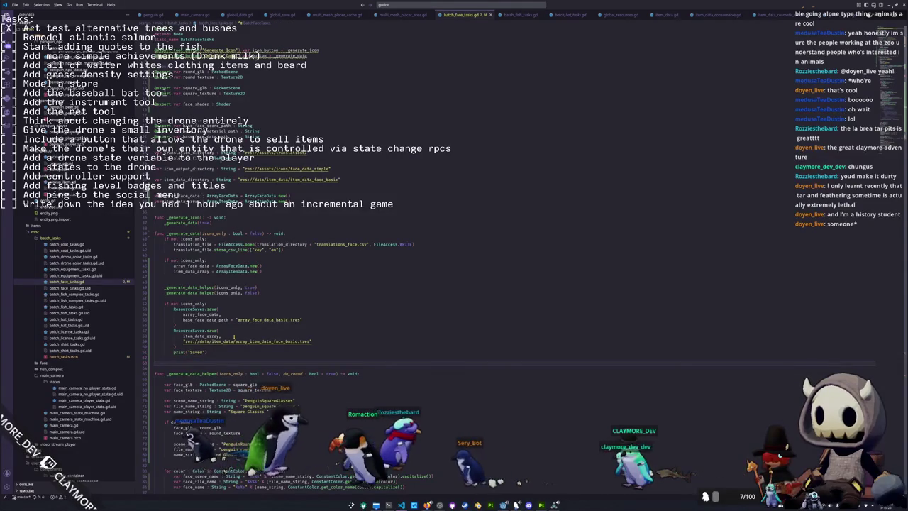
pyautogui.hotkey('alt', 'Tab')
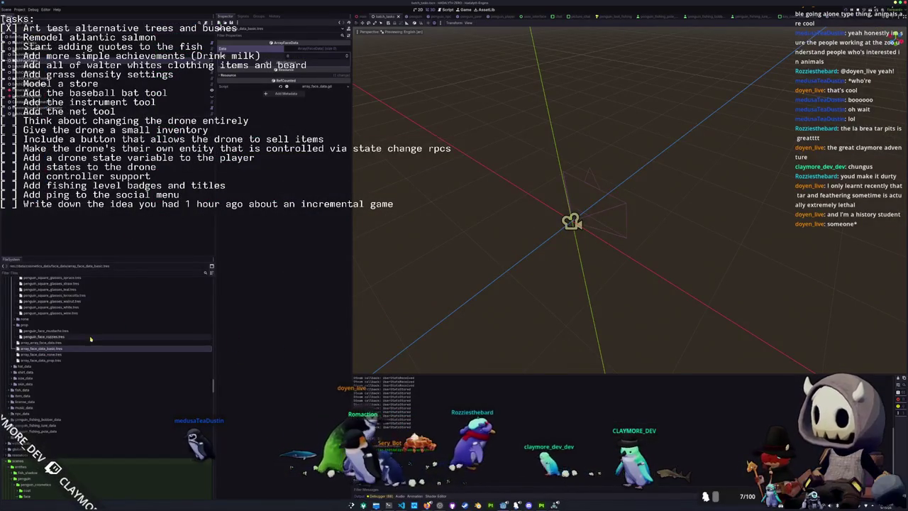
# - Check the BatchFaceTasks node and array_face_data_basic.tres, save the scene, and return to VS Code
pyautogui.click(43, 65)
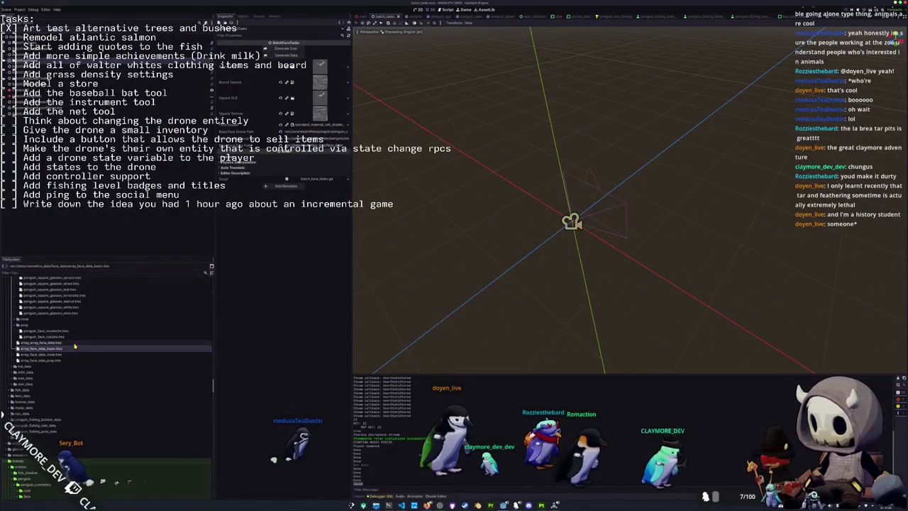
pyautogui.click(71, 349)
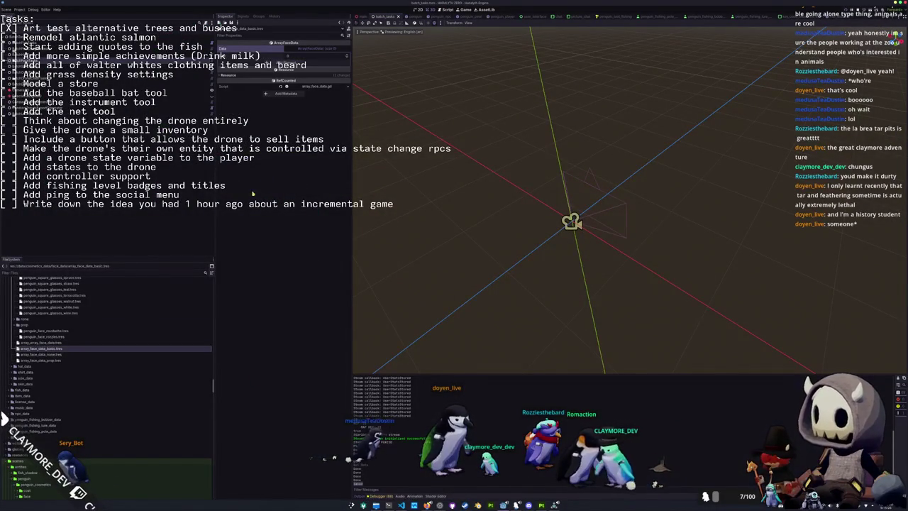
pyautogui.hotkey('ctrl', 's')
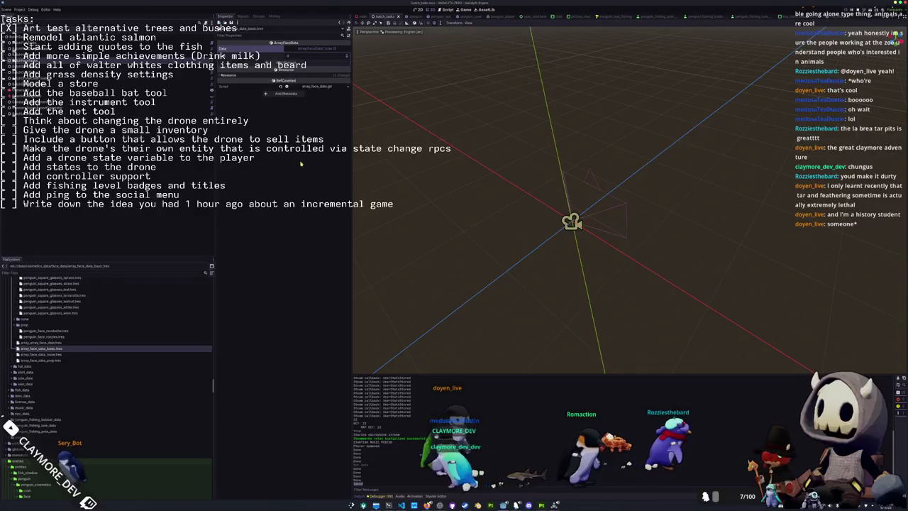
pyautogui.hotkey('alt', 'Tab')
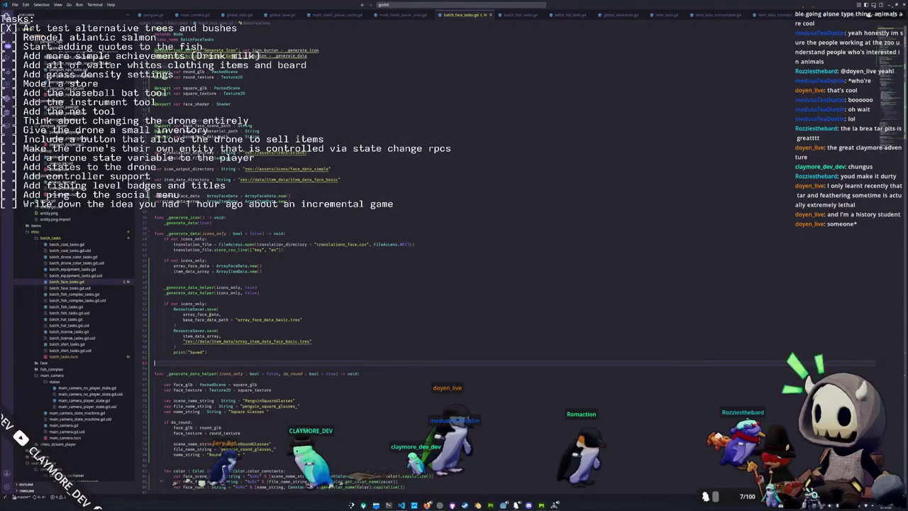
# - Delete the icons_only line above the ArrayFaceData and ArrayItemData setup and add a blank line
pyautogui.doubleClick(201, 313)
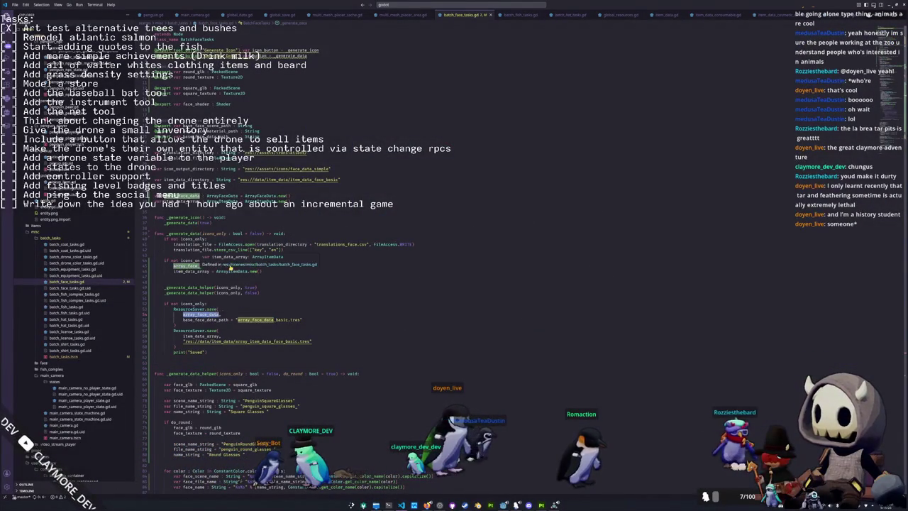
pyautogui.doubleClick(227, 271)
pyautogui.doubleClick(227, 266)
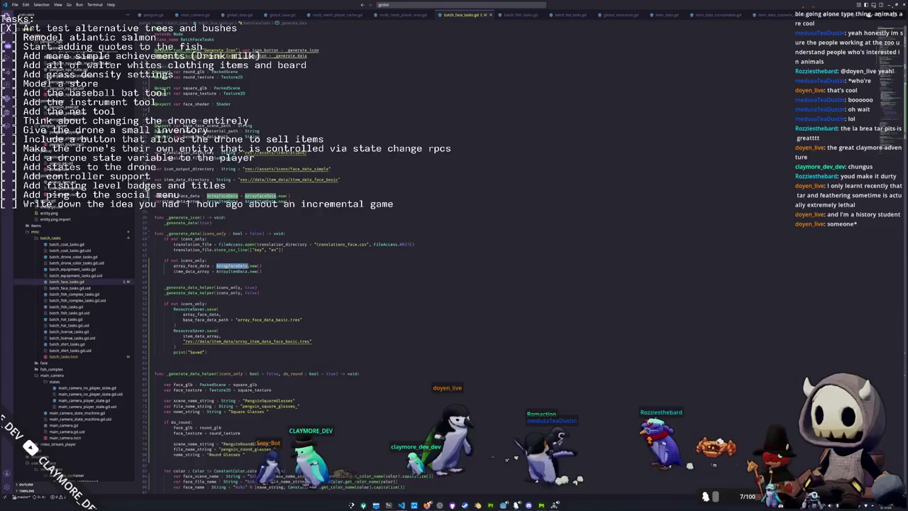
pyautogui.hotkey('ctrl', 'shift', 'k')
pyautogui.hotkey('ctrl', 'shift', 'k')
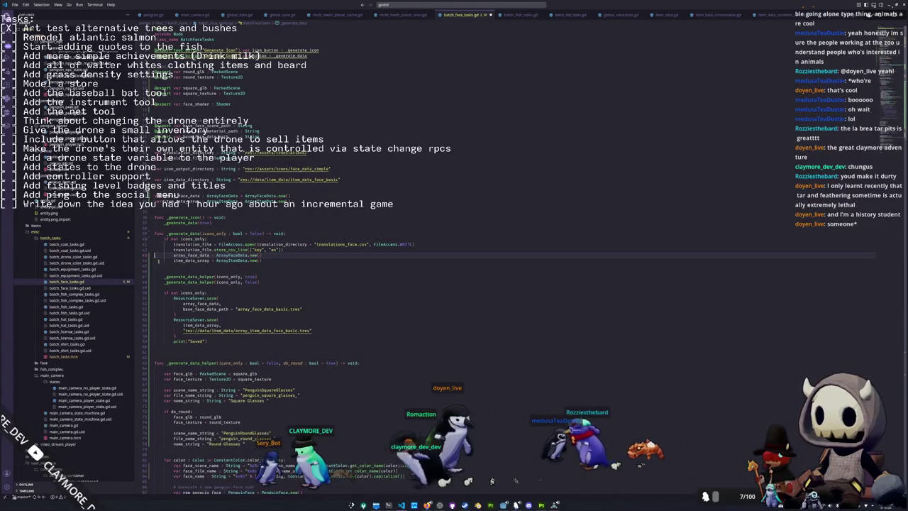
pyautogui.press('Return')
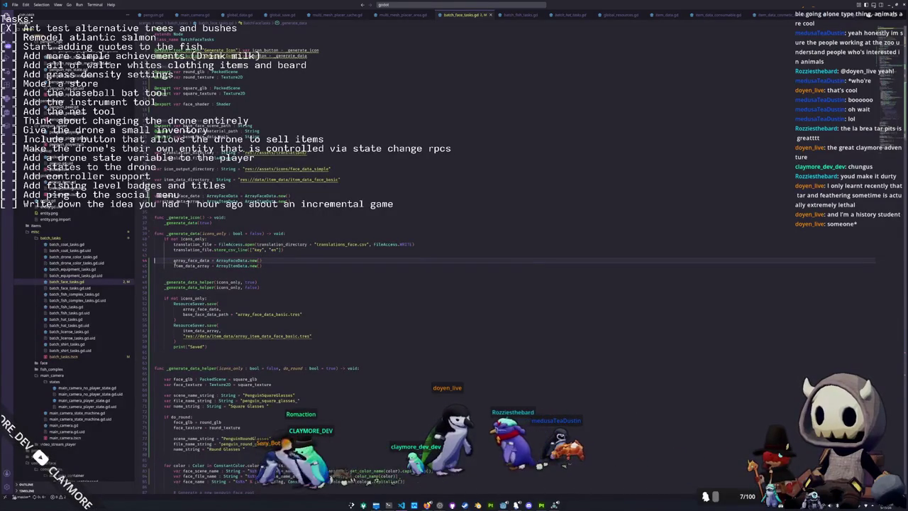
pyautogui.scroll(-2, 425, 284)
# - Review the two _generate_data_helper calls and the new_face_data and face_file_name usages
pyautogui.doubleClick(201, 246)
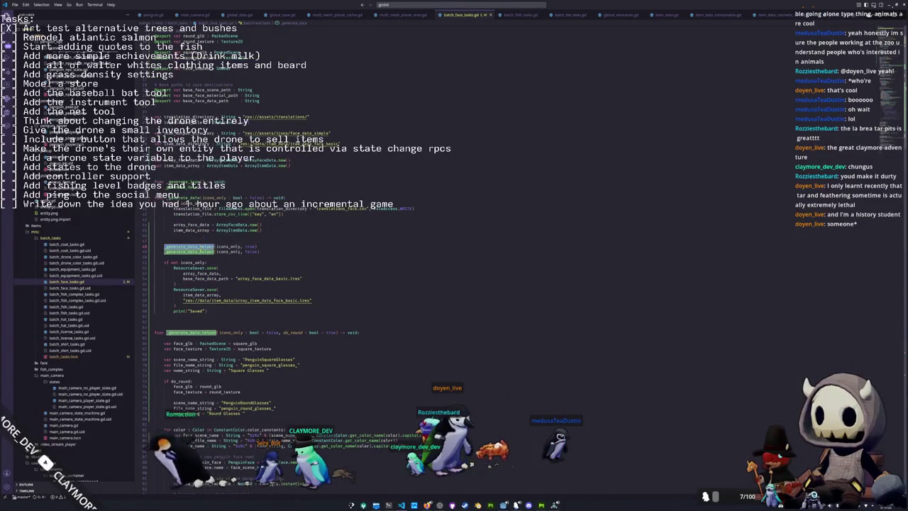
pyautogui.hotkey('ctrl', 'd')
pyautogui.scroll(-1, 284, 319)
pyautogui.scroll(-6, 283, 319)
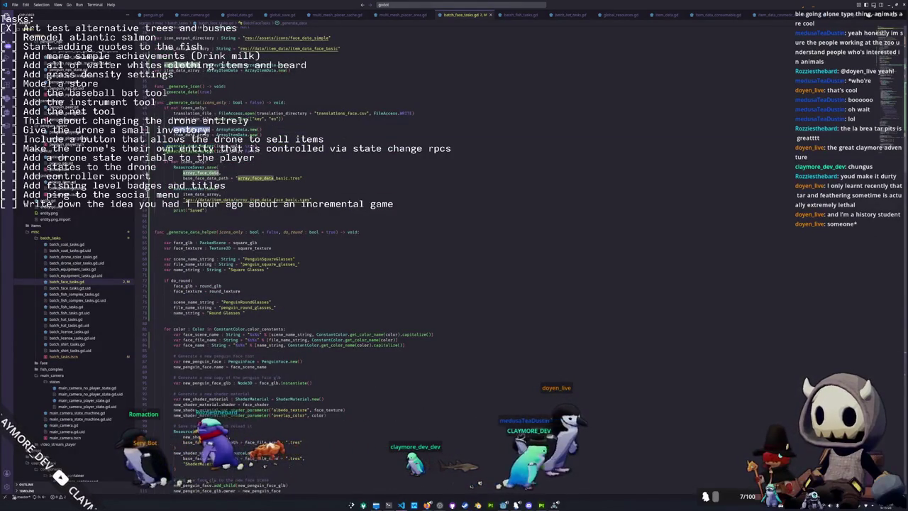
pyautogui.scroll(-15, 336, 317)
pyautogui.scroll(-20, 336, 317)
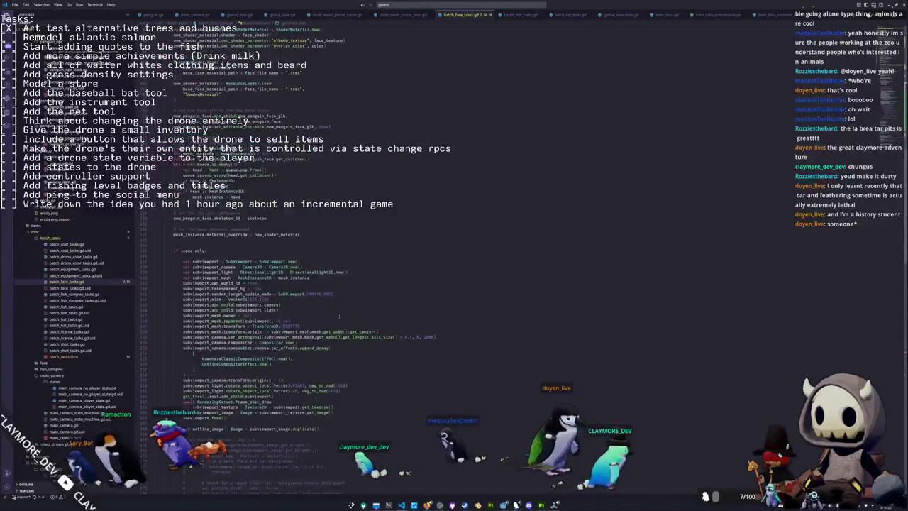
pyautogui.scroll(-9, 339, 317)
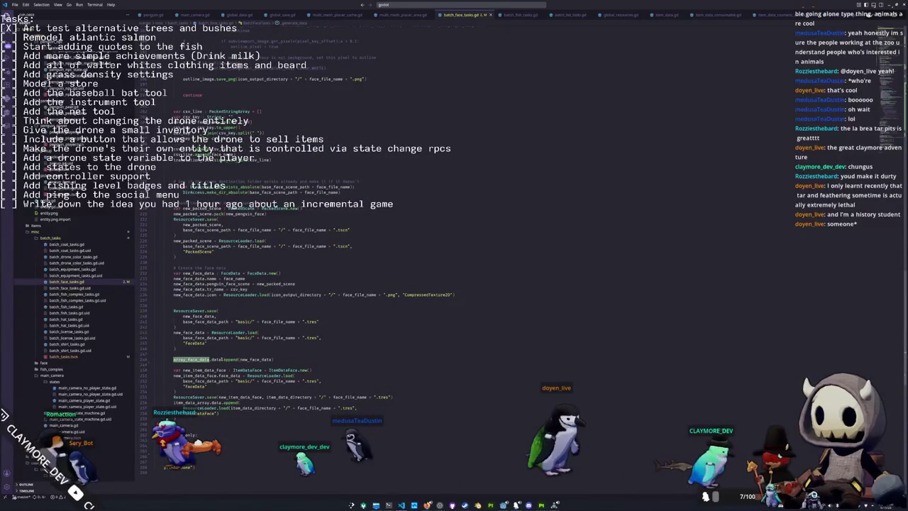
pyautogui.doubleClick(259, 359)
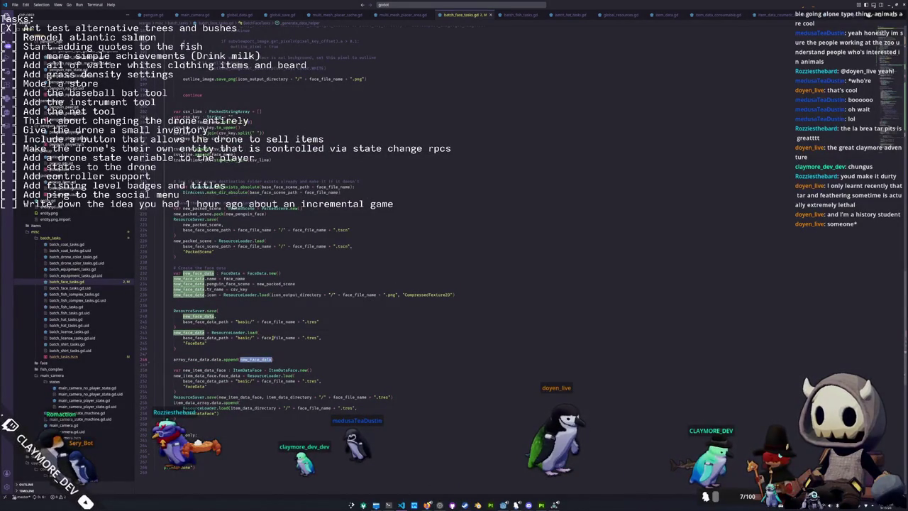
pyautogui.click(272, 338)
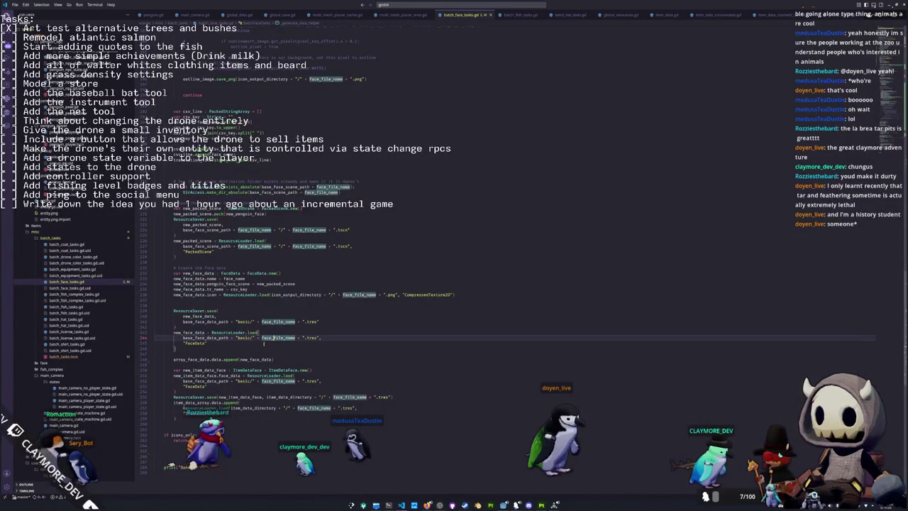
# - Review the face data load block and highlight every use of new_item_data_face
pyautogui.click(263, 344)
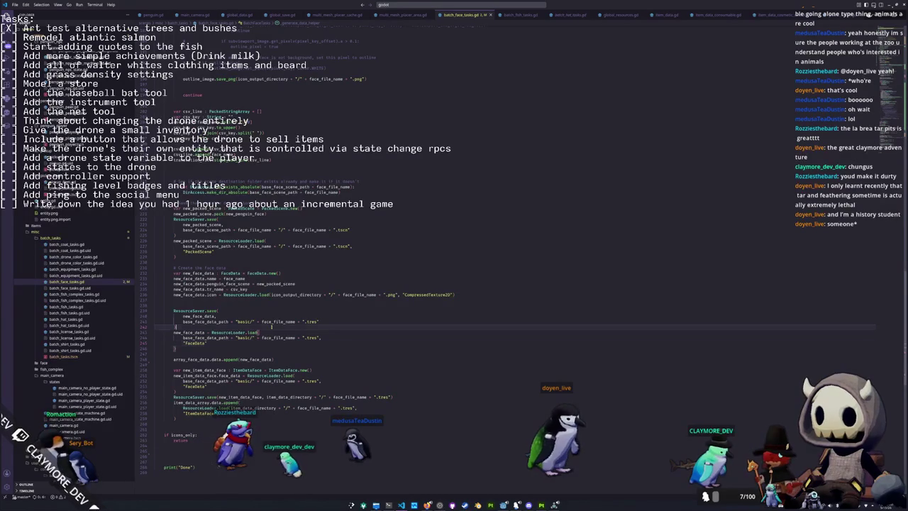
pyautogui.scroll(-2, 232, 344)
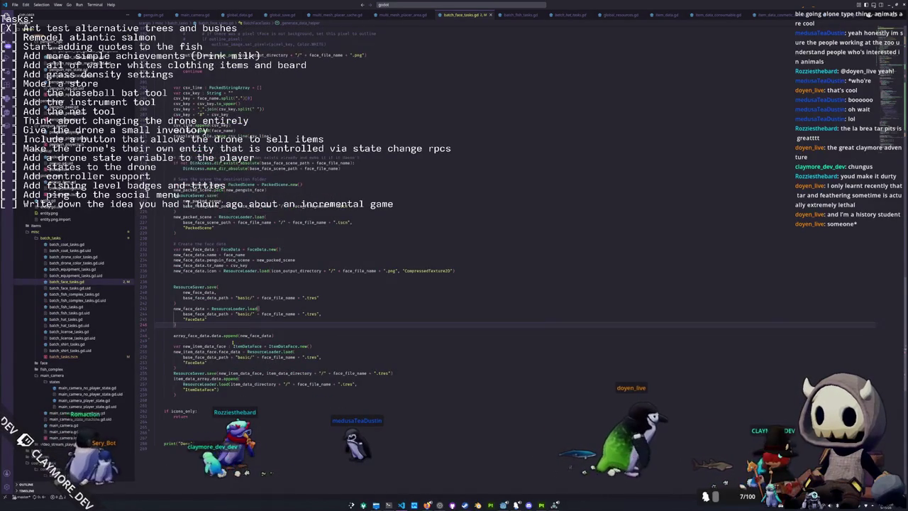
pyautogui.click(234, 341)
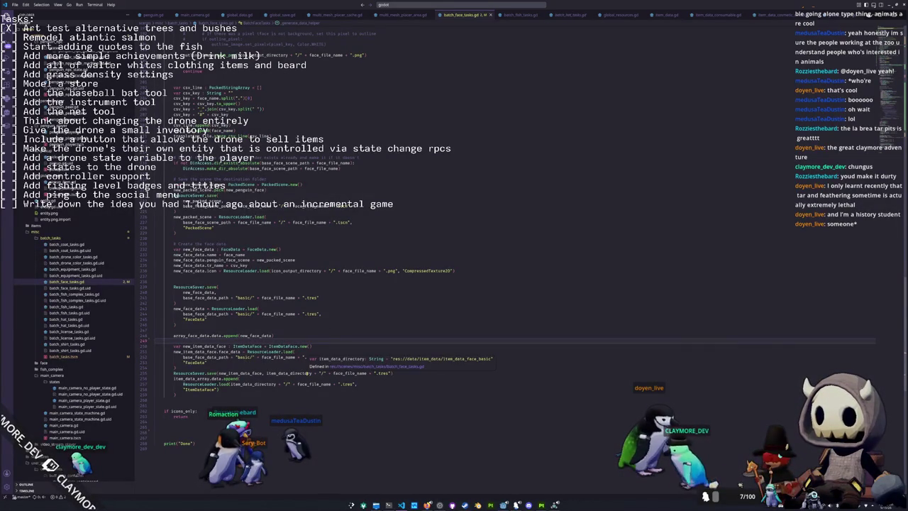
pyautogui.click(280, 367)
pyautogui.click(235, 398)
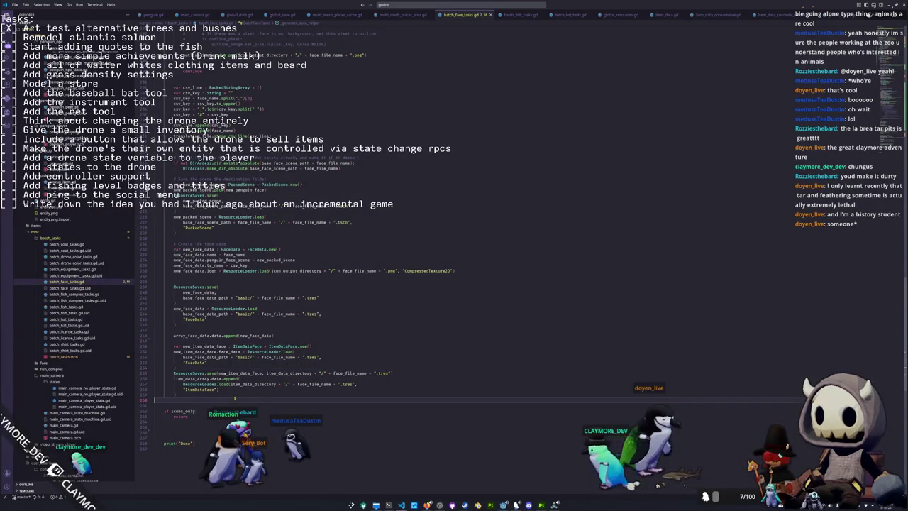
pyautogui.scroll(-2, 241, 395)
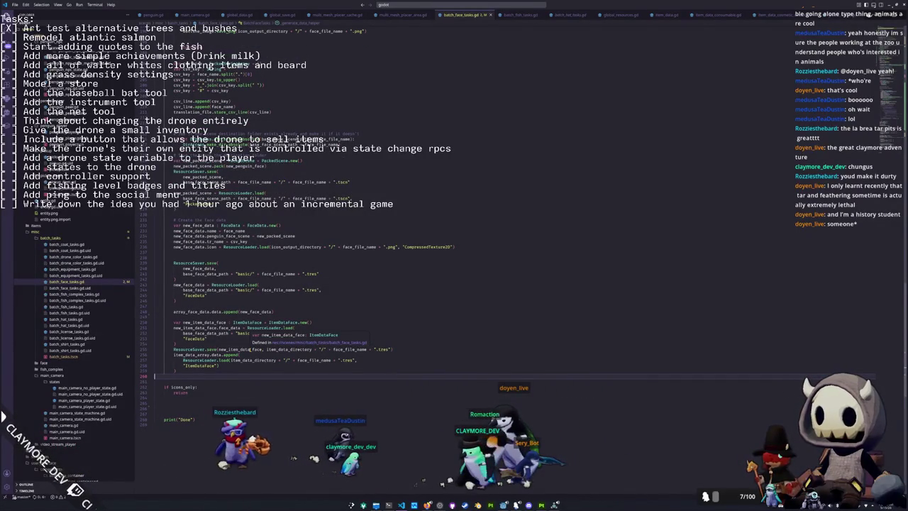
pyautogui.doubleClick(242, 349)
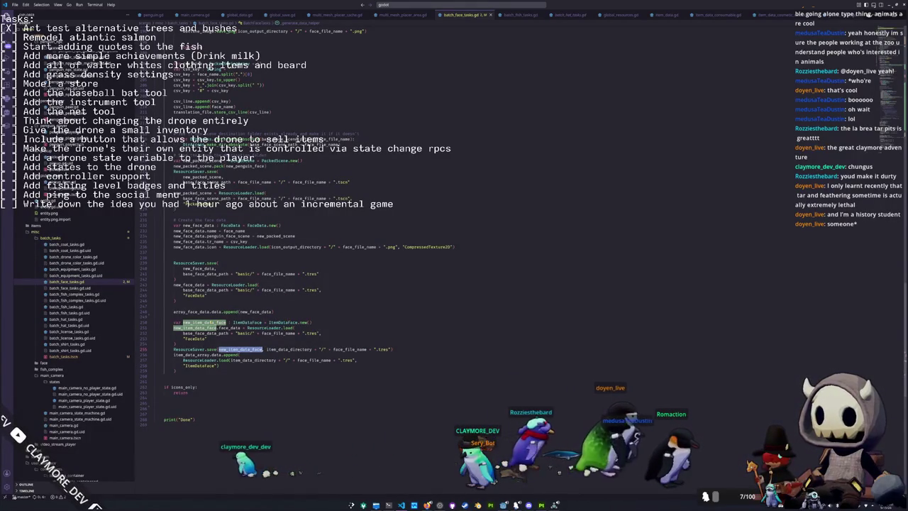
pyautogui.click(205, 322)
# - Delete the trailing 'if icons_only: return' and print("Done") lines at the script's end
pyautogui.moveTo(284, 322)
pyautogui.moveTo(203, 322)
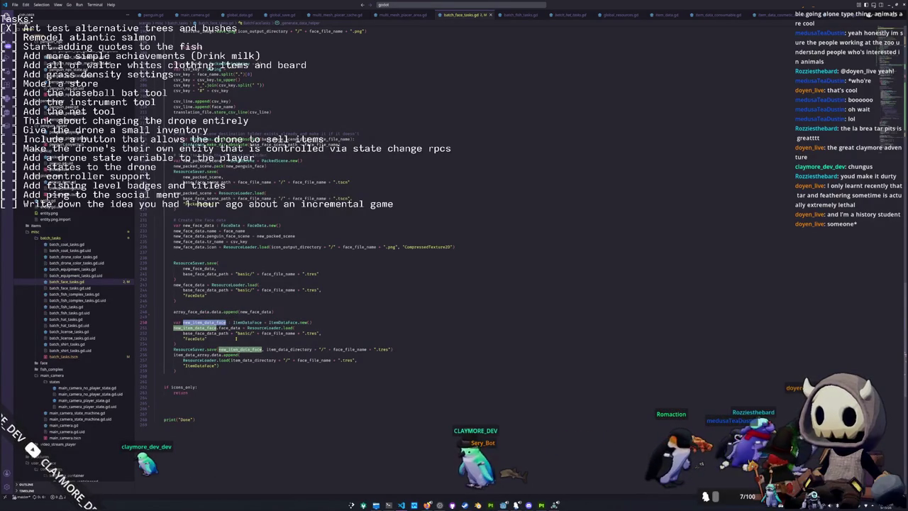
pyautogui.click(236, 338)
pyautogui.click(227, 343)
pyautogui.click(199, 375)
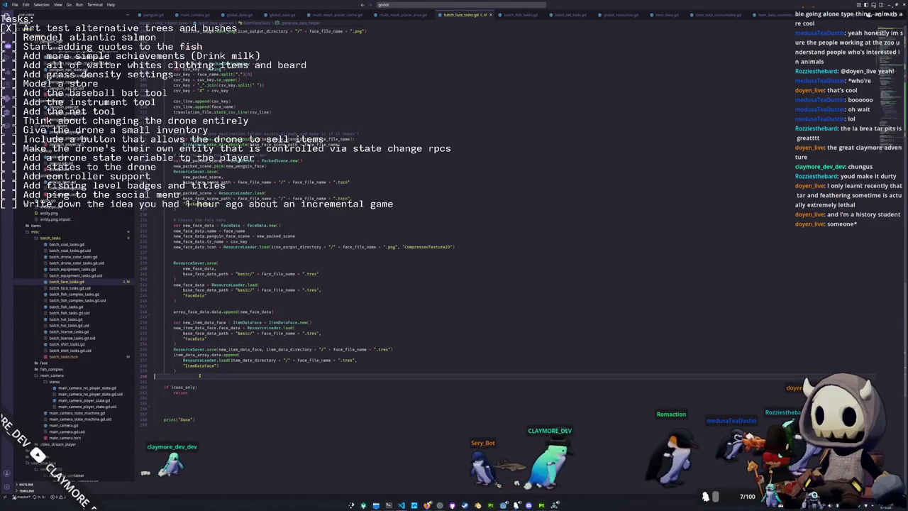
pyautogui.click(164, 398)
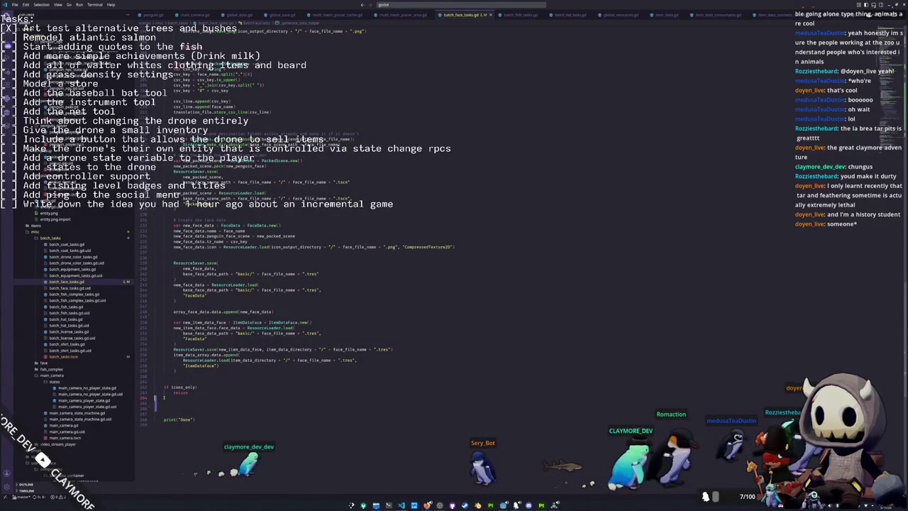
pyautogui.moveTo(203, 402); pyautogui.dragTo(156, 381)
pyautogui.press('BackSpace')
pyautogui.press('BackSpace')
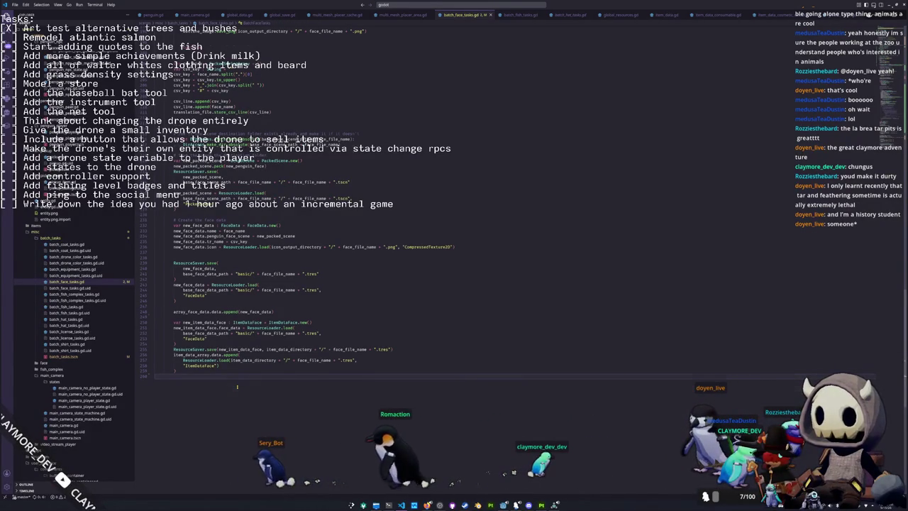
pyautogui.scroll(-2, 237, 387)
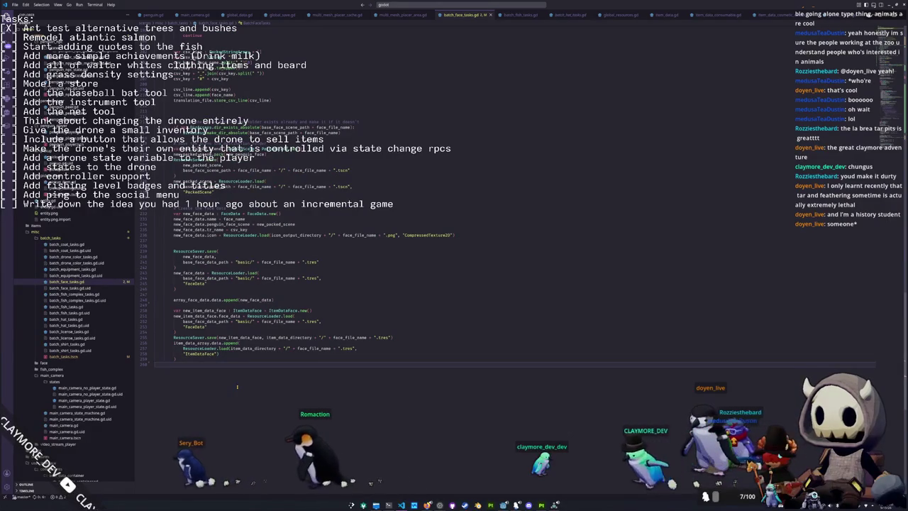
pyautogui.click(183, 310)
pyautogui.scroll(4, 183, 206)
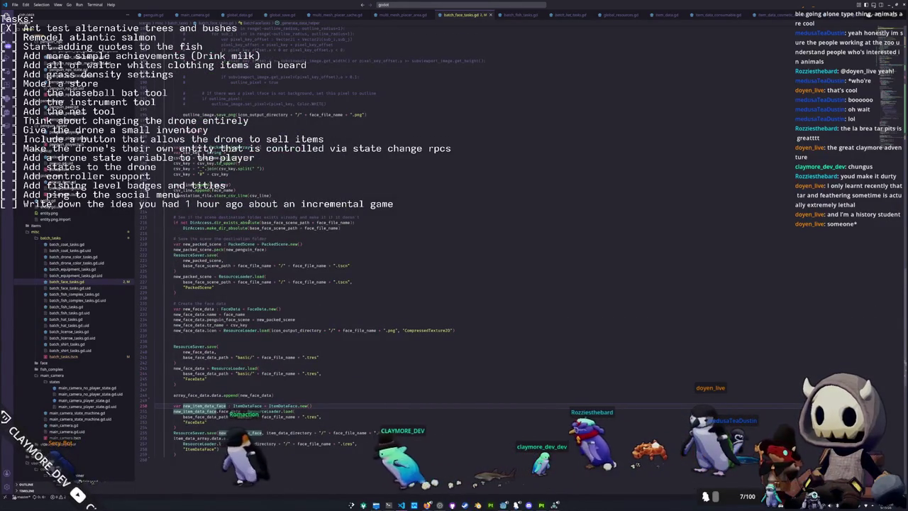
pyautogui.doubleClick(237, 222)
pyautogui.doubleClick(227, 228)
pyautogui.scroll(-5, 284, 284)
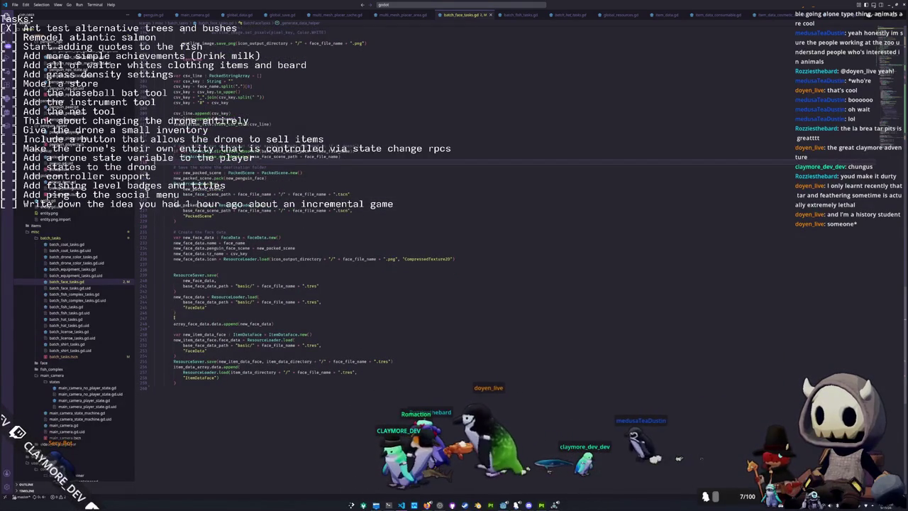
pyautogui.click(229, 312)
pyautogui.doubleClick(287, 302)
pyautogui.scroll(10, 283, 303)
pyautogui.scroll(10, 282, 305)
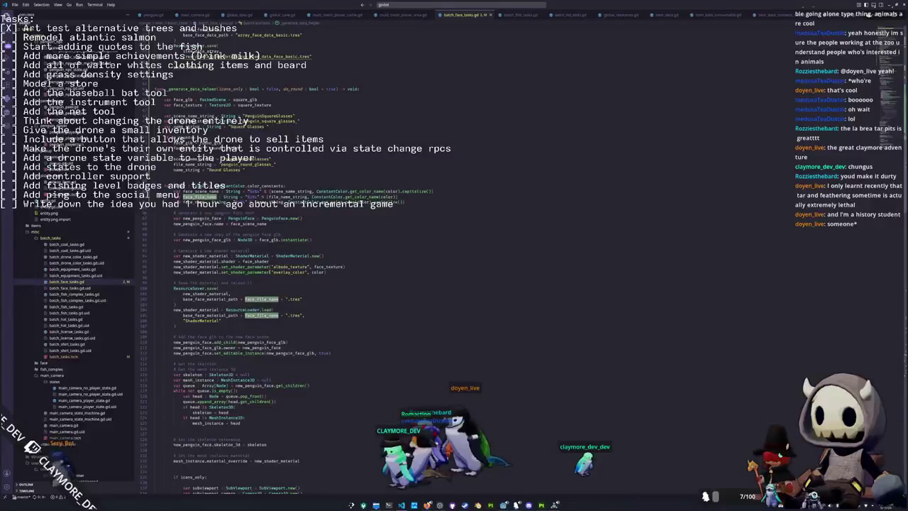
pyautogui.click(411, 206)
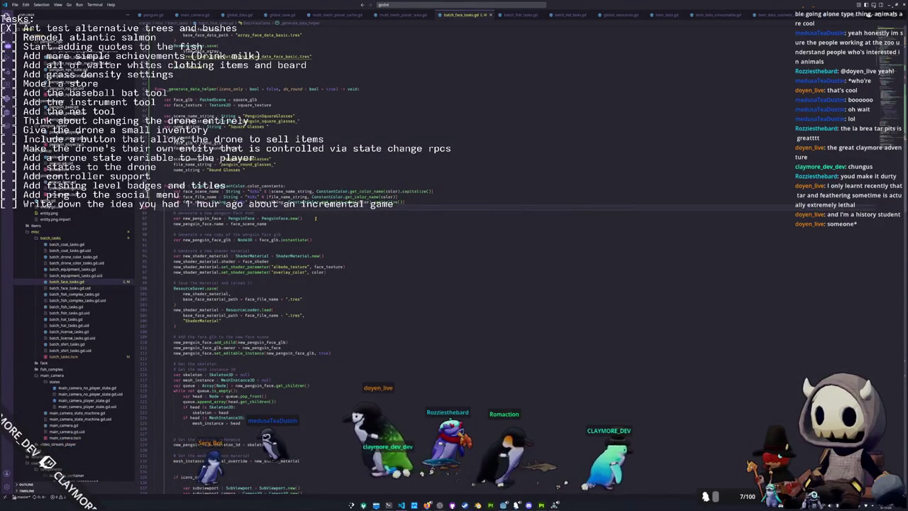
pyautogui.scroll(-1, 341, 232)
pyautogui.scroll(-7, 341, 232)
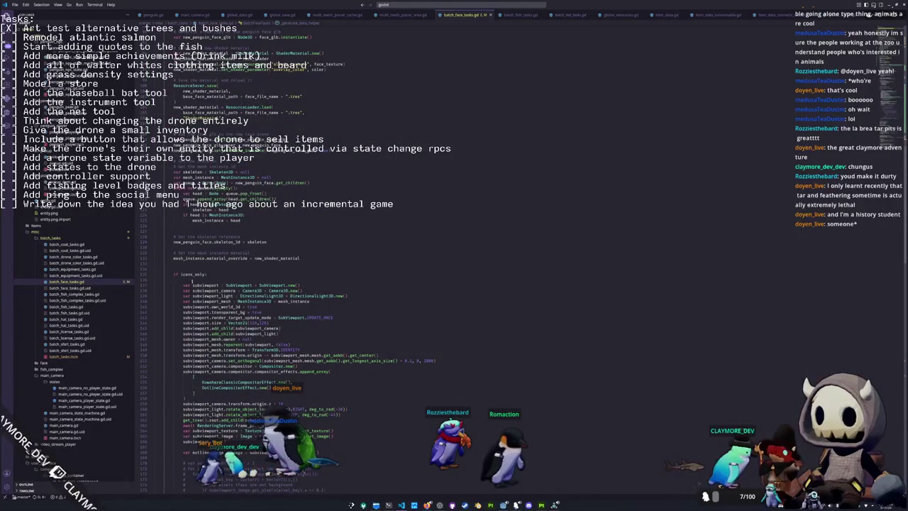
pyautogui.scroll(-12, 284, 284)
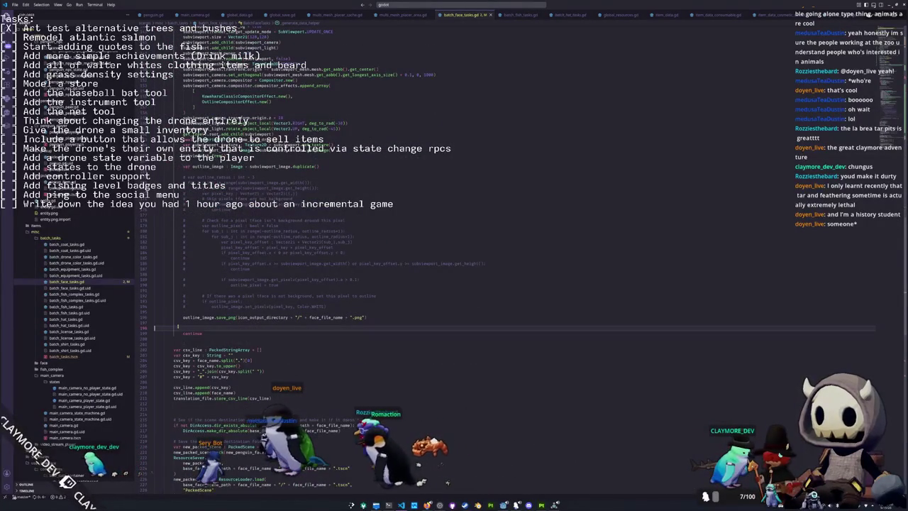
# - Remove the empty line just above 'continue' after the outline image save_png call
pyautogui.press('BackSpace')
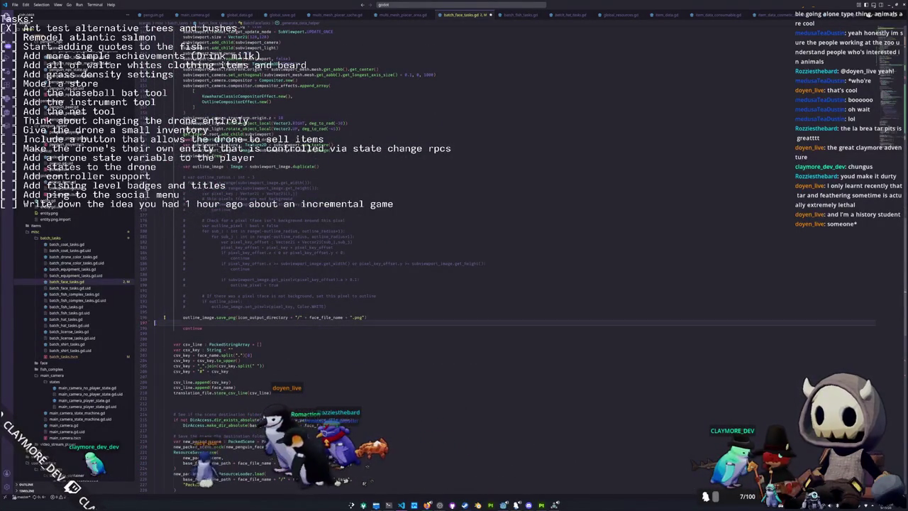
pyautogui.scroll(15, 165, 317)
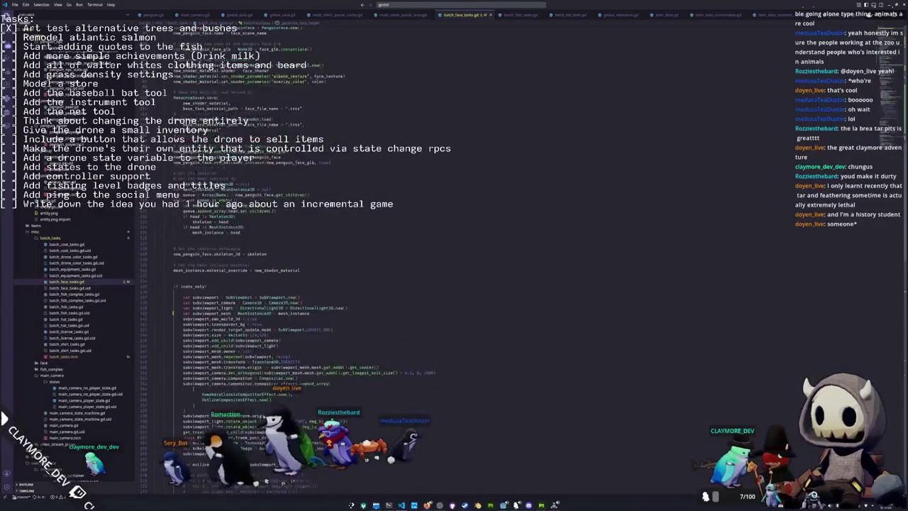
pyautogui.scroll(6, 173, 312)
pyautogui.scroll(-8, 173, 312)
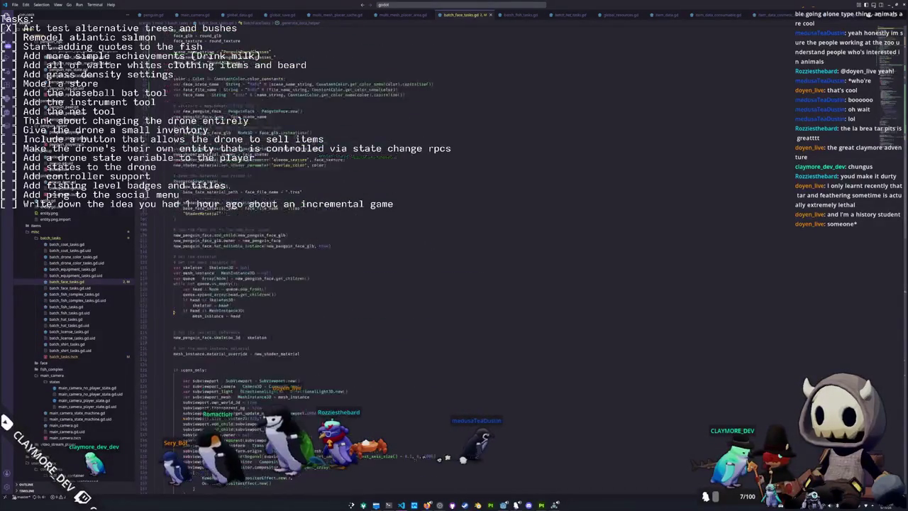
pyautogui.scroll(-14, 172, 314)
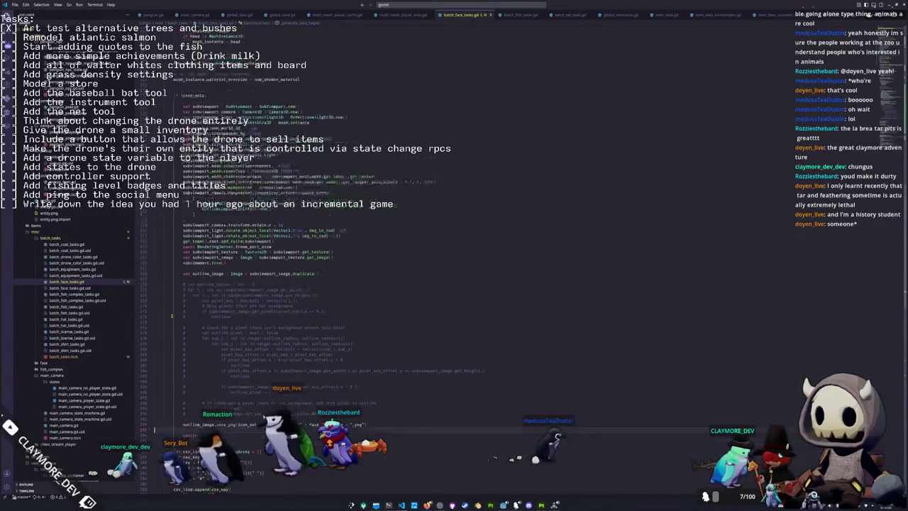
pyautogui.scroll(-4, 172, 314)
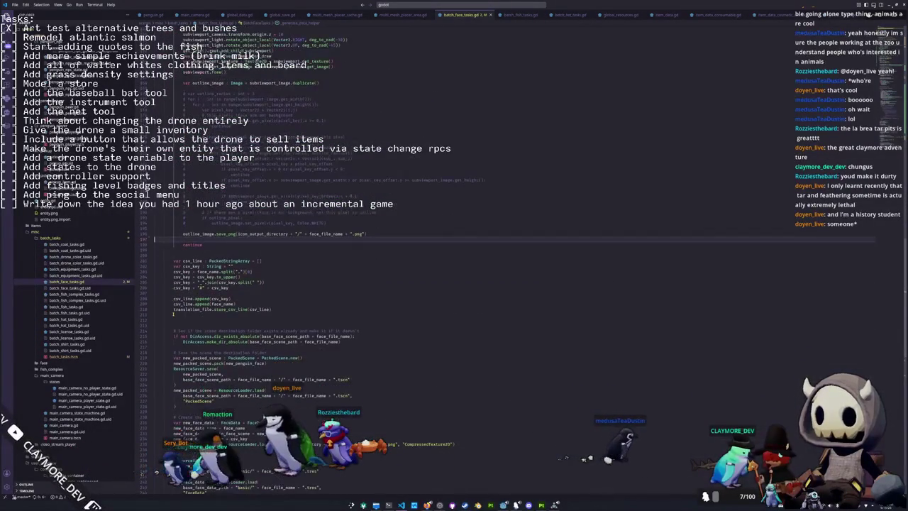
pyautogui.scroll(-3, 173, 313)
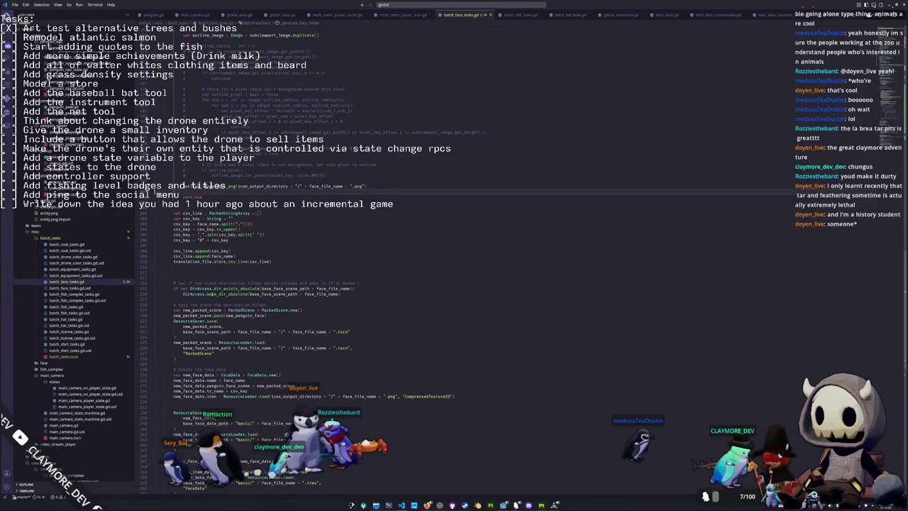
pyautogui.scroll(-2, 277, 361)
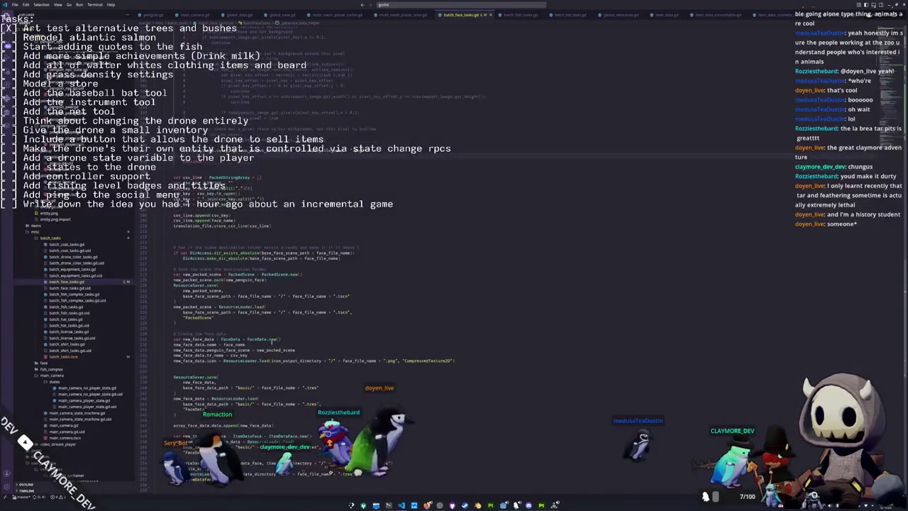
# - Select the array_face_data.data append line, then switch to Godot and back
pyautogui.click(199, 327)
pyautogui.scroll(-3, 199, 327)
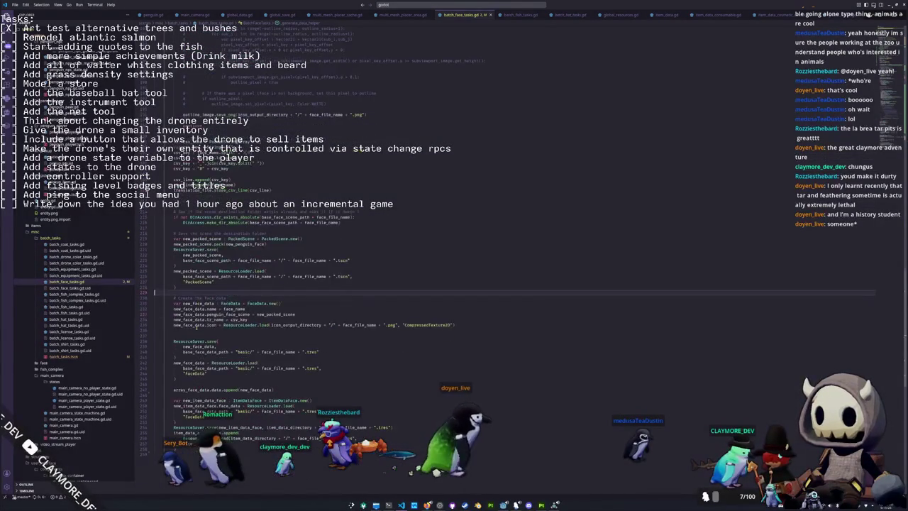
pyautogui.click(199, 329)
pyautogui.scroll(-2, 199, 330)
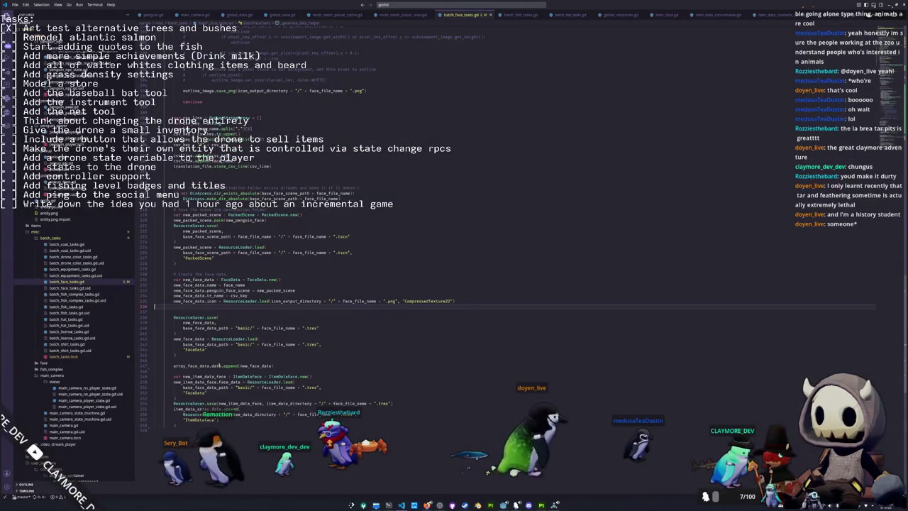
pyautogui.click(217, 365)
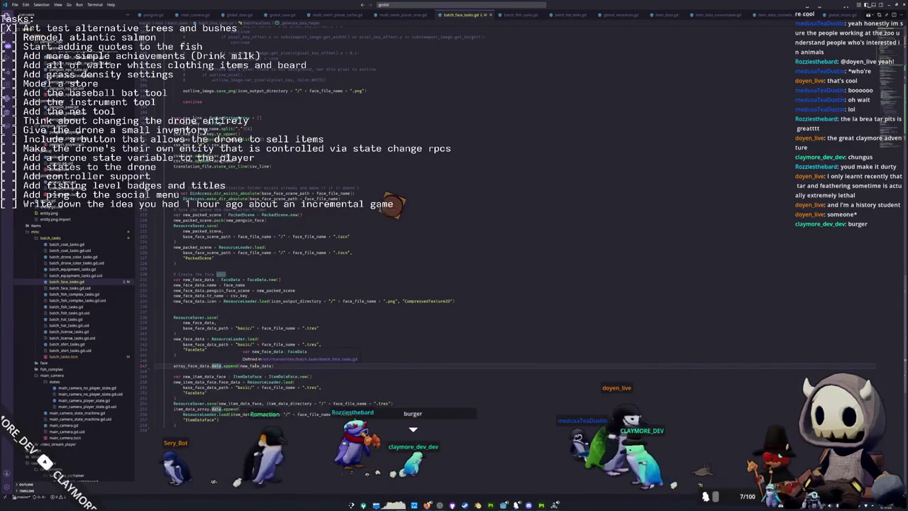
pyautogui.click(283, 365)
pyautogui.hotkey('shift', 'Home')
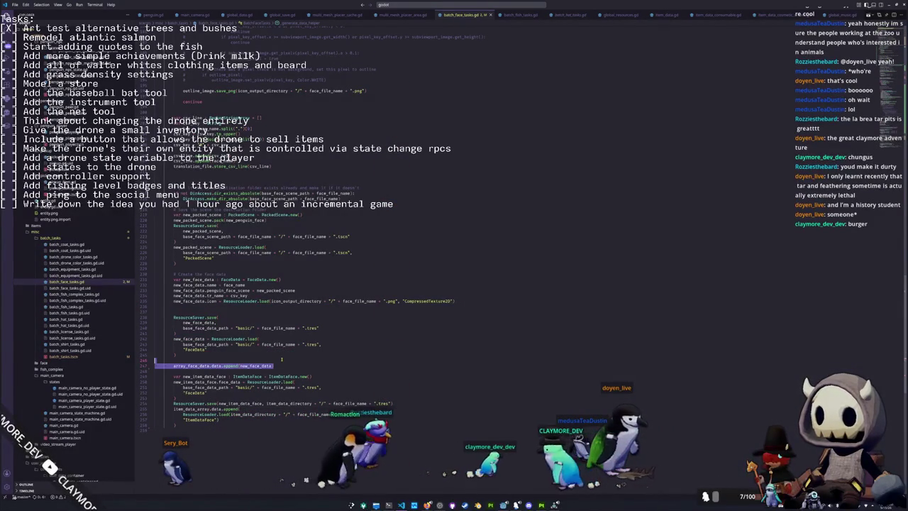
pyautogui.hotkey('alt', 'Tab')
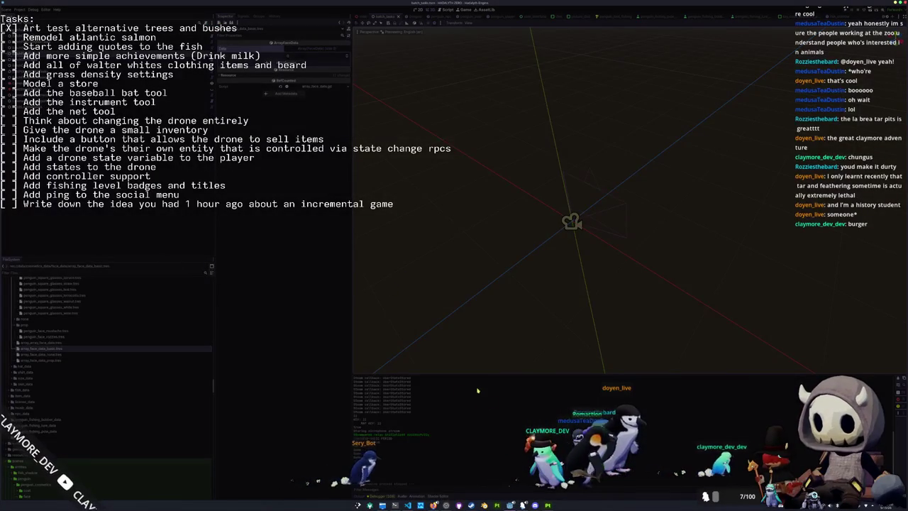
pyautogui.hotkey('alt', 'Tab')
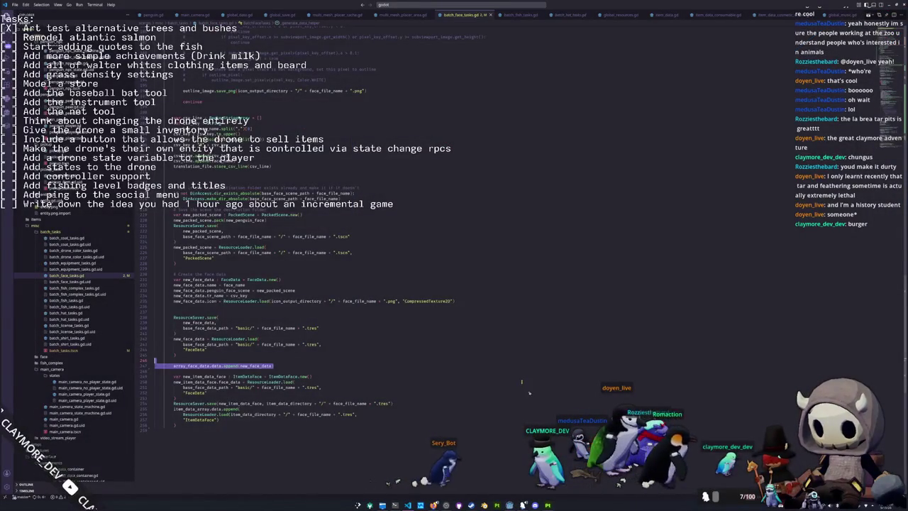
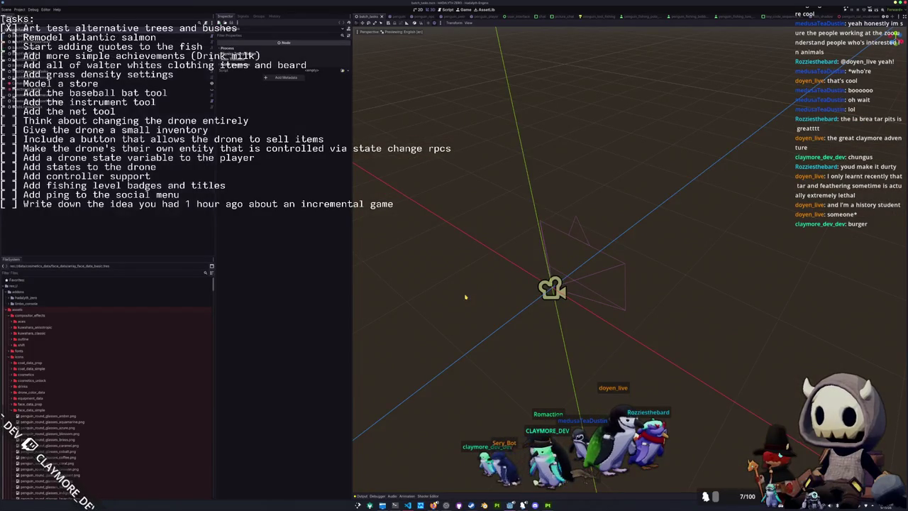
# - Select array_face_data_basic.tres, then inspect the BatchFaceTasks node's properties
pyautogui.scroll(-5, 96, 360)
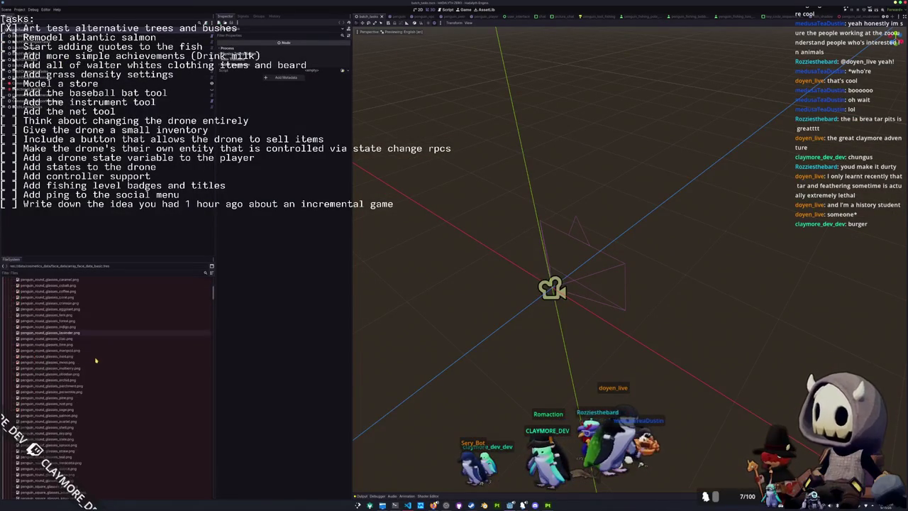
pyautogui.scroll(10, 43, 332)
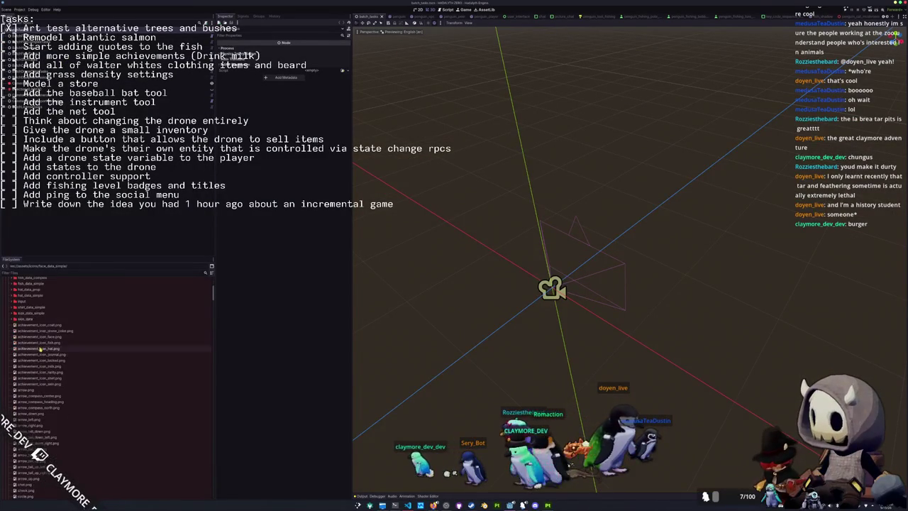
pyautogui.scroll(-10, 36, 328)
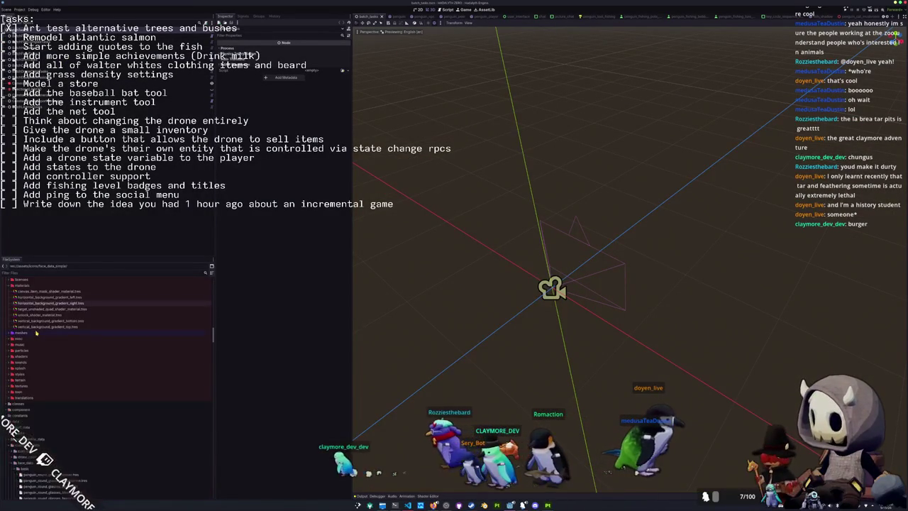
pyautogui.scroll(-10, 37, 332)
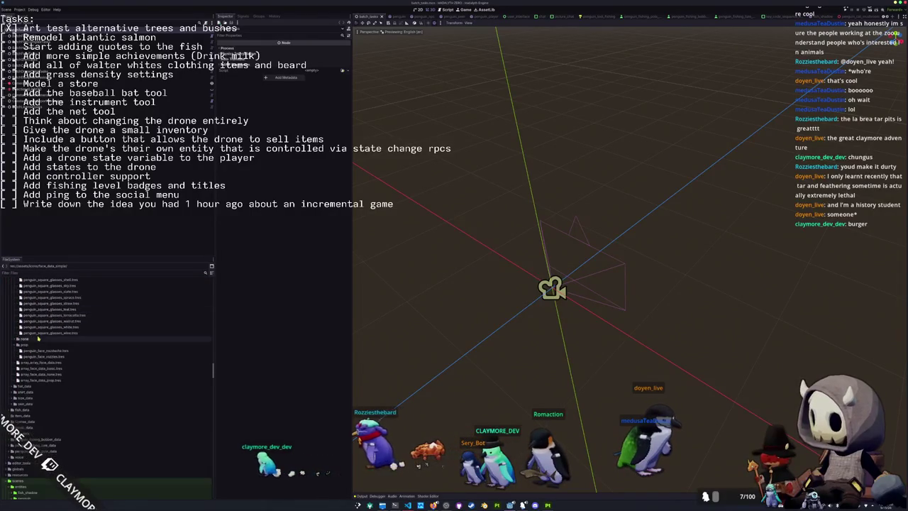
pyautogui.click(41, 368)
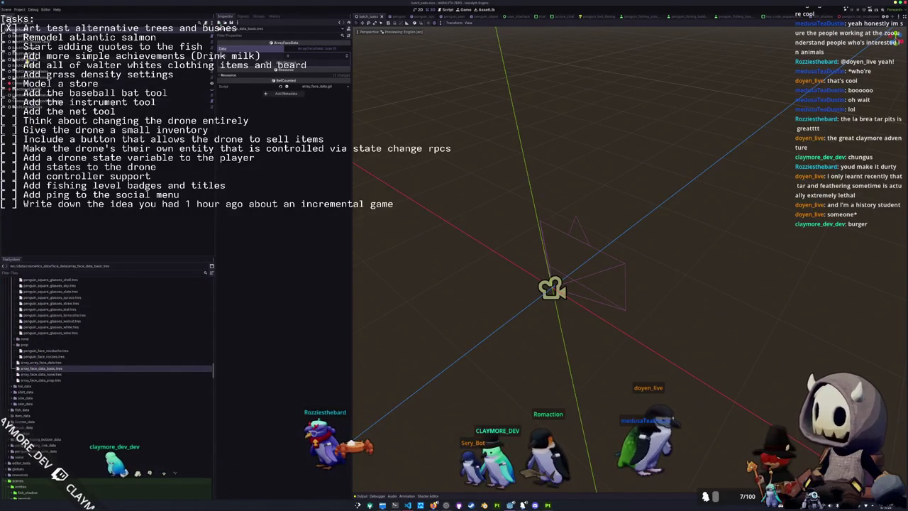
pyautogui.click(21, 58)
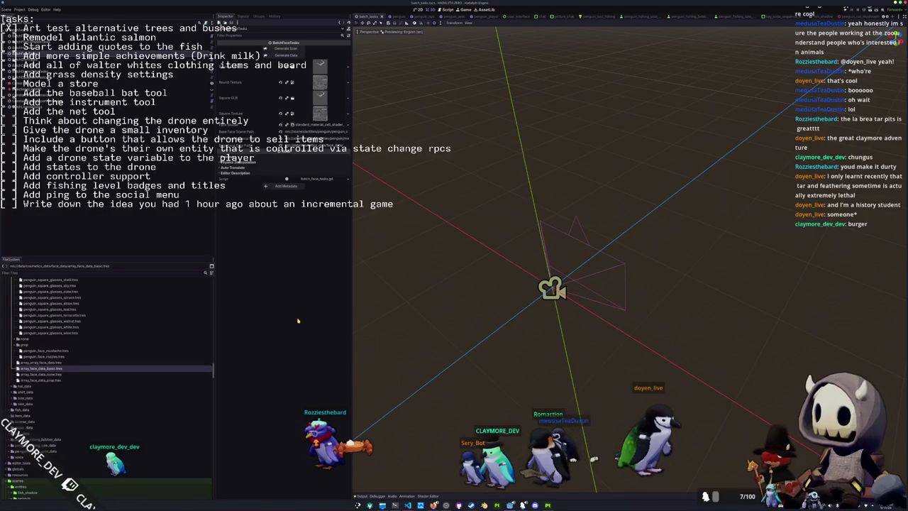
# - Reopen array_face_data_basic.tres and expand its resource details in the Inspector
pyautogui.hotkey('ctrl', 'F3')
pyautogui.hotkey('ctrl', 'F2')
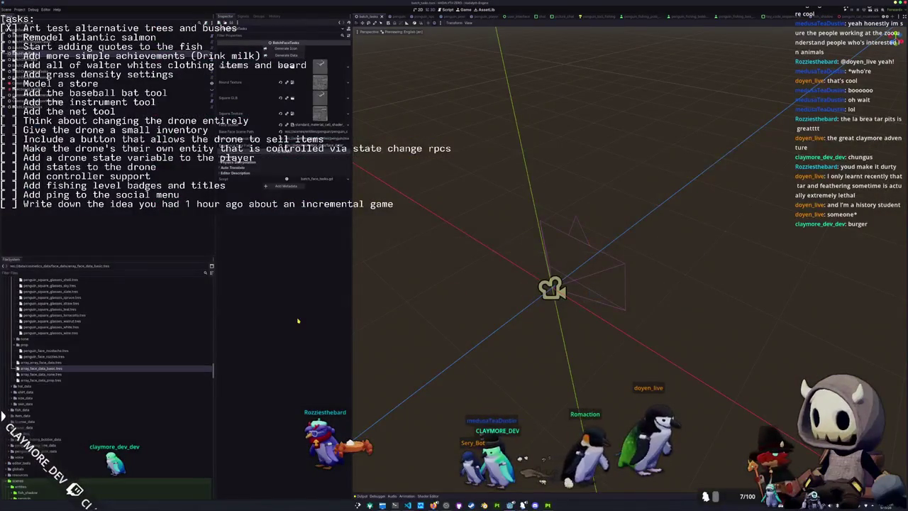
pyautogui.click(68, 369)
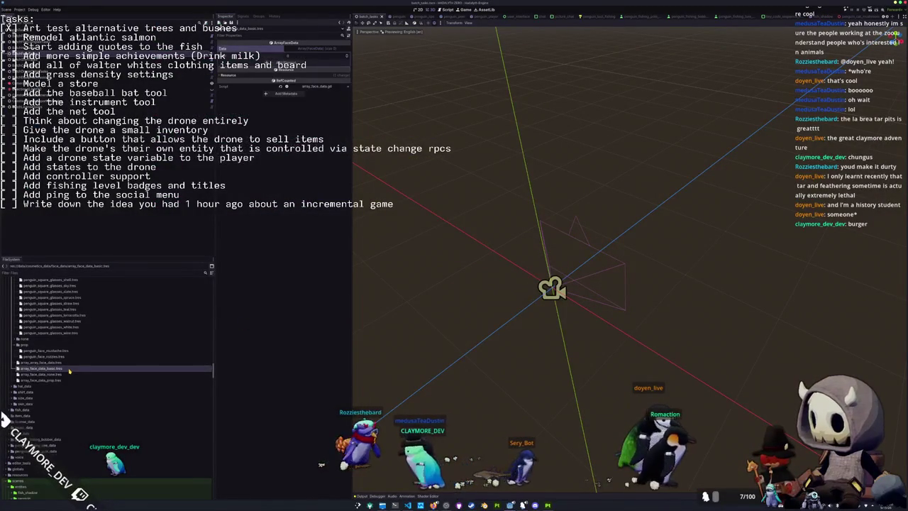
pyautogui.click(312, 75)
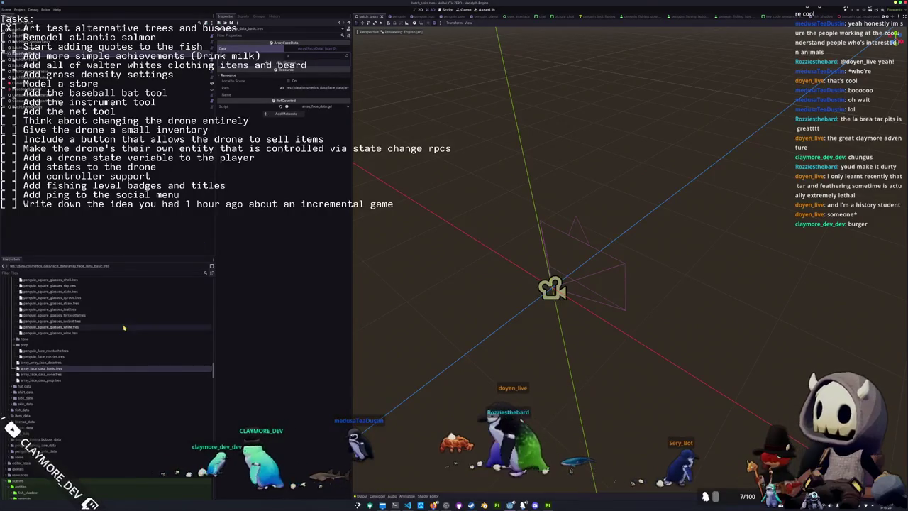
pyautogui.scroll(3, 107, 328)
pyautogui.scroll(10, 99, 333)
# - Save the scene, show the Output log, and bring VS Code to the front
pyautogui.hotkey('ctrl', 's')
pyautogui.scroll(-10, 84, 343)
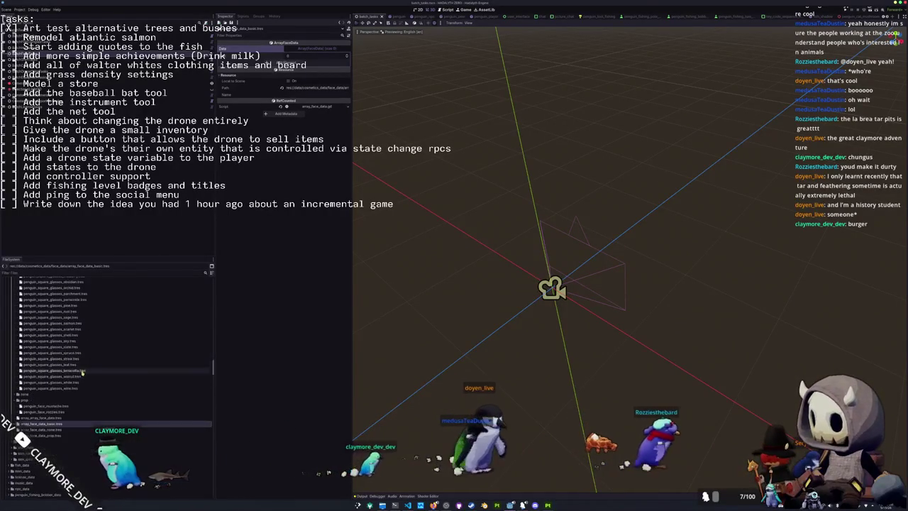
pyautogui.click(363, 495)
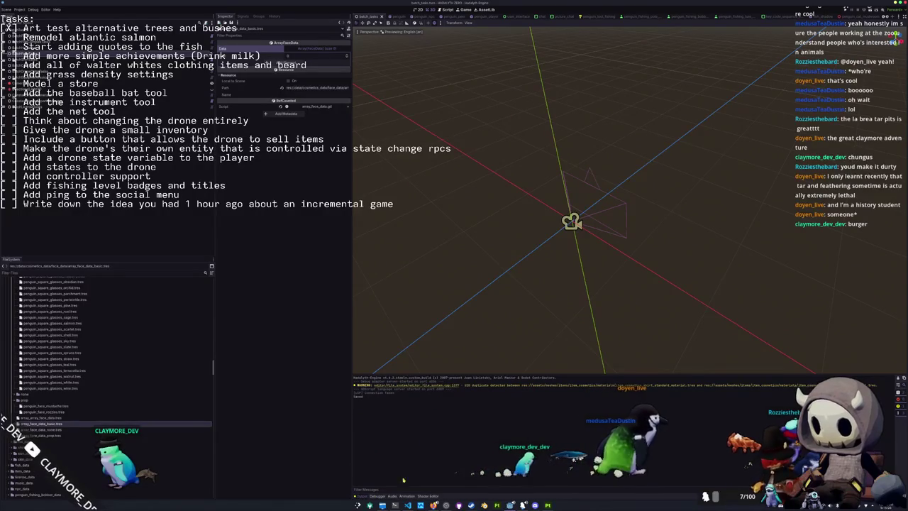
pyautogui.click(407, 505)
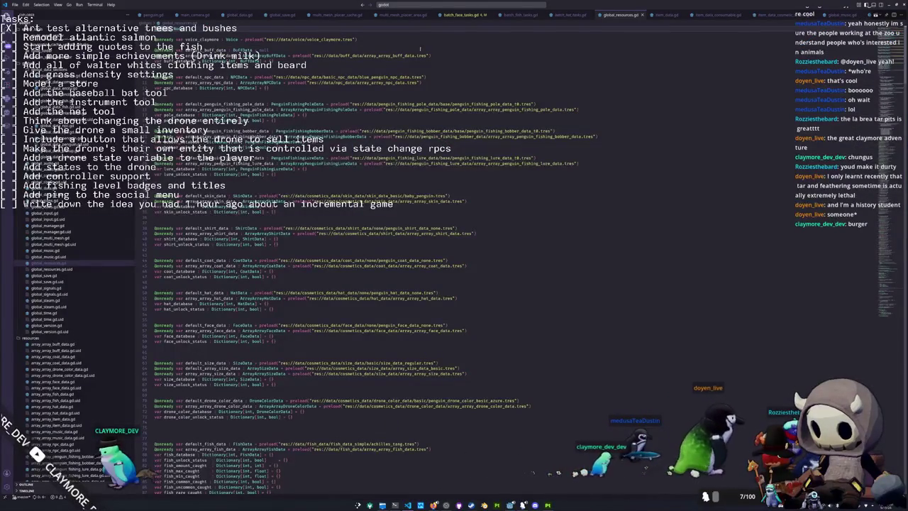
# - Add a print("Appended") line on blank line 248 of batch_face_tasks.gd, then return to Godot
pyautogui.hotkey('ctrl', 'Tab')
pyautogui.click(287, 373)
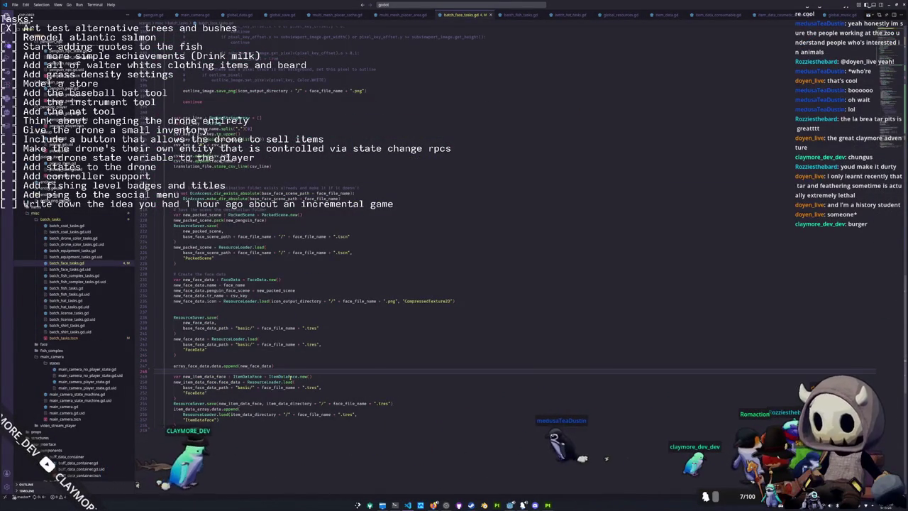
pyautogui.write('print()"Appende')
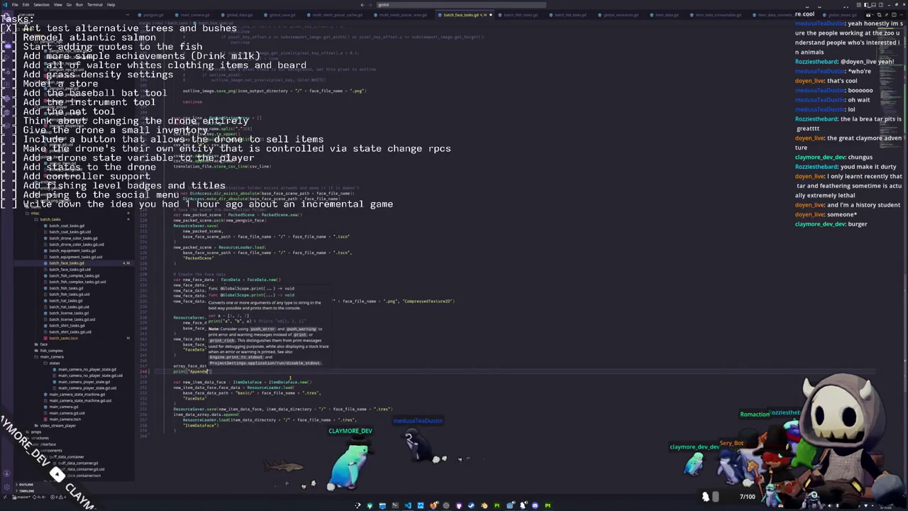
pyautogui.write('d")')
pyautogui.hotkey('ctrl', 'shift', 'x')
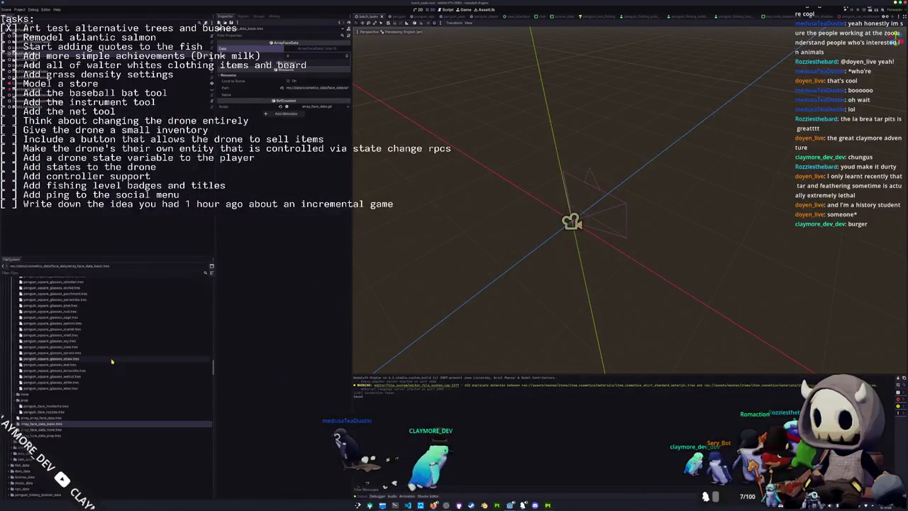
# - Expand item_data > item_data_face_basic and try opening penguin_face_basic_mint, dismissing the loading error
pyautogui.scroll(-6, 106, 347)
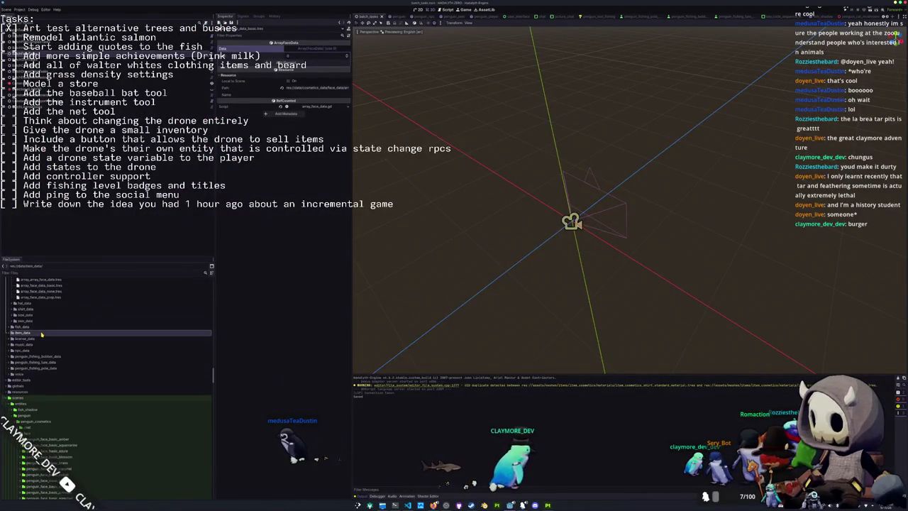
pyautogui.doubleClick(42, 333)
pyautogui.click(54, 374)
pyautogui.doubleClick(54, 369)
pyautogui.scroll(-4, 54, 370)
pyautogui.doubleClick(54, 370)
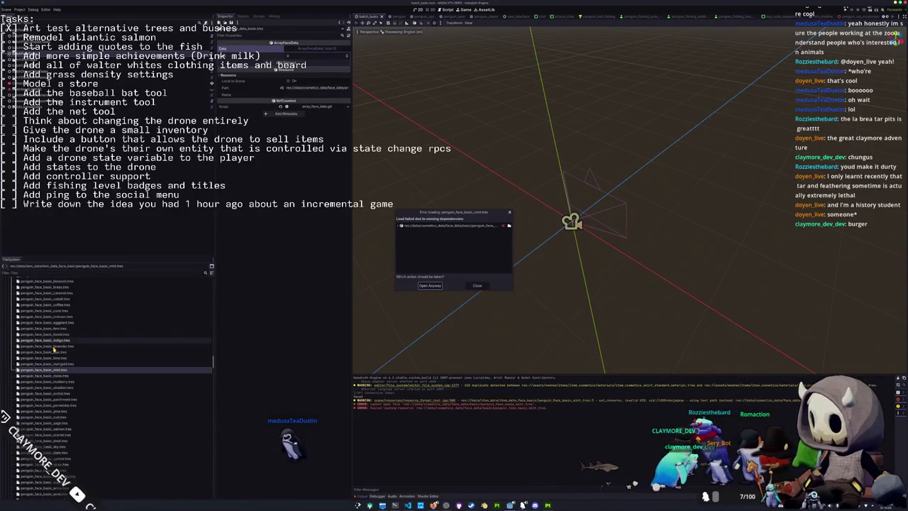
pyautogui.click(477, 286)
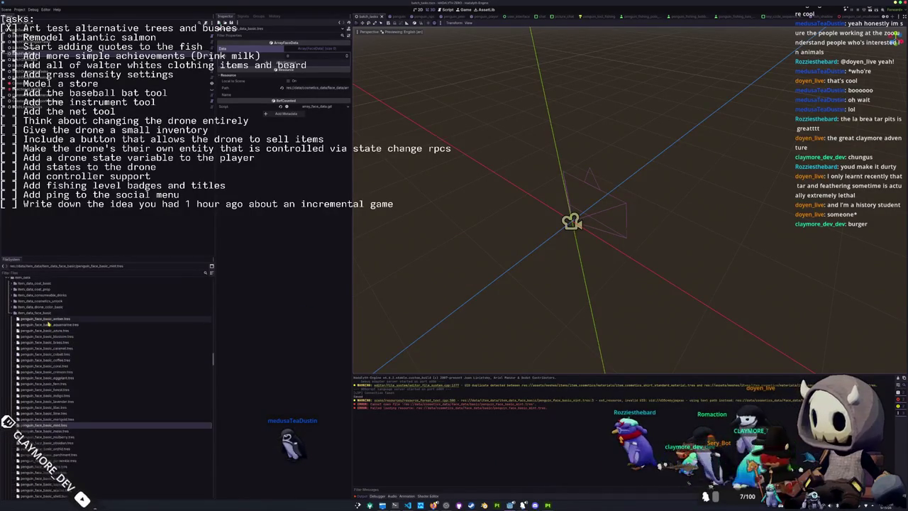
# - Delete the whole block of penguin_face_basic item files
pyautogui.scroll(-6, 58, 372)
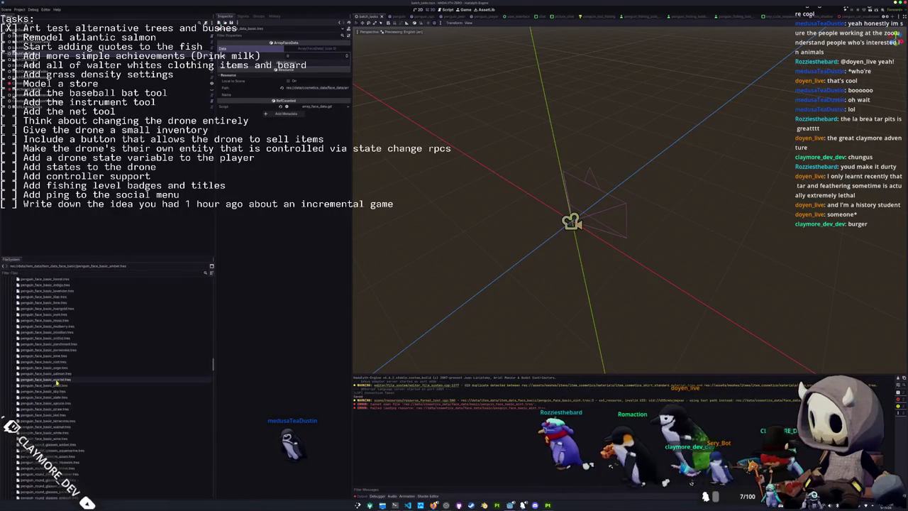
pyautogui.keyDown('shift'); pyautogui.click(56, 383); pyautogui.keyUp('shift')
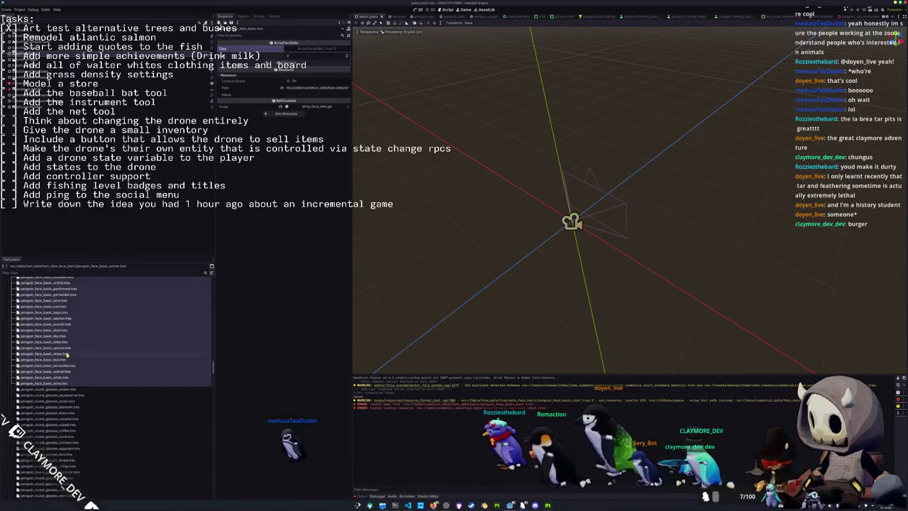
pyautogui.press('Delete')
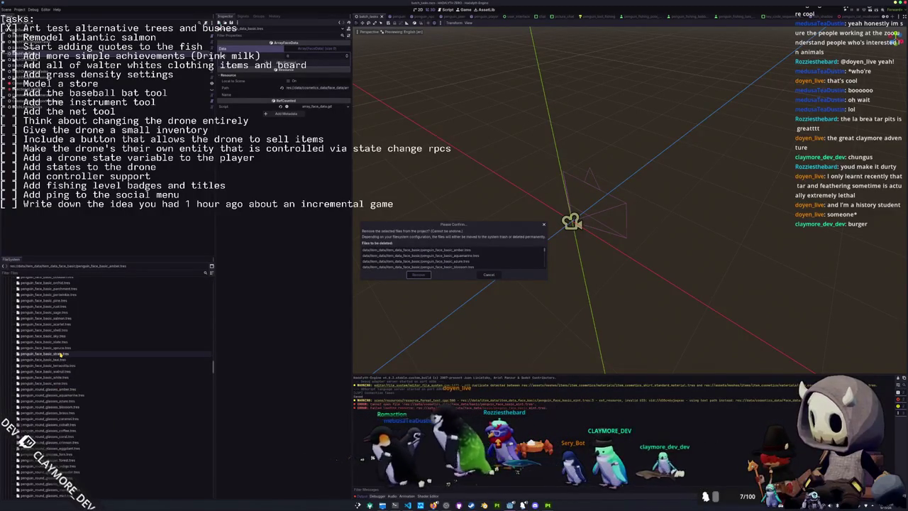
pyautogui.press('Return')
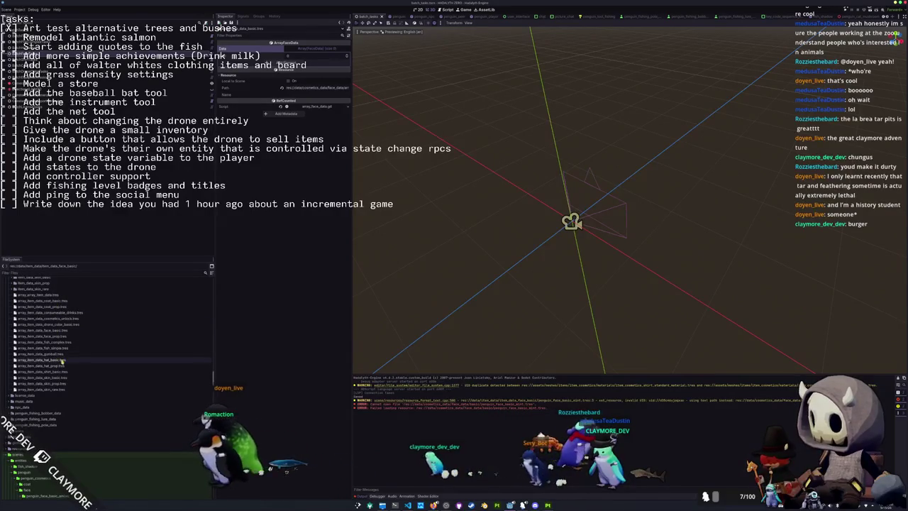
# - Check array_item_data_face_basic.tres's 60-item Data array, then select the Appended text in VS Code
pyautogui.click(62, 331)
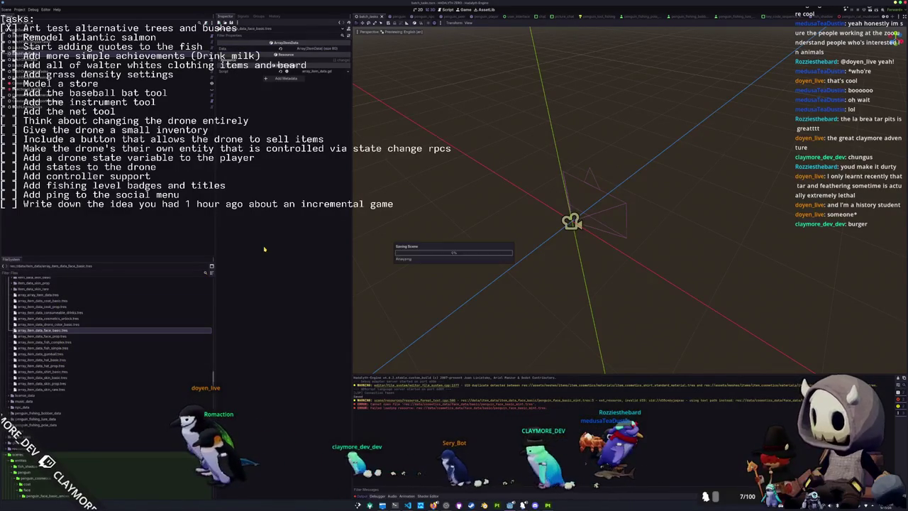
pyautogui.click(313, 49)
pyautogui.click(314, 62)
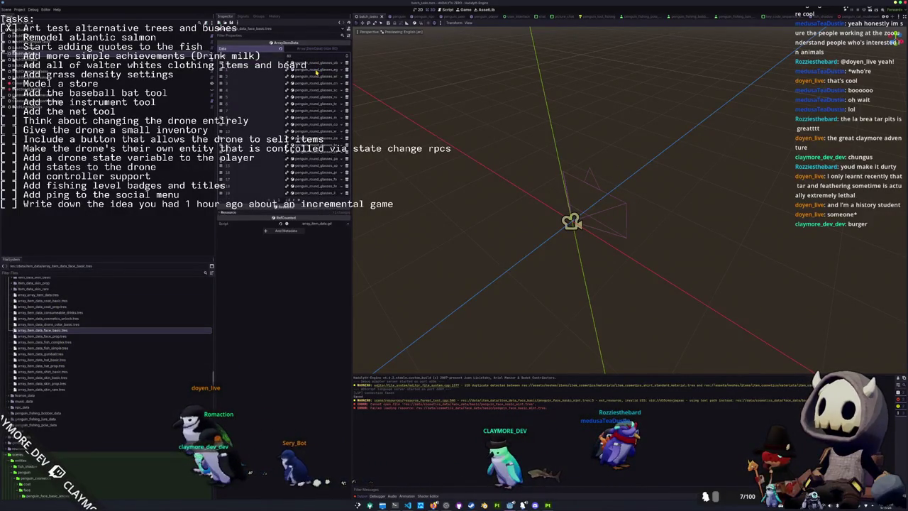
pyautogui.hotkey('alt', 'Tab')
pyautogui.moveTo(229, 371); pyautogui.dragTo(185, 371)
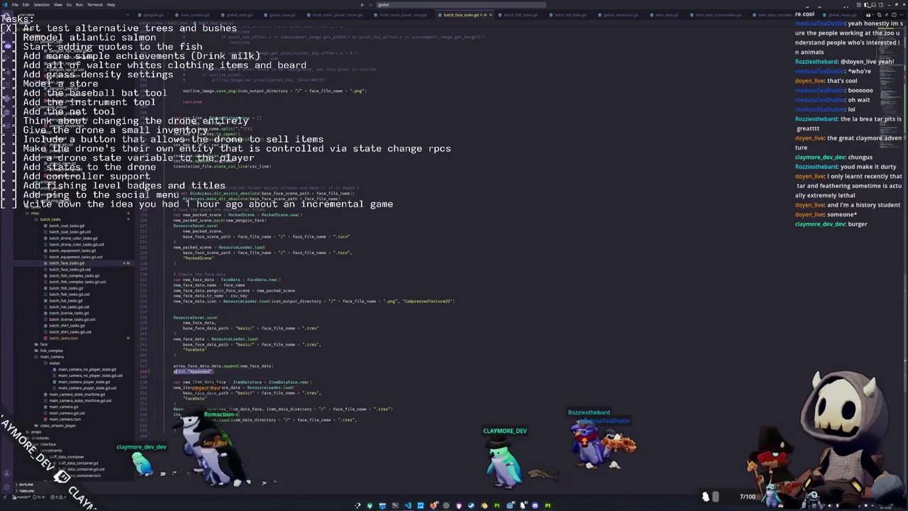
# - Remove the print("Appended") debug line and the empty line above the append call
pyautogui.hotkey('ctrl', 'shift', 'k')
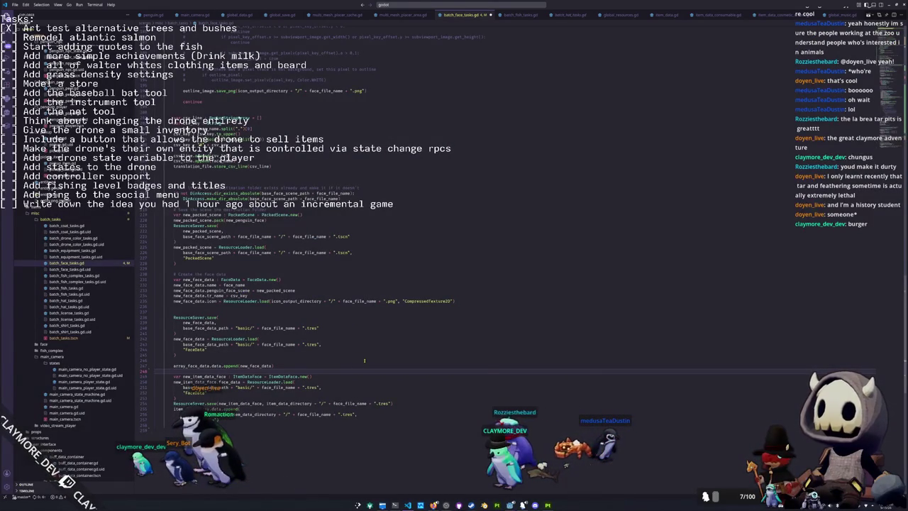
pyautogui.click(240, 409)
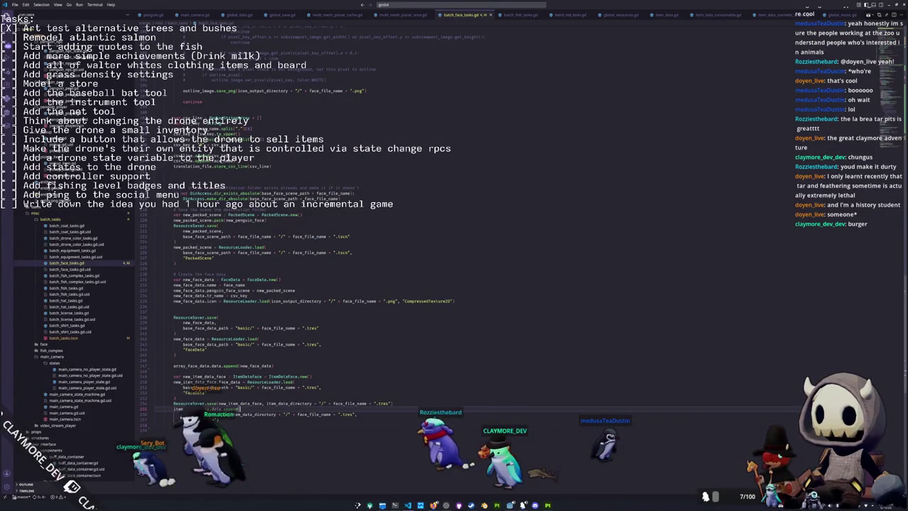
pyautogui.hotkey('ctrl', 'l')
pyautogui.hotkey('ctrl', 'l')
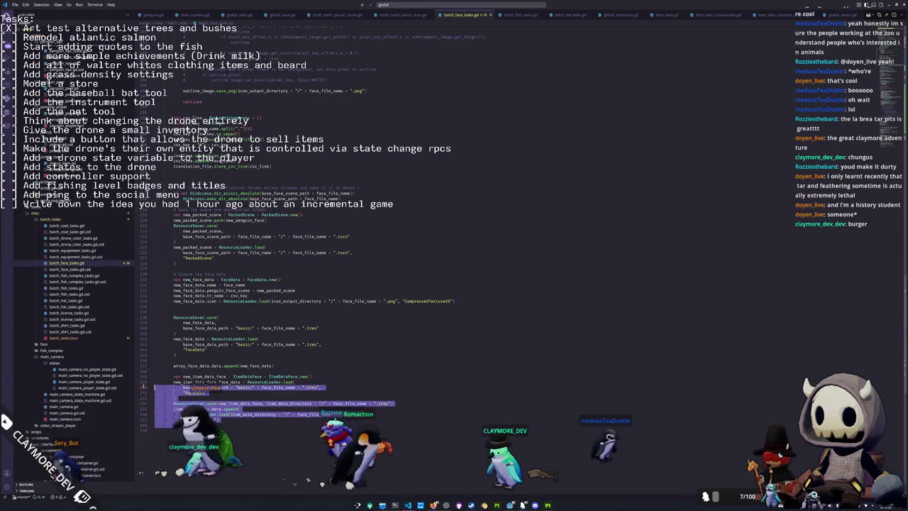
pyautogui.moveTo(144, 388); pyautogui.dragTo(155, 371)
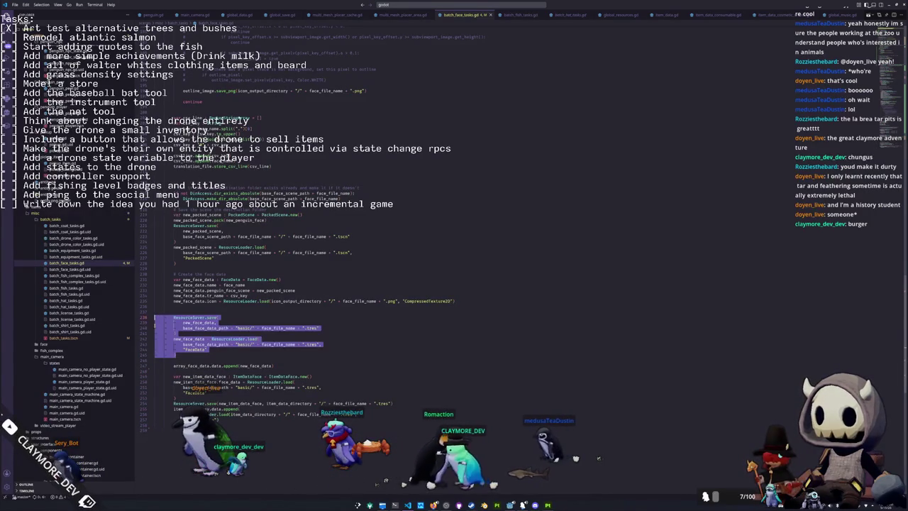
pyautogui.click(192, 360)
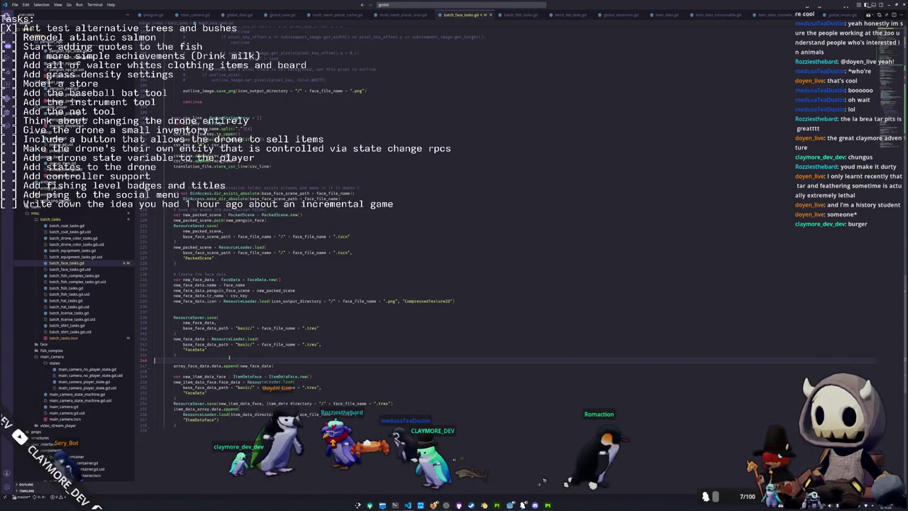
pyautogui.press('Delete')
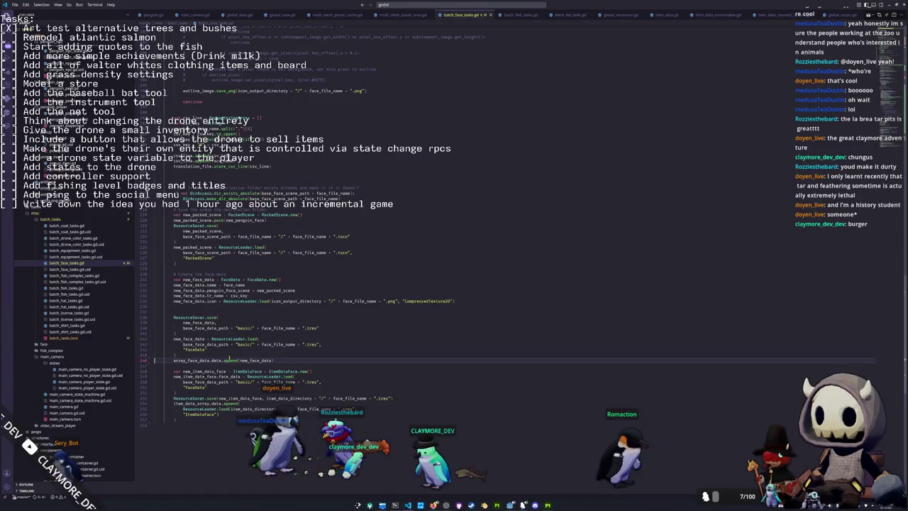
# - Move the ResourceLoader.load block inside array_face_data.data.append() and delete 'new_face_data ='
pyautogui.hotkey('shift', 'Up')
pyautogui.press('Delete')
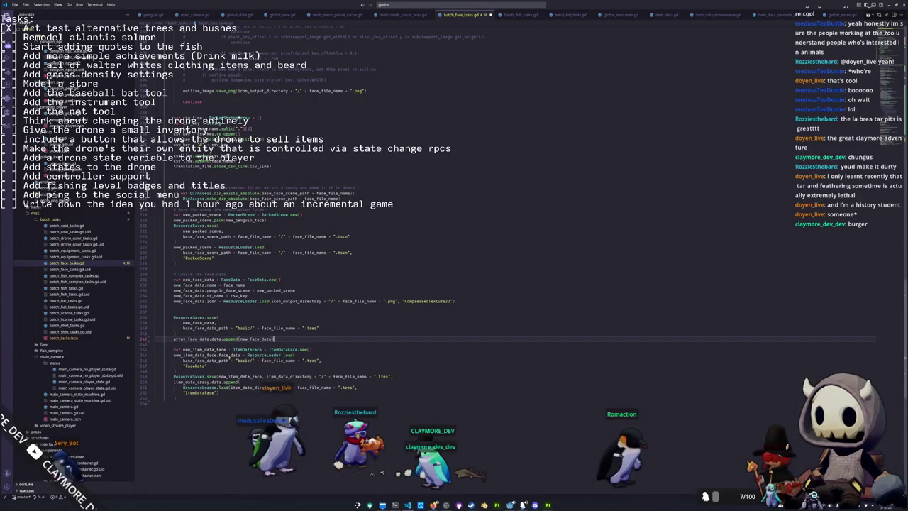
pyautogui.hotkey('ctrl', 'v')
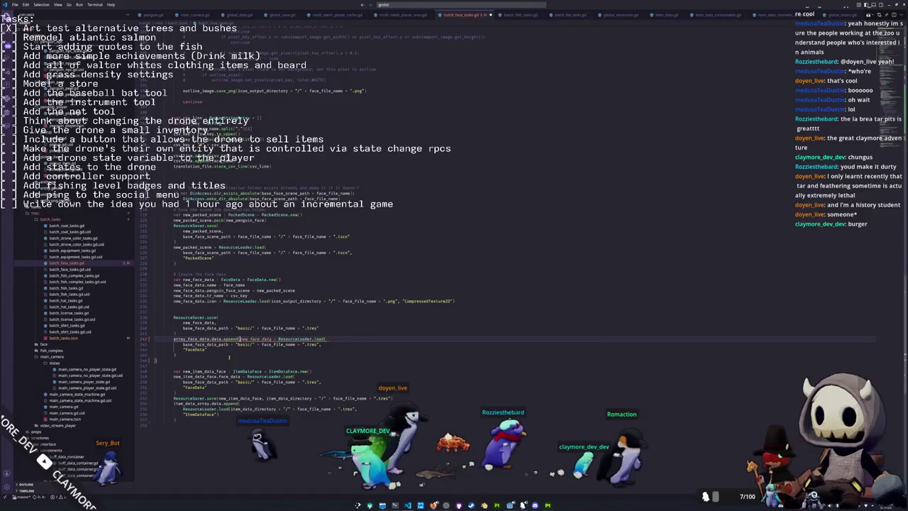
pyautogui.press('Down')
pyautogui.press('Down')
pyautogui.press('End')
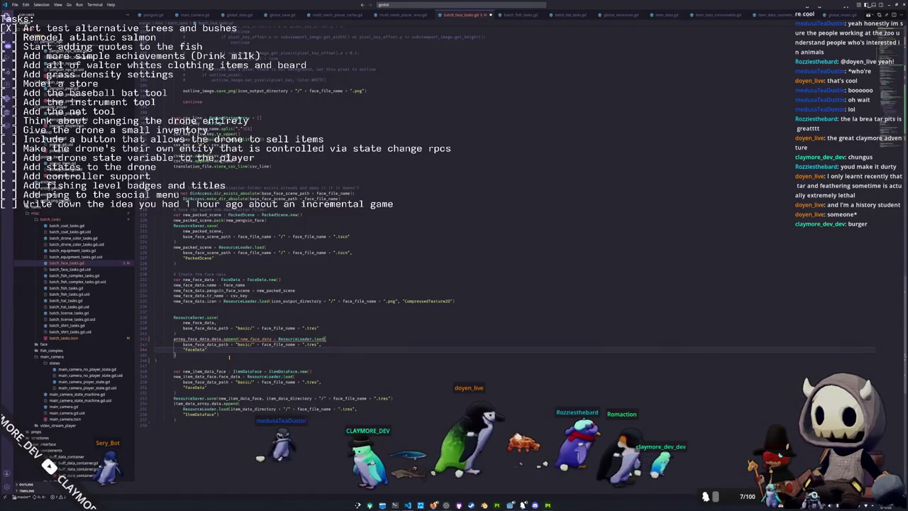
pyautogui.press('Up')
pyautogui.press('Up')
pyautogui.hotkey('ctrl', 'shift', 'Right')
pyautogui.hotkey('ctrl', 'shift', 'Right')
pyautogui.press('BackSpace')
# - Remove extra blank lines and put the load call and its path on one indented line
pyautogui.press('Down')
pyautogui.press('Down')
pyautogui.press('Down')
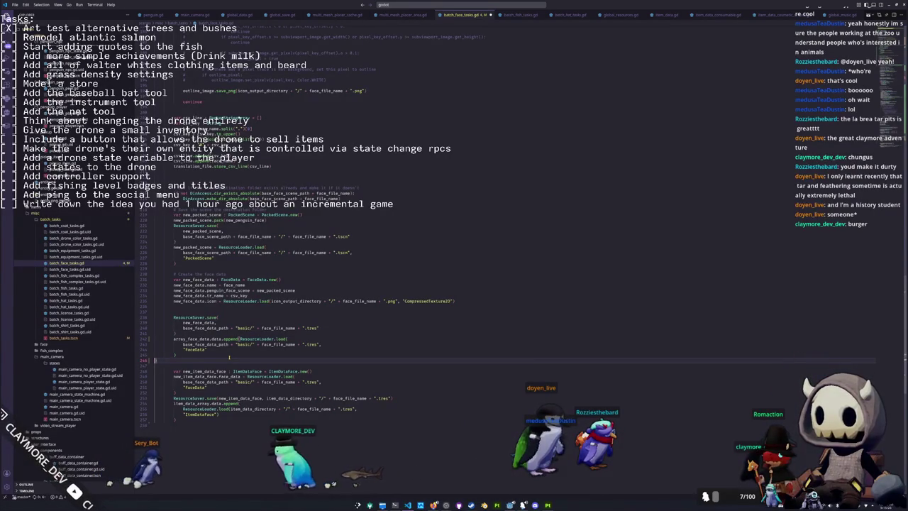
pyautogui.press('BackSpace')
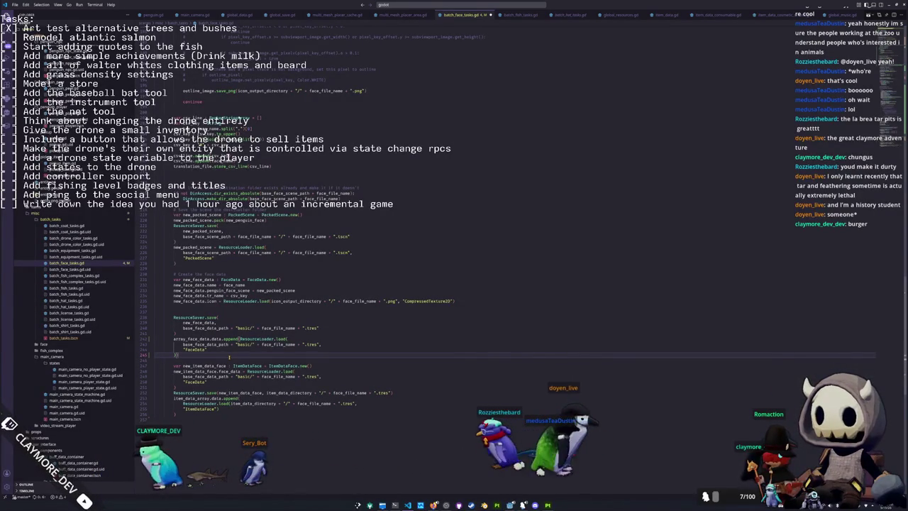
pyautogui.press('Return')
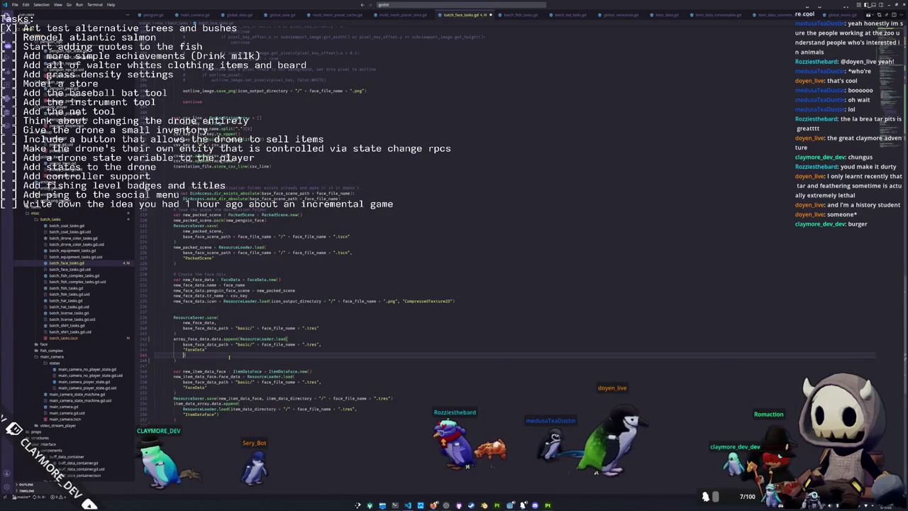
pyautogui.press('BackSpace')
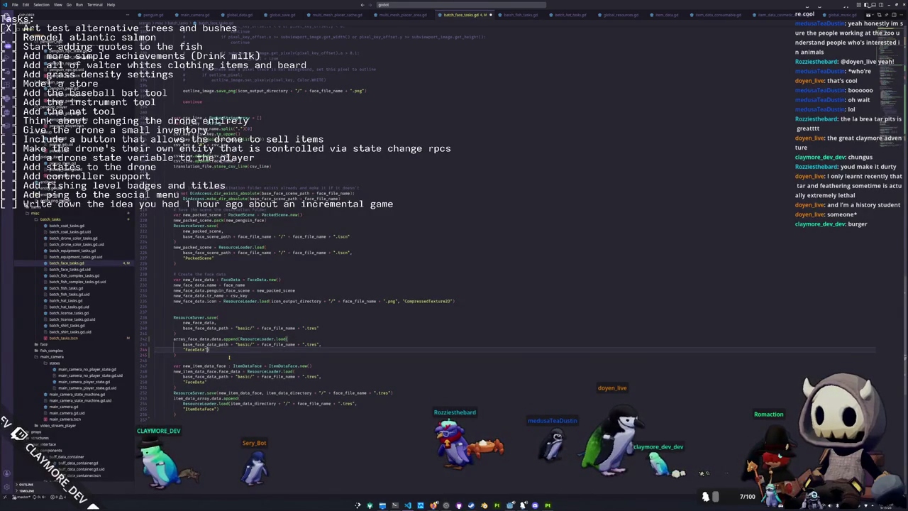
pyautogui.press('Up')
pyautogui.press('Up')
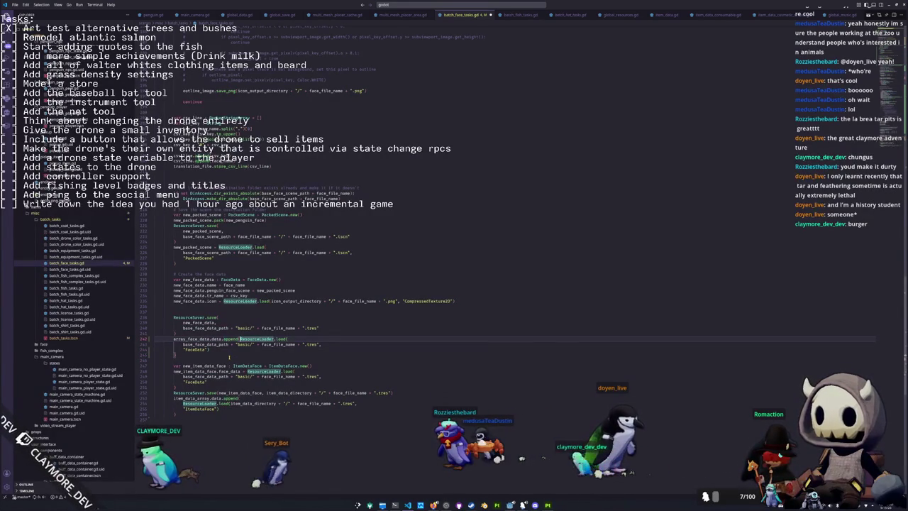
pyautogui.press('Return')
pyautogui.hotkey('ctrl', 'Right')
pyautogui.hotkey('ctrl', 'Right')
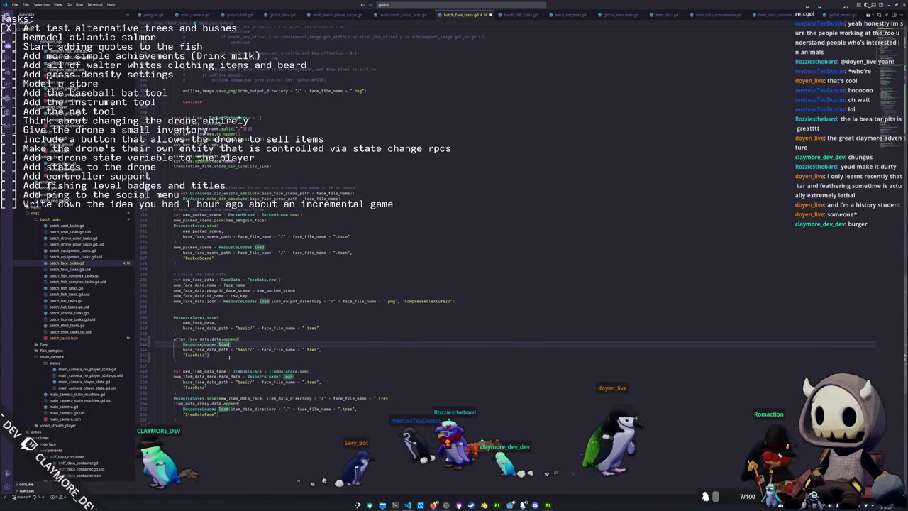
pyautogui.press('End')
pyautogui.press('Delete')
pyautogui.press('Delete')
# - Place append()'s closing parenthesis on its own line and review the edited block
pyautogui.press('Down')
pyautogui.press('Left')
pyautogui.press('Return')
pyautogui.hotkey('shift', 'Up')
pyautogui.hotkey('shift', 'Up')
pyautogui.hotkey('shift', 'Up')
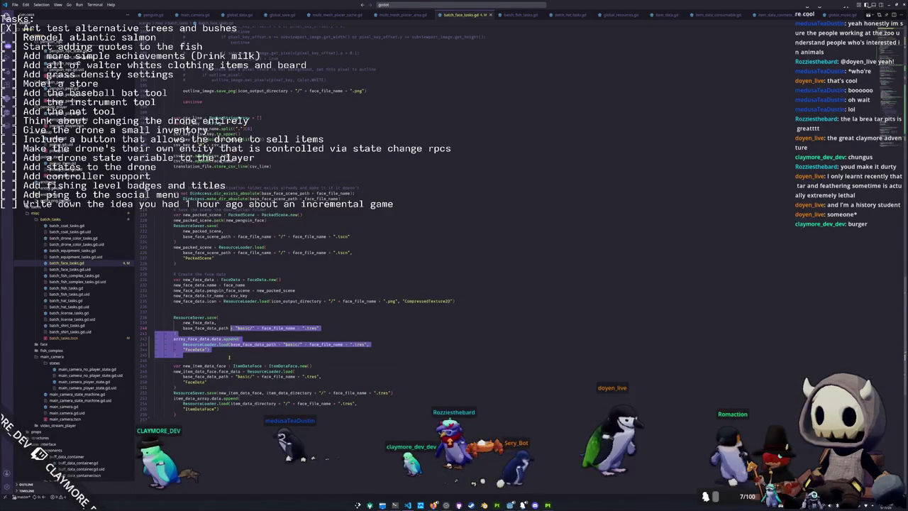
pyautogui.hotkey('shift', 'Home')
pyautogui.click(229, 357)
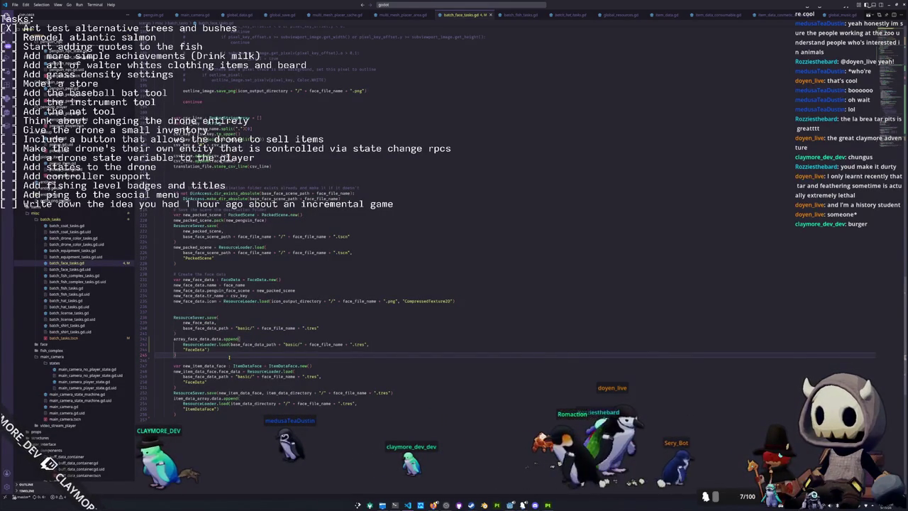
pyautogui.hotkey('ctrl', 'shift', 'x')
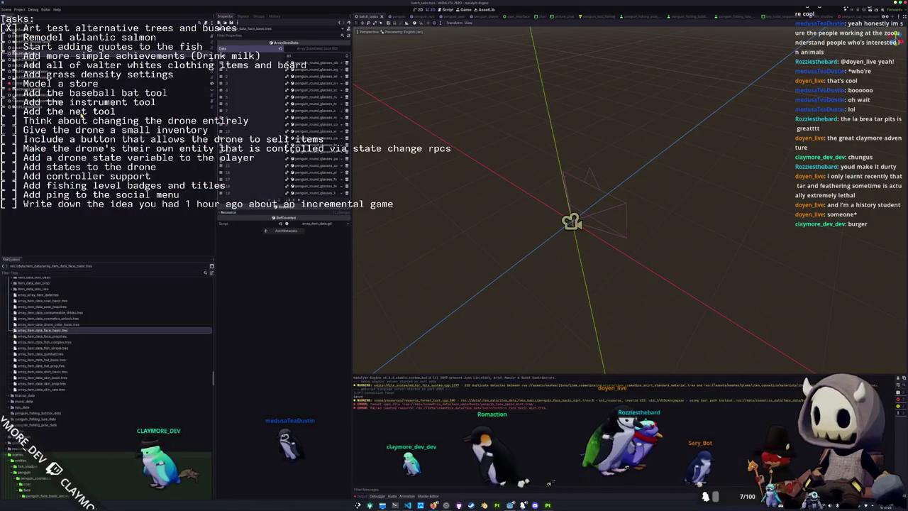
# - Inspect BatchFaceTasks, penguin_square_glasses_lime.tres, and then array_face_data_basic.tres
pyautogui.click(75, 57)
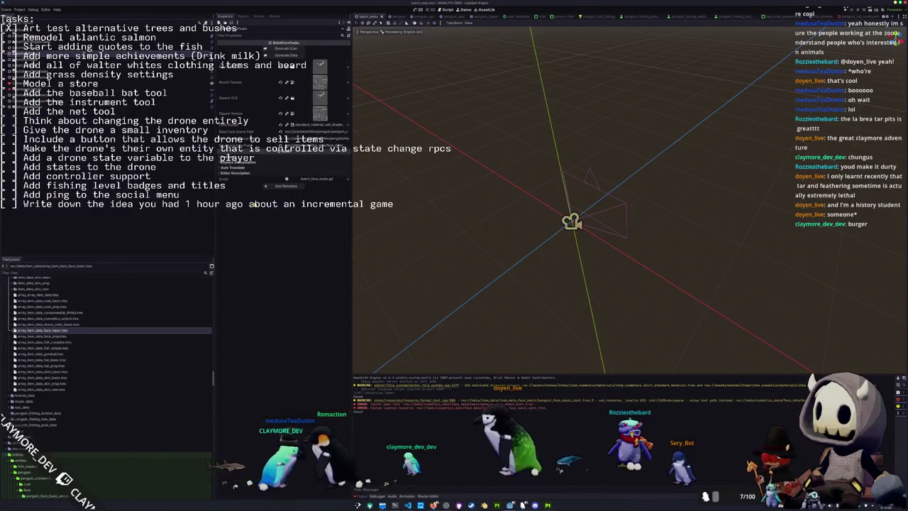
pyautogui.hotkey('ctrl', 'F3')
pyautogui.hotkey('ctrl', 'F2')
pyautogui.scroll(10, 77, 354)
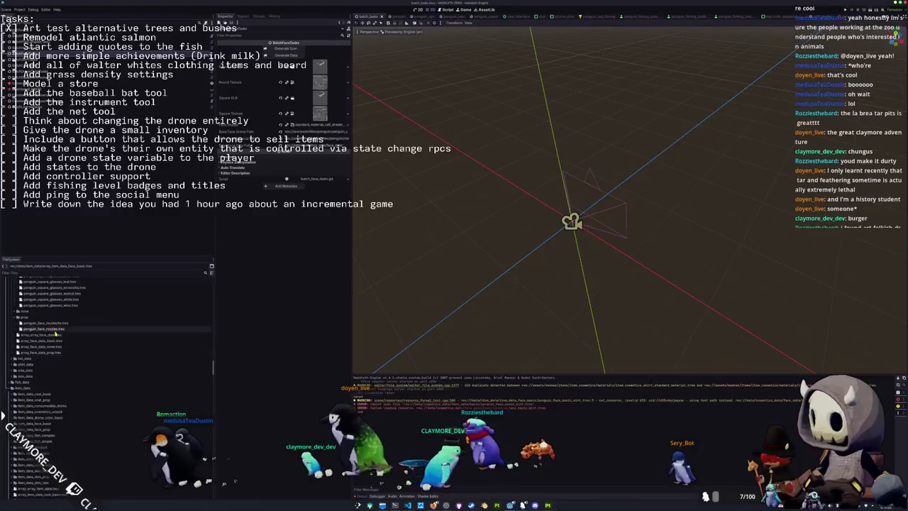
pyautogui.scroll(5, 56, 335)
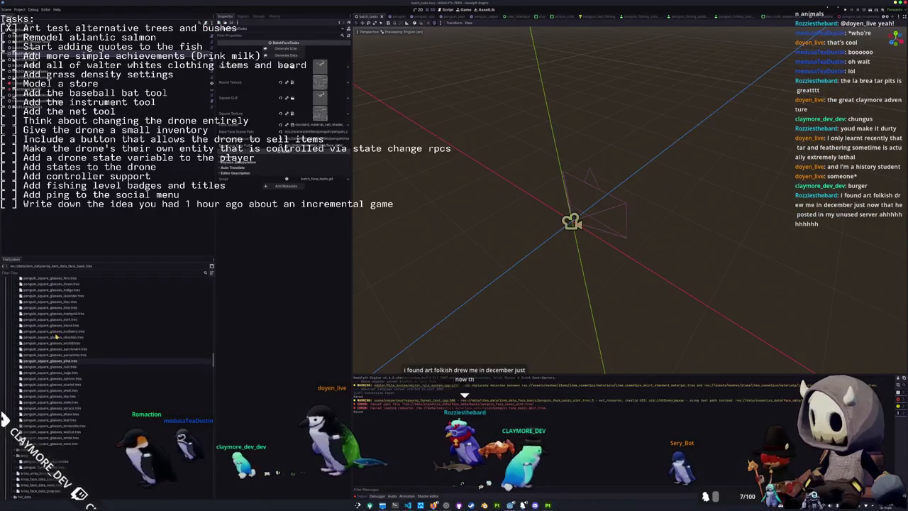
pyautogui.scroll(2, 56, 337)
pyautogui.click(56, 336)
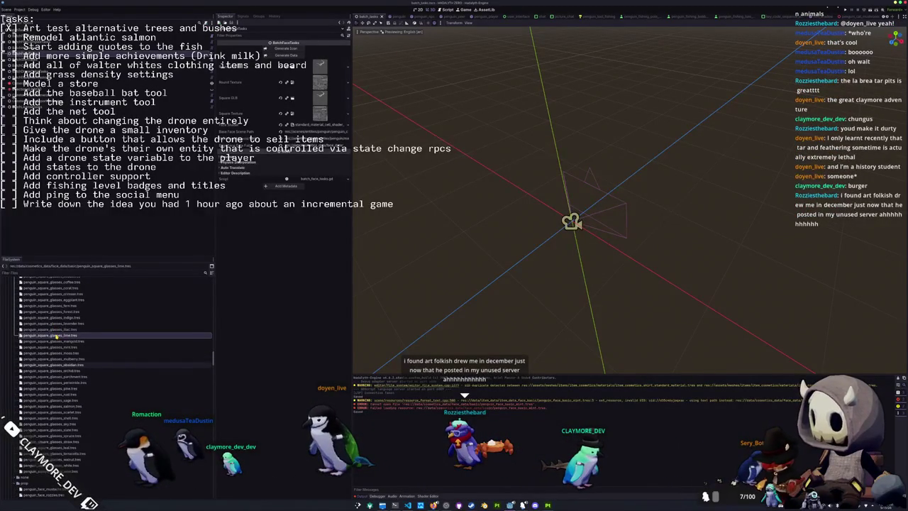
pyautogui.scroll(-5, 56, 336)
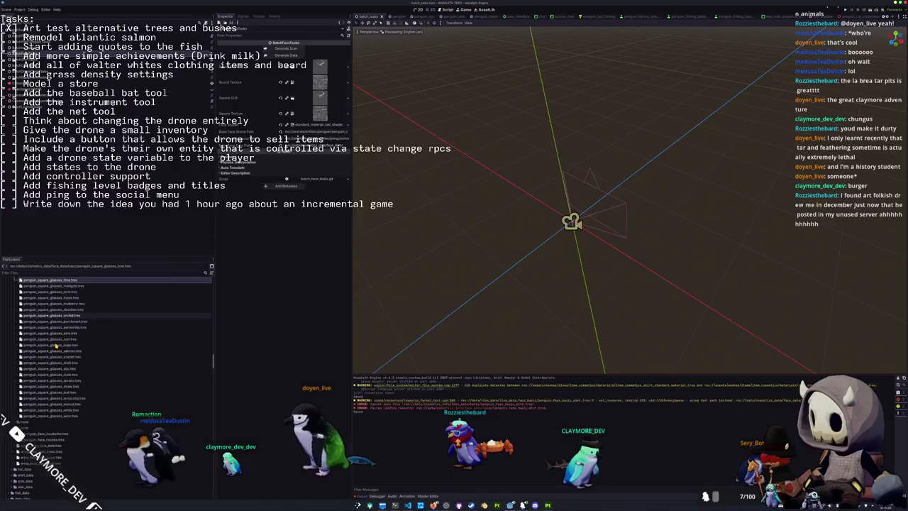
pyautogui.scroll(-5, 56, 345)
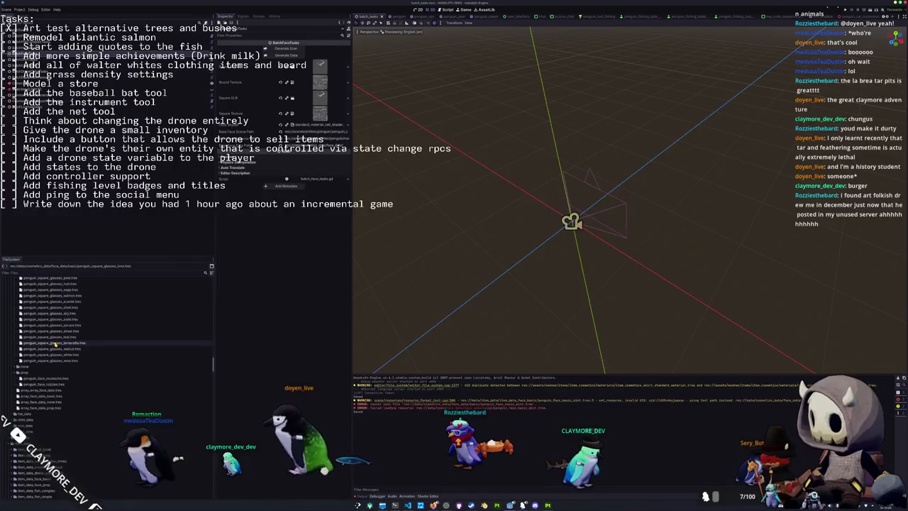
pyautogui.click(43, 396)
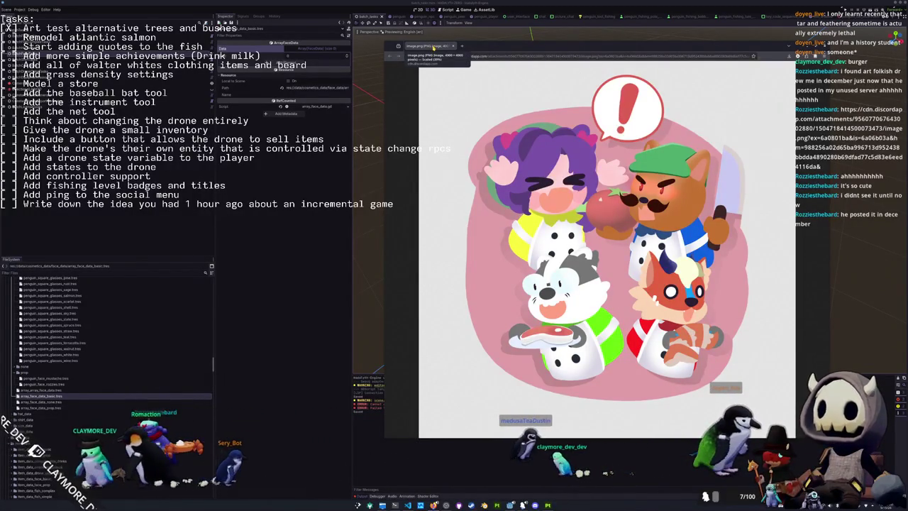
# - Close the Firefox tab showing image.png of the four animal chefs
pyautogui.middleClick(433, 47)
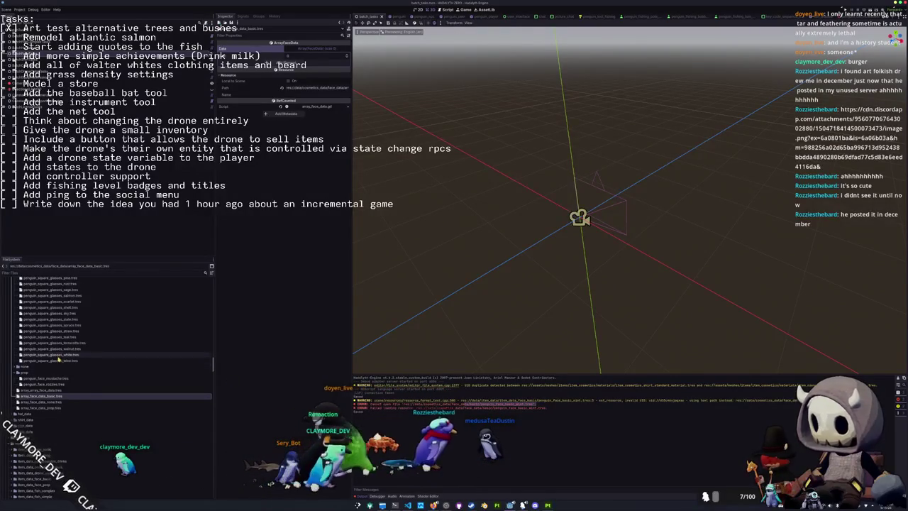
# - Check the amber and aquamarine round glasses data files, then reselect the BatchFaceTasks node
pyautogui.scroll(5, 51, 351)
pyautogui.scroll(3, 51, 352)
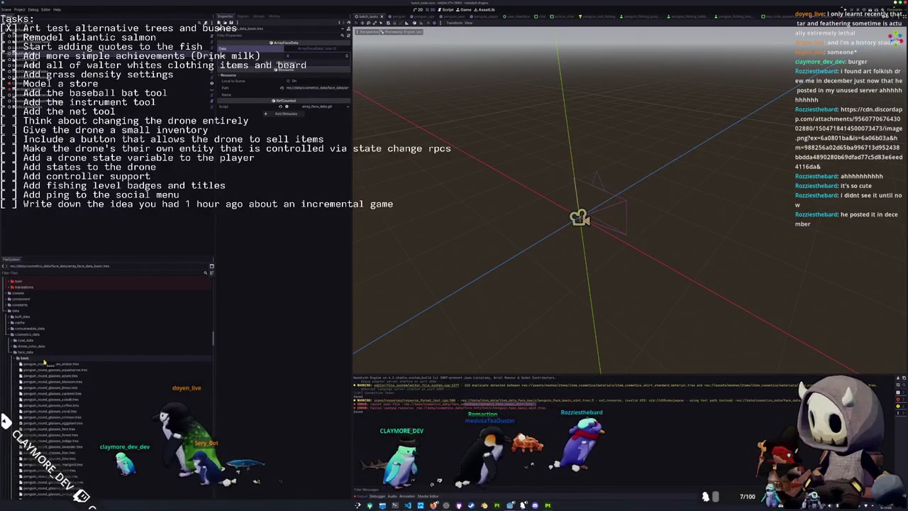
pyautogui.click(44, 364)
pyautogui.click(46, 370)
pyautogui.scroll(-10, 46, 370)
pyautogui.scroll(-5, 46, 373)
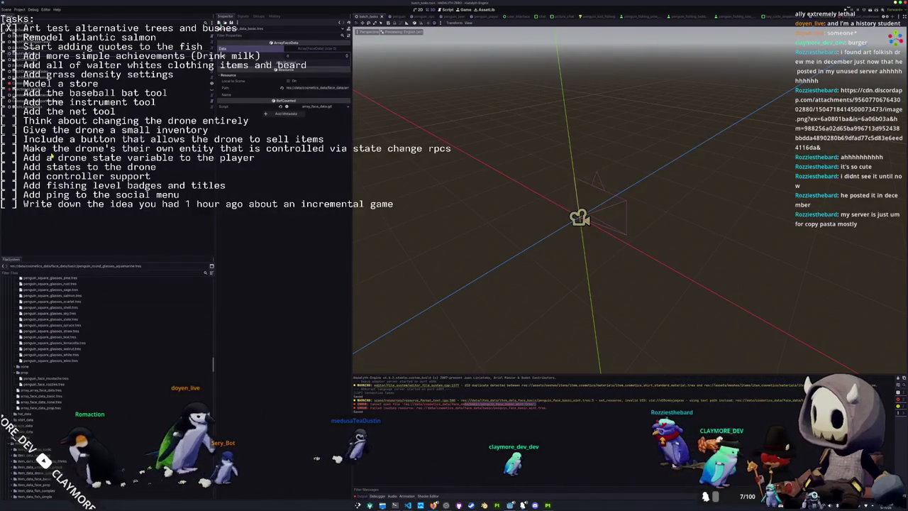
pyautogui.click(251, 112)
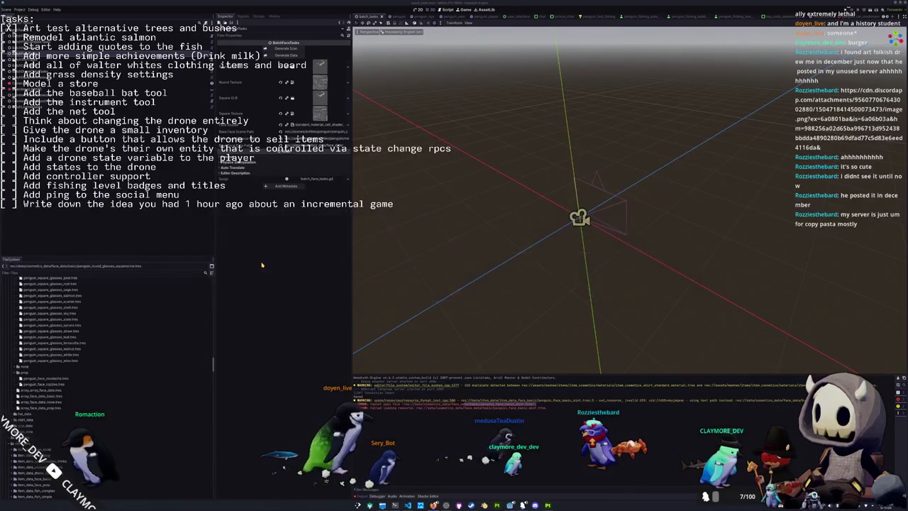
# - Save the scene, glance at array_face_data_basic.tres, and reselect the BatchFaceTasks node
pyautogui.hotkey('ctrl', 's')
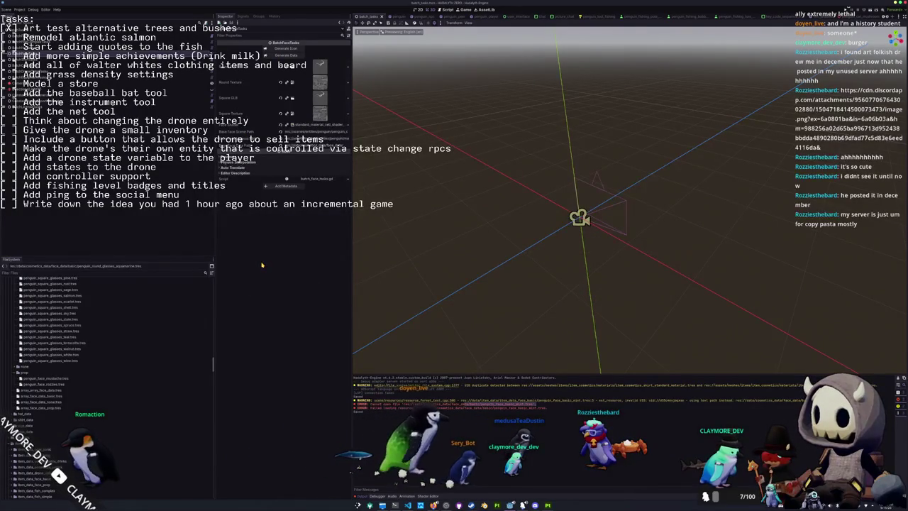
pyautogui.hotkey('ctrl', 's')
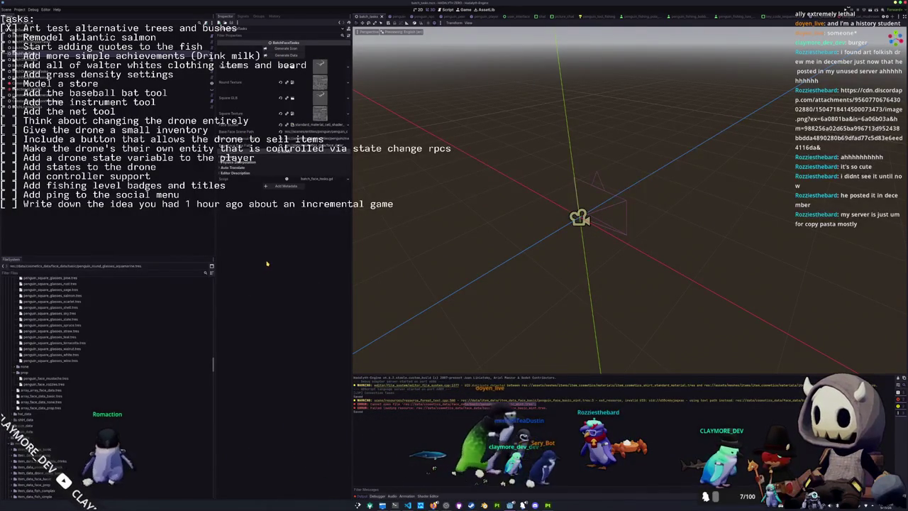
pyautogui.hotkey('ctrl', 's')
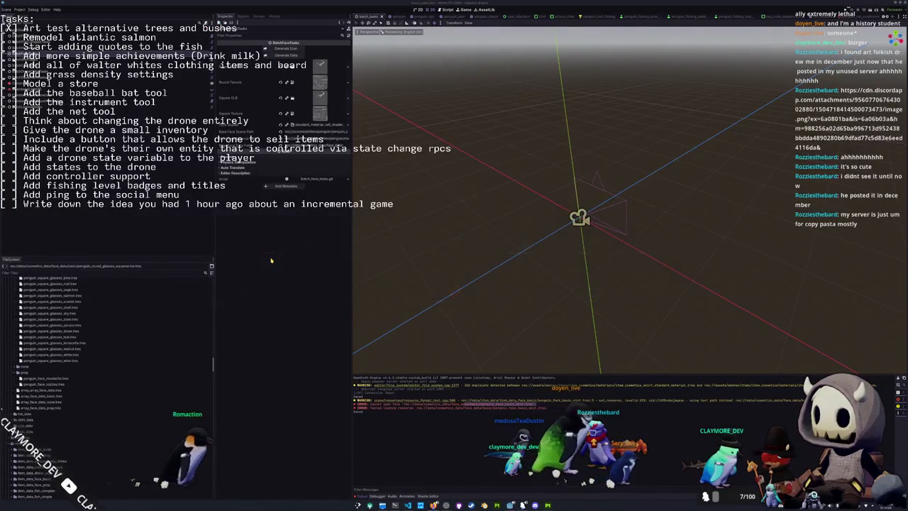
pyautogui.hotkey('ctrl', 's')
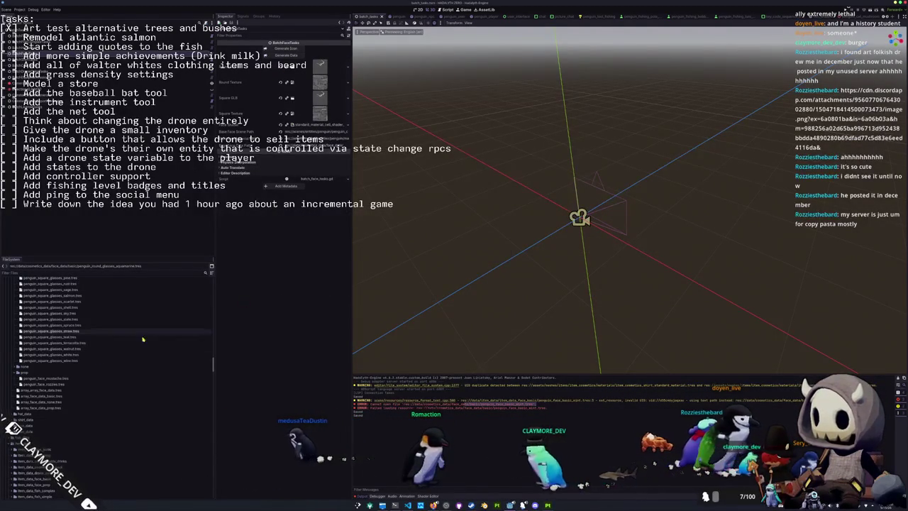
pyautogui.click(70, 396)
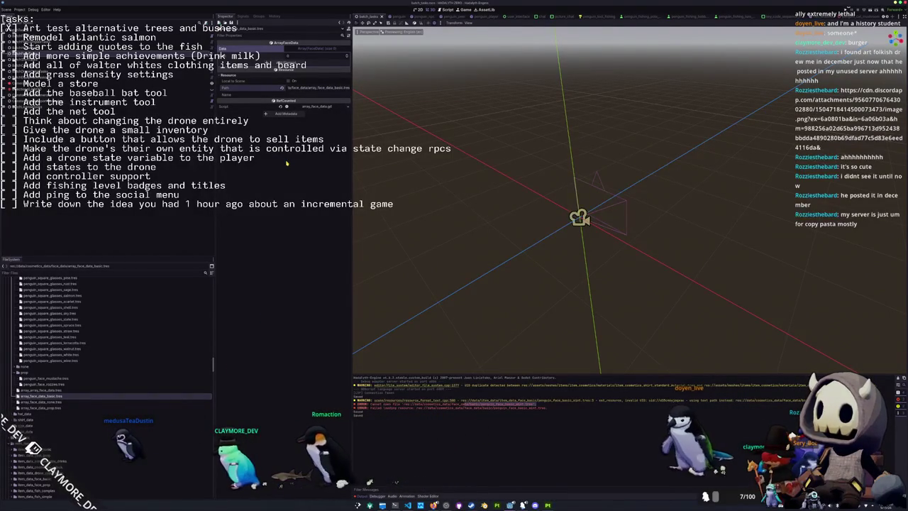
pyautogui.click(235, 91)
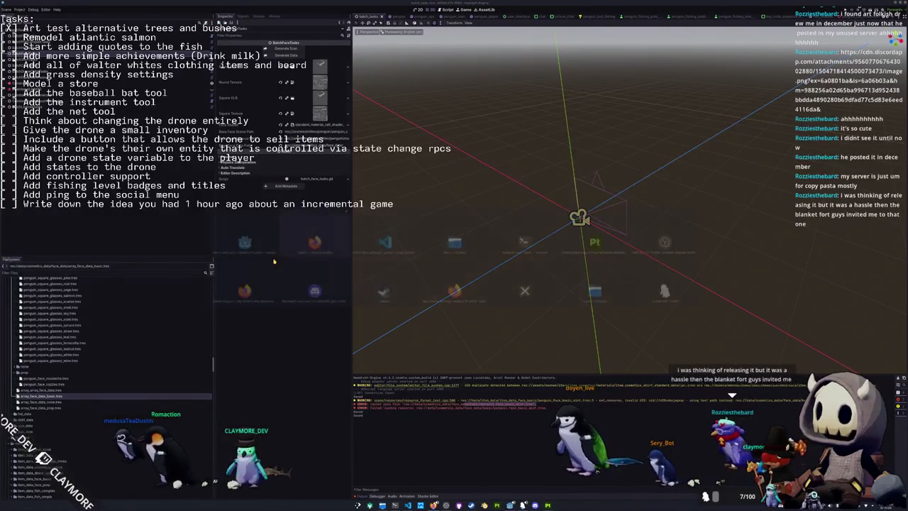
# - Save the scene and scroll up through batch_face_tasks.gd in VS Code
pyautogui.hotkey('ctrl', 's')
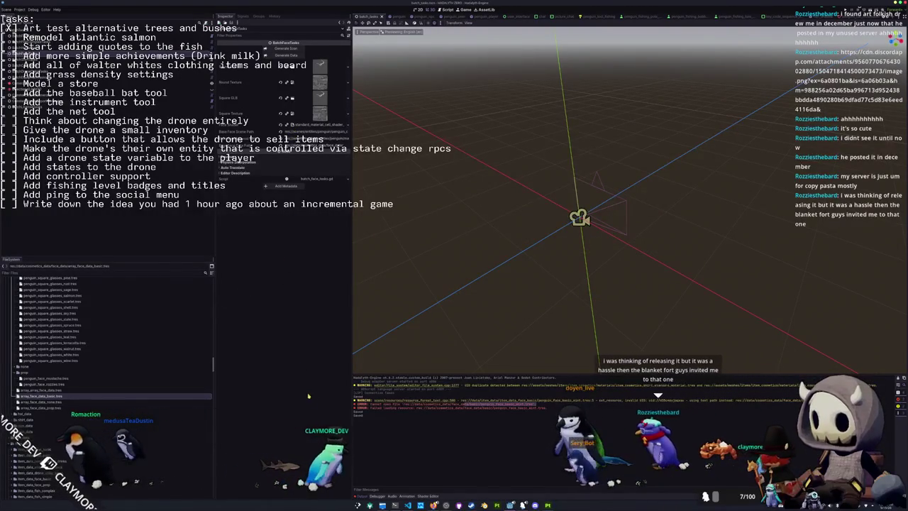
pyautogui.hotkey('alt', 'Tab')
pyautogui.scroll(4, 404, 329)
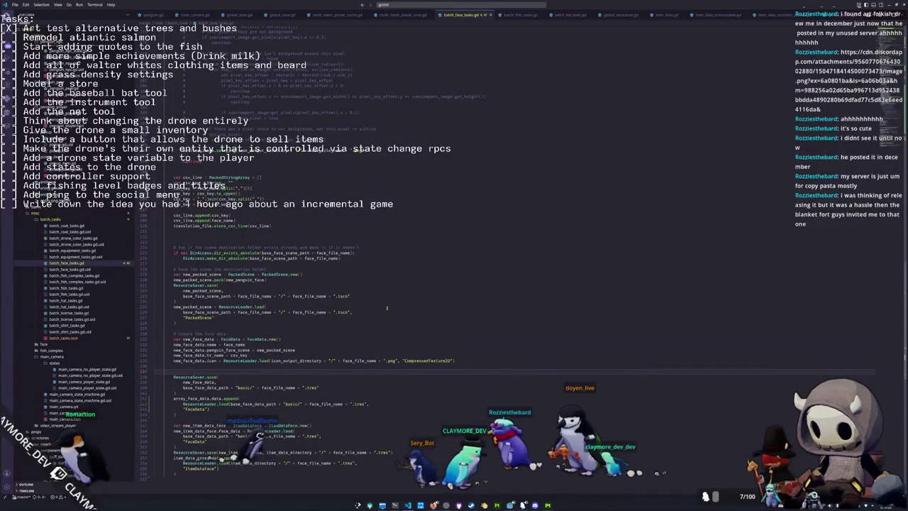
pyautogui.scroll(10, 386, 318)
pyautogui.scroll(15, 387, 307)
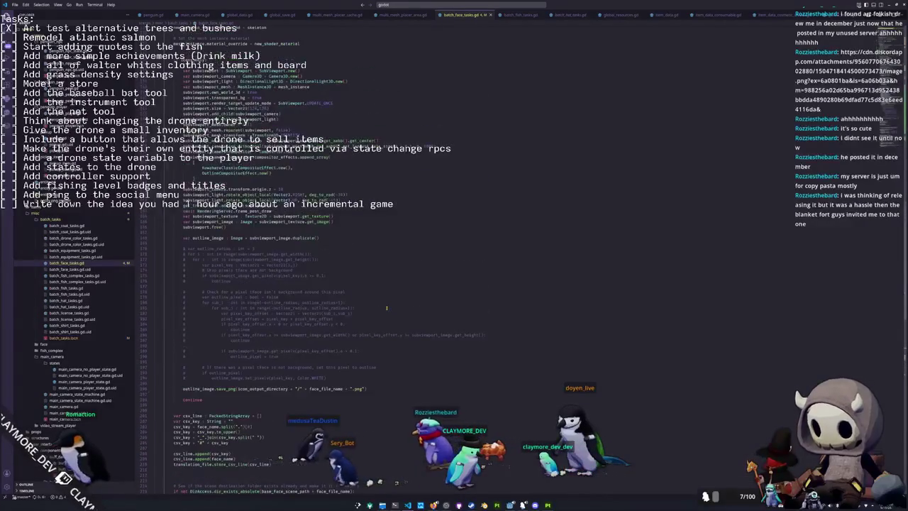
pyautogui.scroll(16, 387, 307)
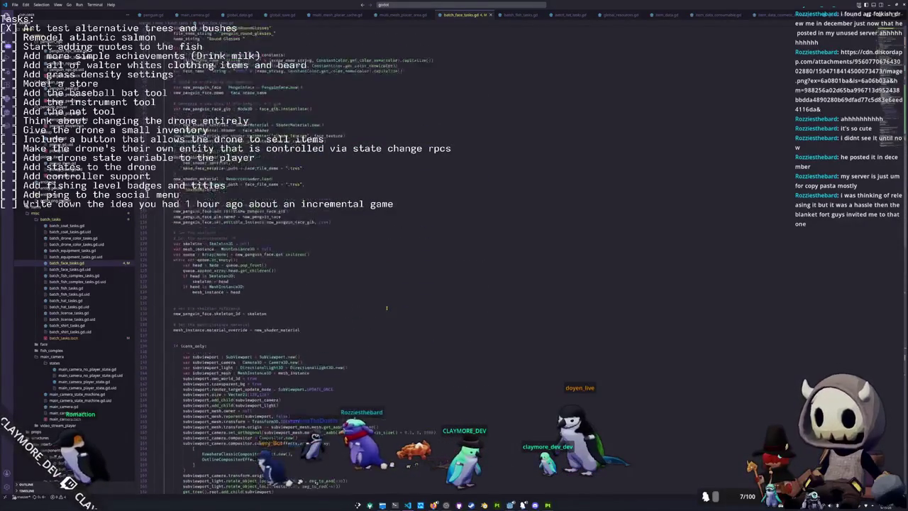
pyautogui.scroll(2, 387, 307)
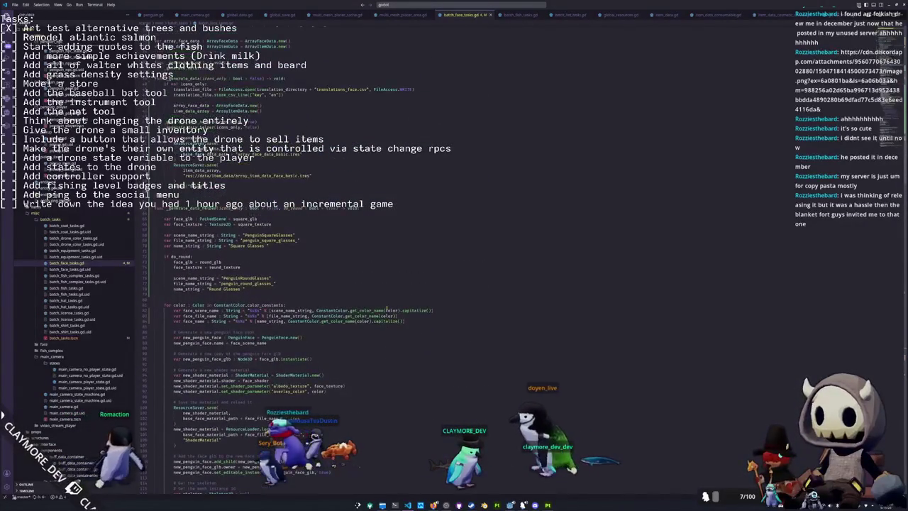
pyautogui.click(346, 301)
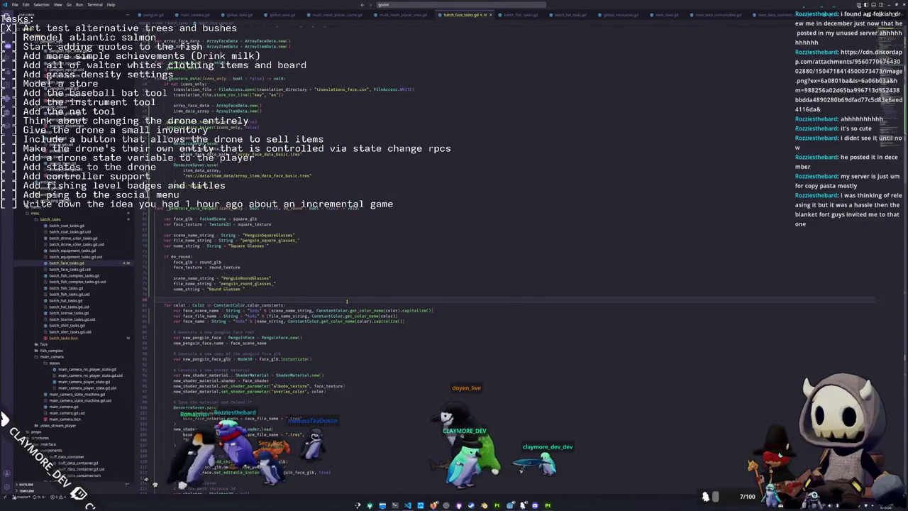
pyautogui.scroll(2, 346, 300)
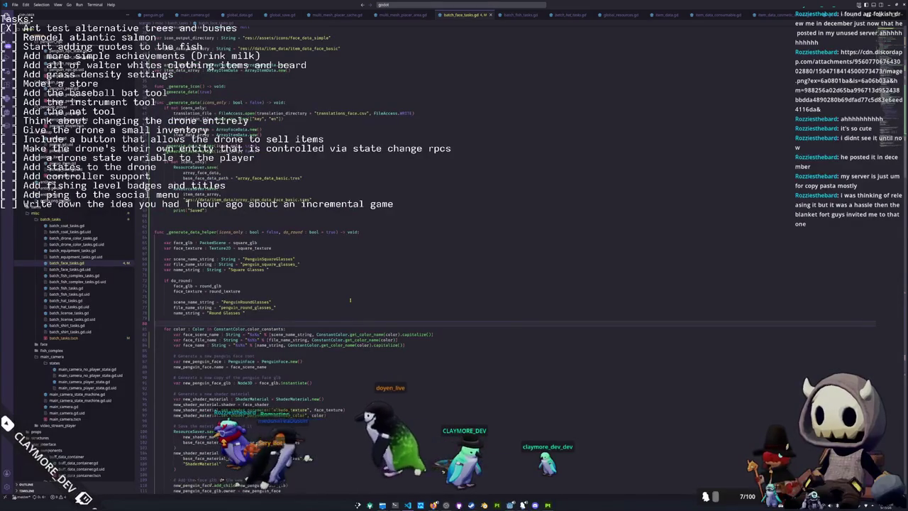
pyautogui.scroll(4, 350, 299)
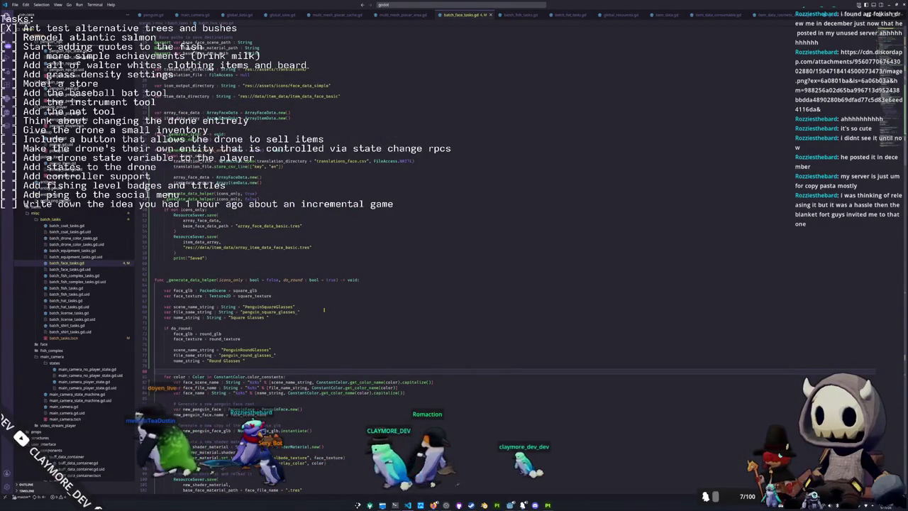
# - Highlight every use of icons_only and array_face_data in the data generation code
pyautogui.scroll(-2, 323, 309)
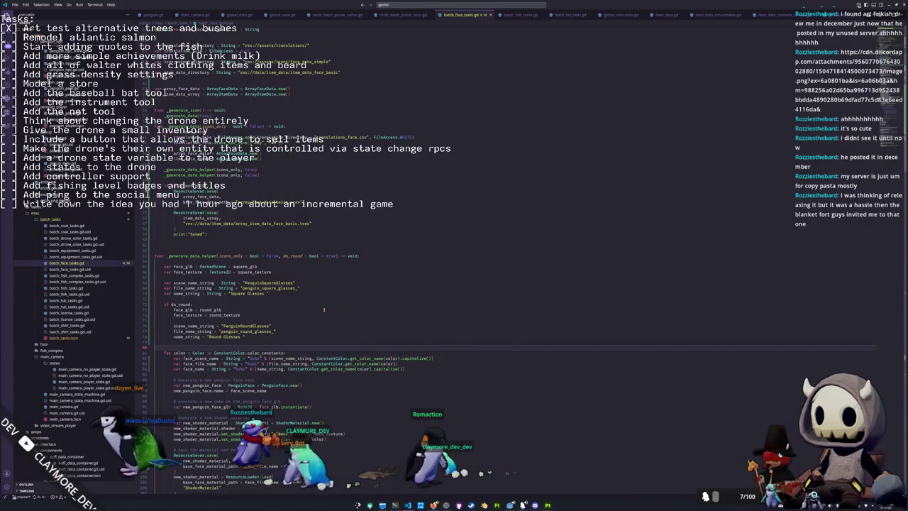
pyautogui.click(192, 262)
pyautogui.scroll(5, 260, 235)
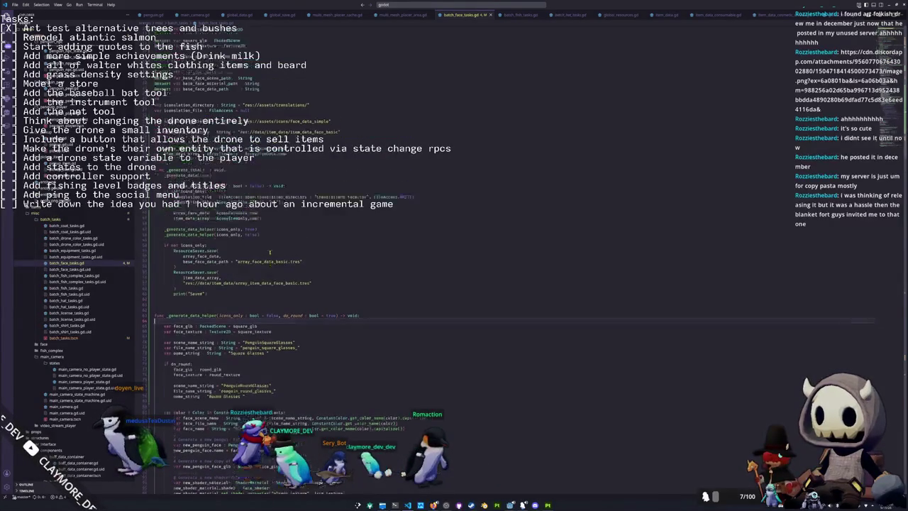
pyautogui.click(185, 267)
pyautogui.doubleClick(190, 244)
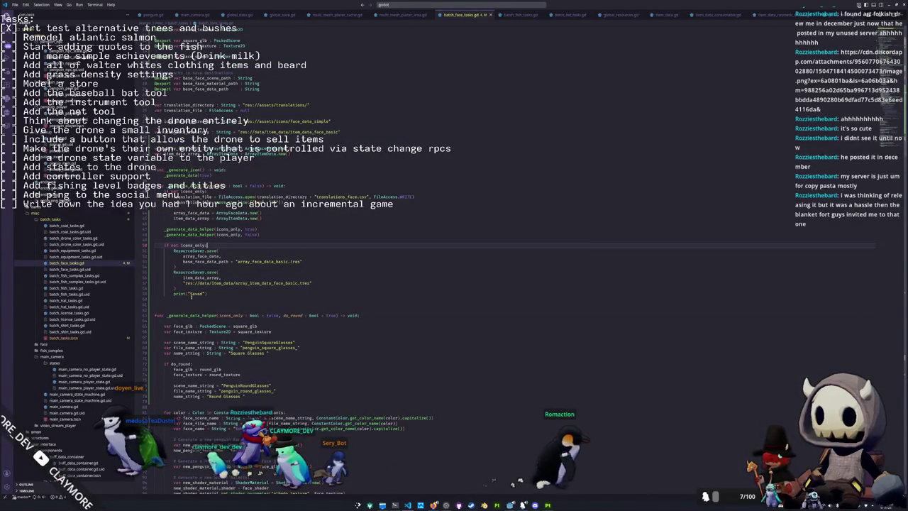
pyautogui.doubleClick(199, 256)
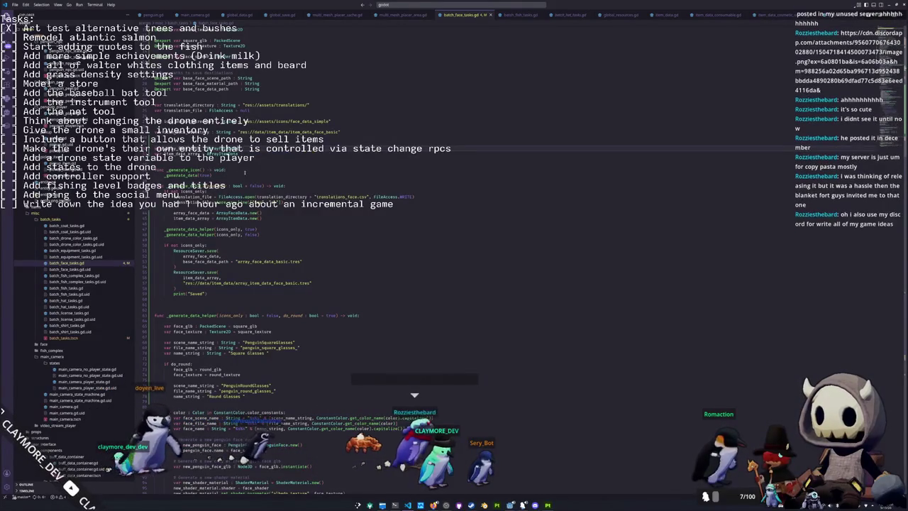
# - Undo the last two edits, reverting the icons_only translation block, and check generate_data_helper uses
pyautogui.hotkey('ctrl', 'z')
pyautogui.hotkey('ctrl', 'z')
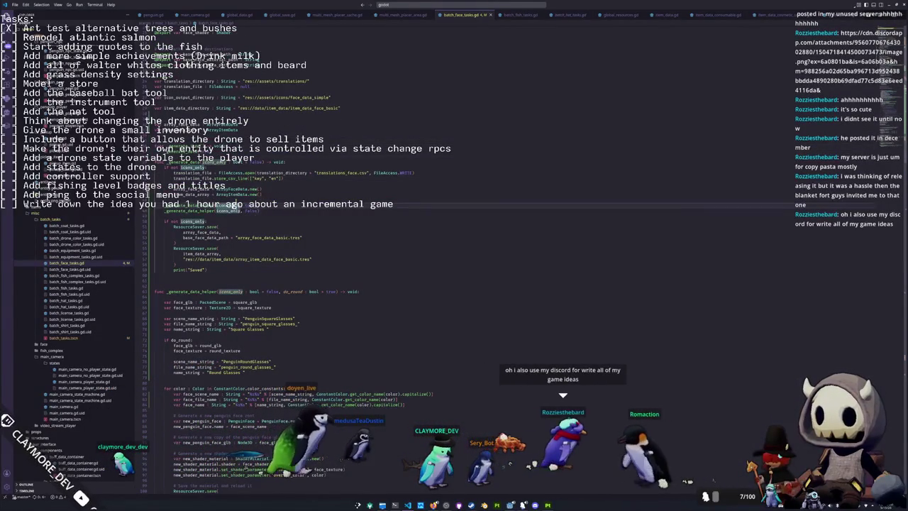
pyautogui.hotkey('ctrl', 'z')
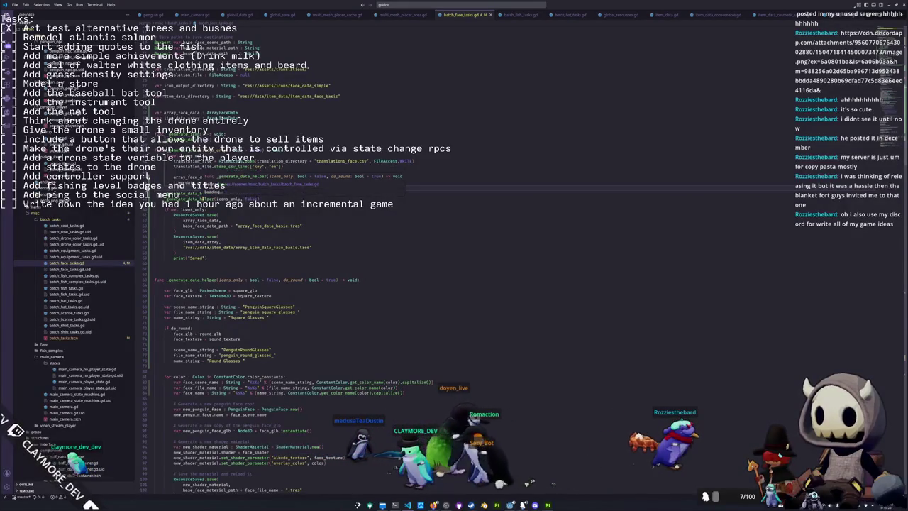
pyautogui.doubleClick(192, 199)
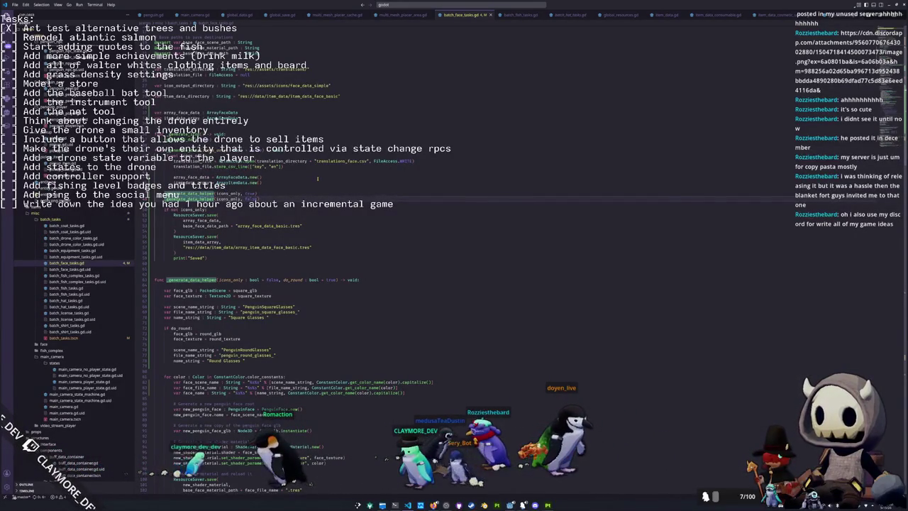
pyautogui.scroll(-5, 317, 178)
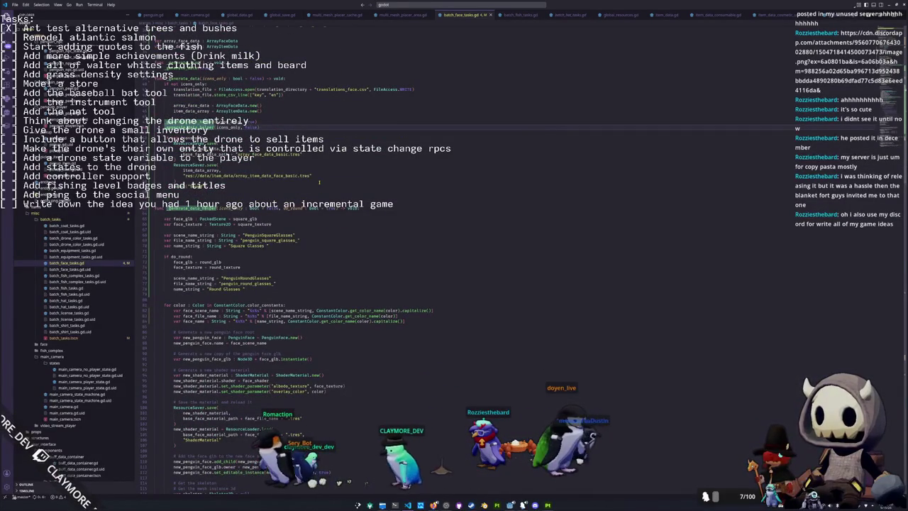
pyautogui.scroll(-10, 319, 182)
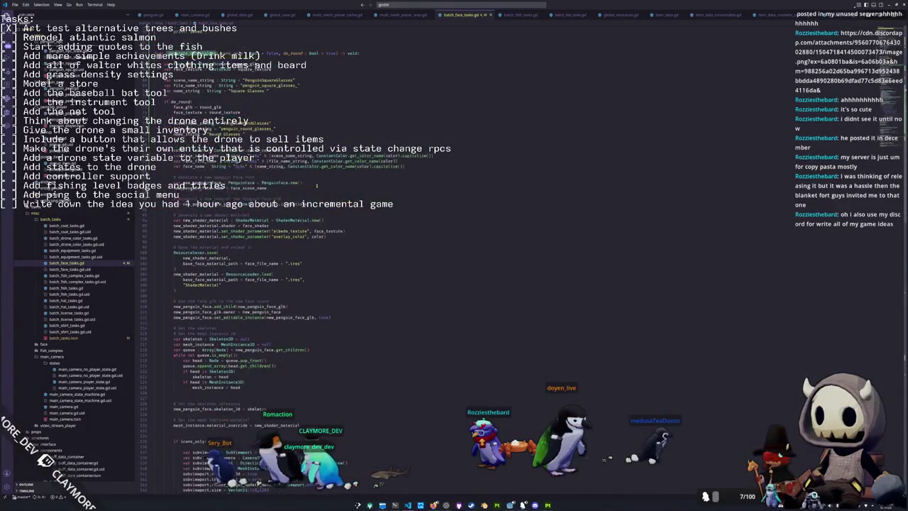
pyautogui.scroll(-2, 316, 186)
pyautogui.scroll(-4, 317, 284)
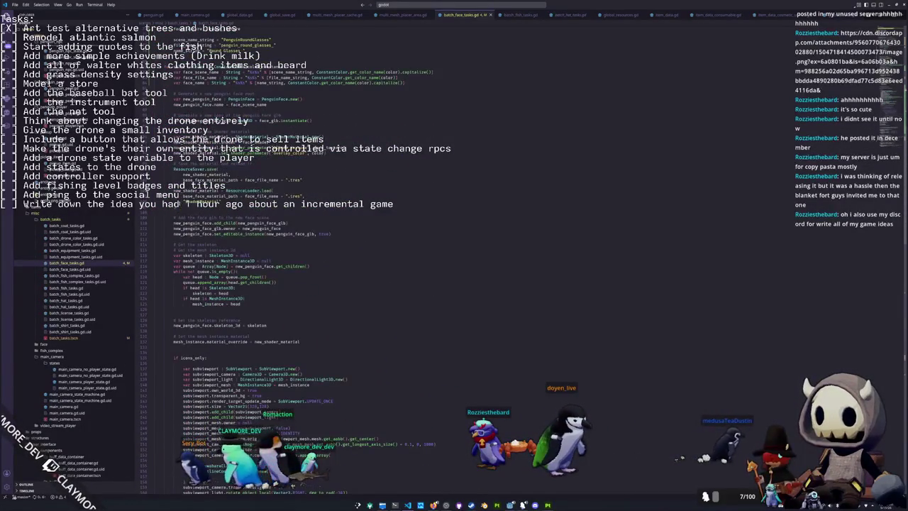
pyautogui.scroll(-4, 318, 284)
pyautogui.scroll(-20, 318, 284)
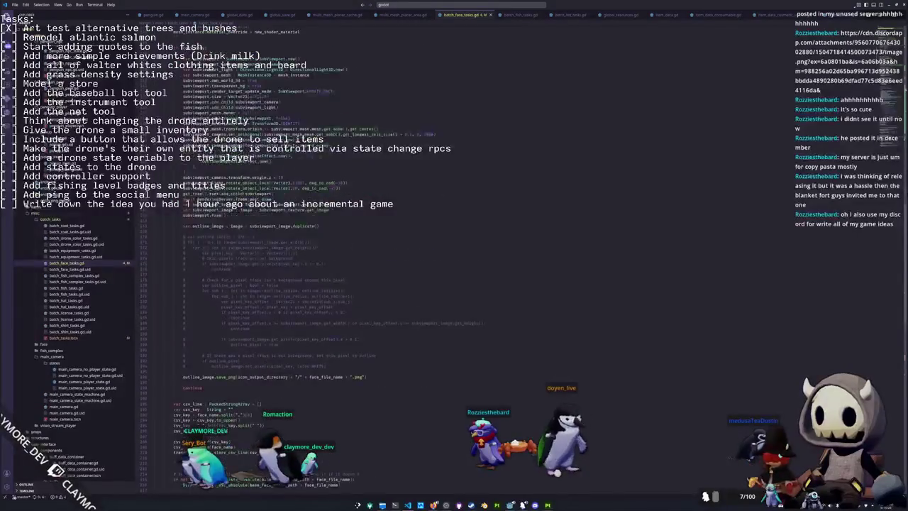
pyautogui.scroll(-3, 318, 283)
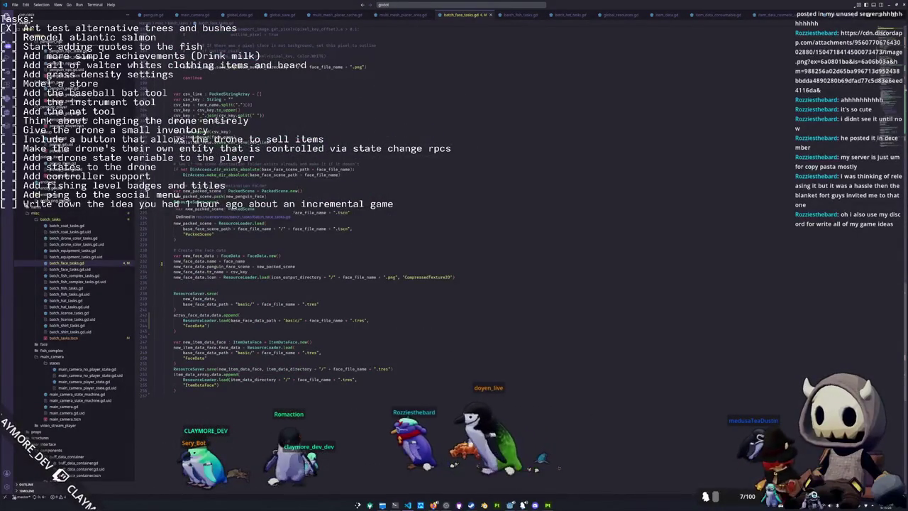
# - Inspect the ResourceSaver.save call and the uses of base_face_data_path, new_face_data, and load
pyautogui.click(177, 281)
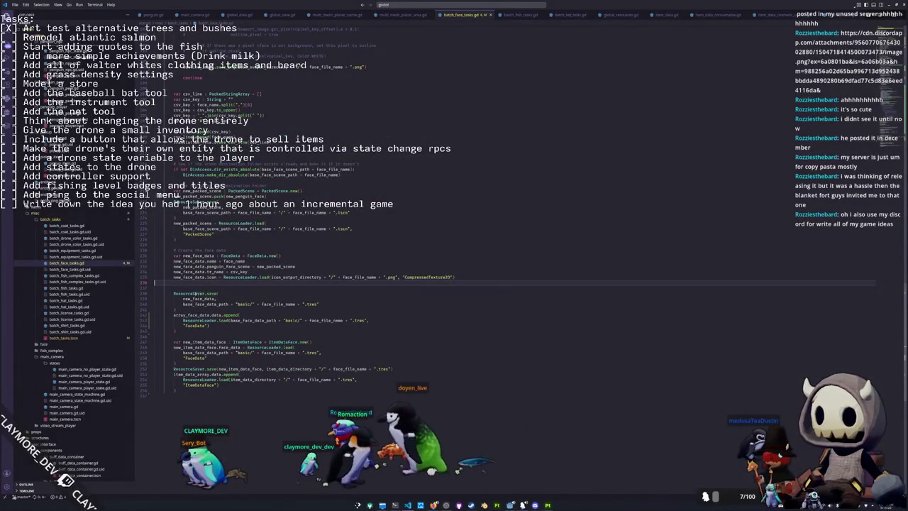
pyautogui.moveTo(320, 304); pyautogui.dragTo(151, 298)
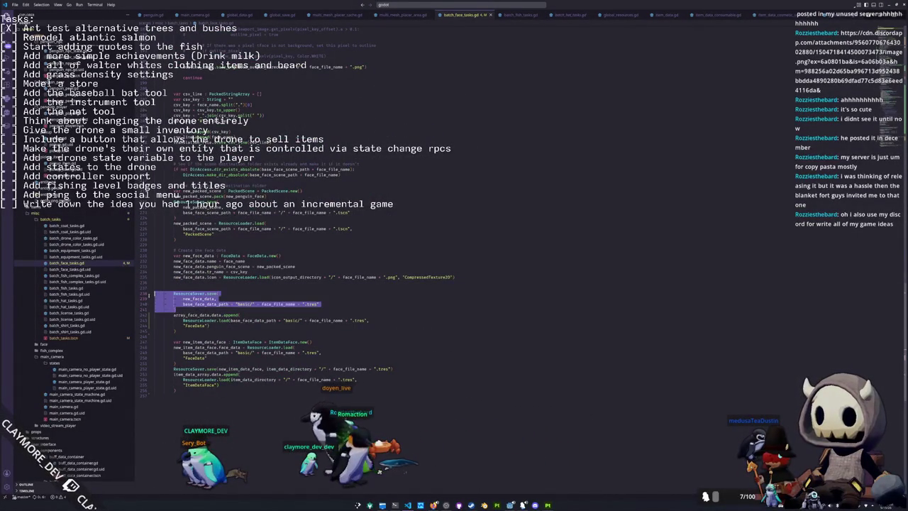
pyautogui.click(184, 304)
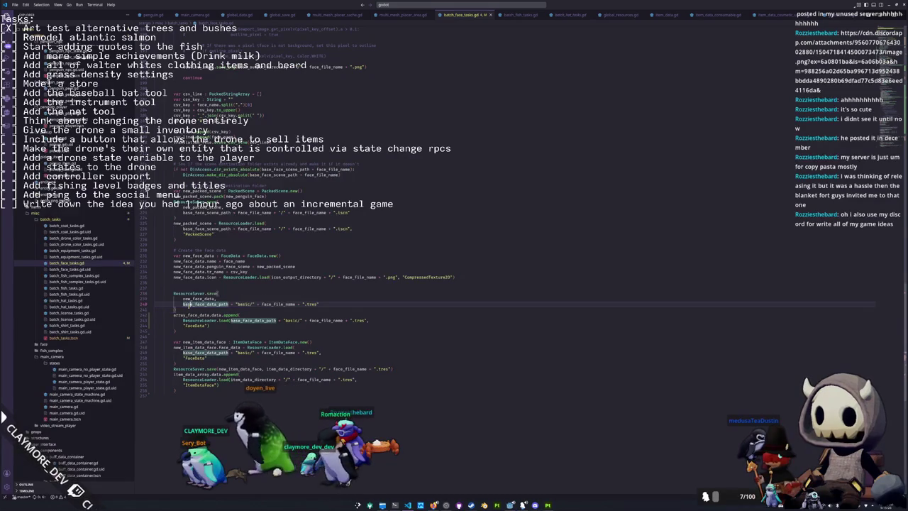
pyautogui.click(188, 298)
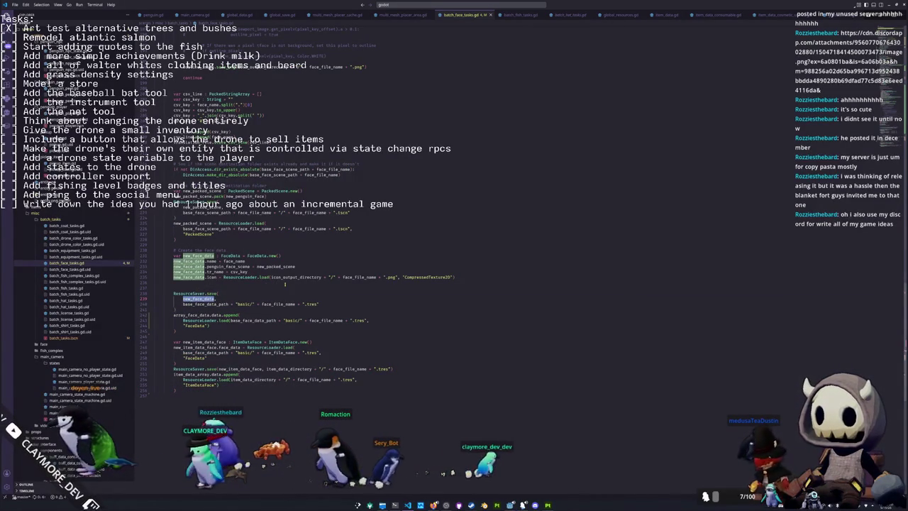
pyautogui.moveTo(214, 293)
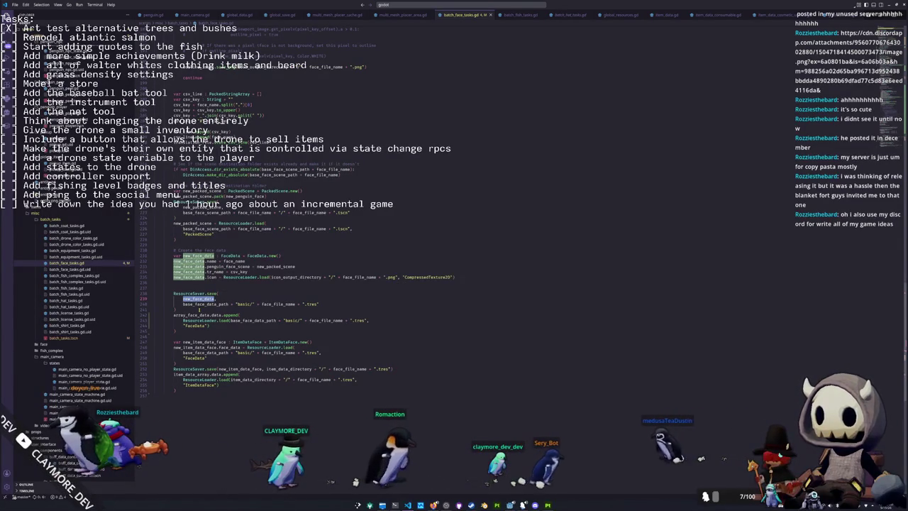
pyautogui.click(199, 310)
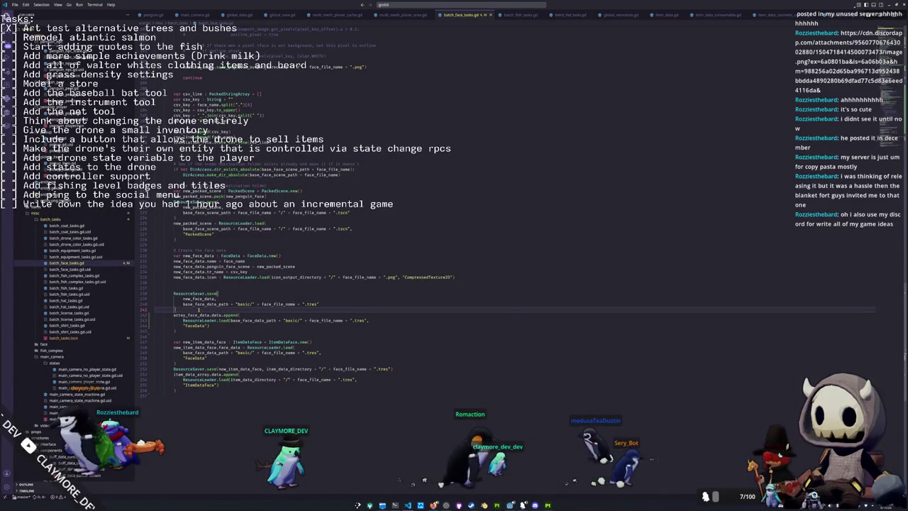
pyautogui.moveTo(335, 321)
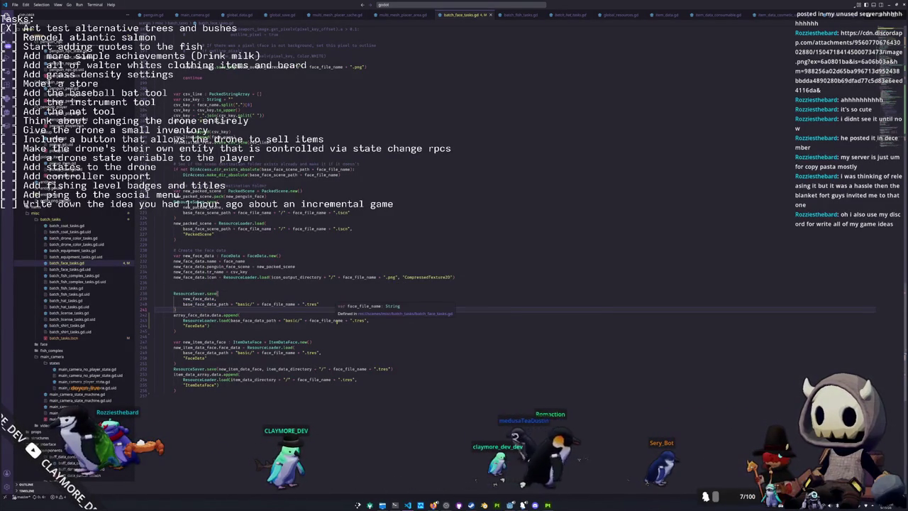
pyautogui.moveTo(213, 315)
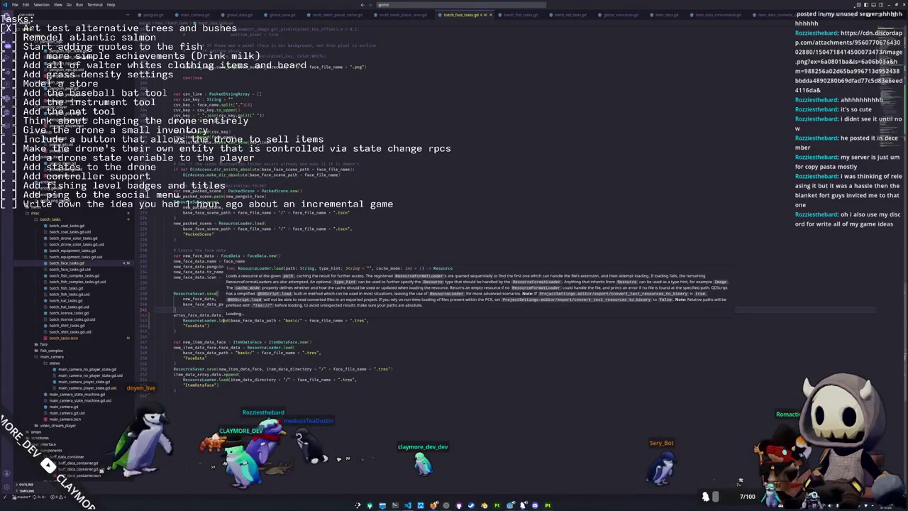
pyautogui.click(223, 320)
pyautogui.click(215, 331)
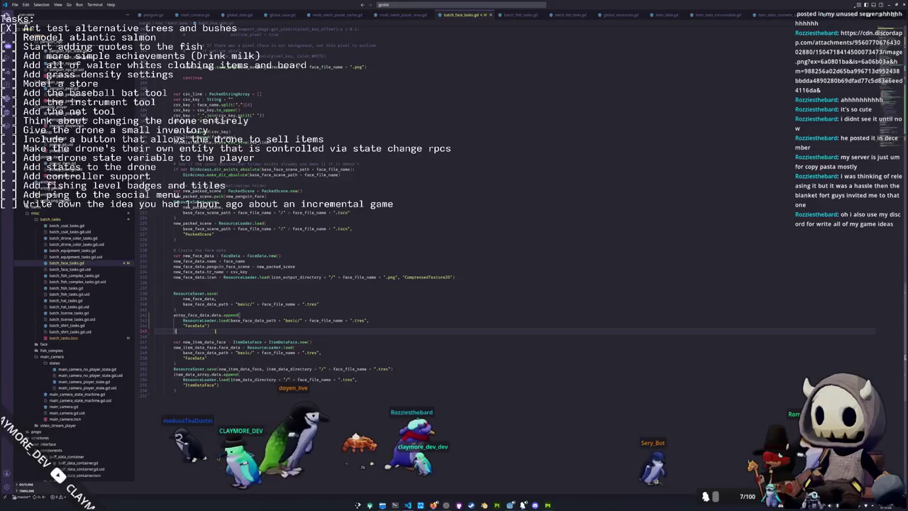
# - Add print(array_face_data.data.size()) after the face-data append and reload the VS Code window
pyautogui.press('Return')
pyautogui.write('pr')
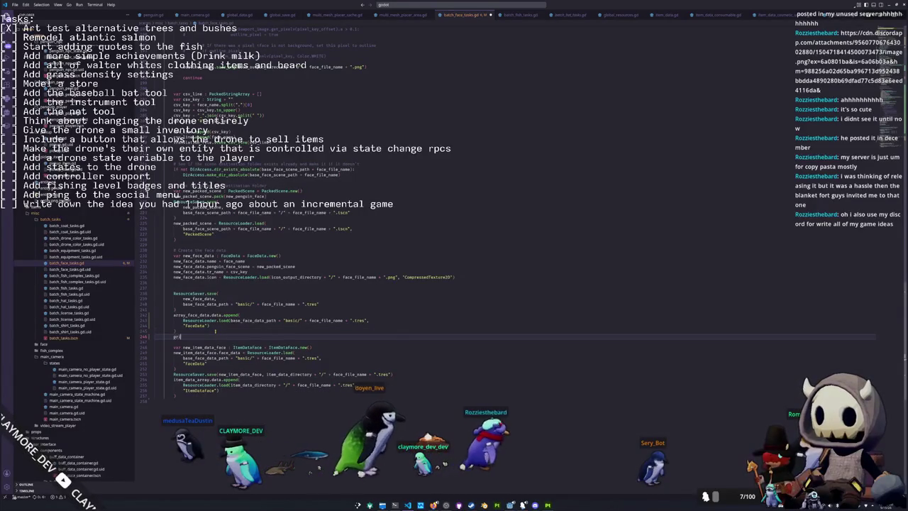
pyautogui.write('int(array_face_data.data')
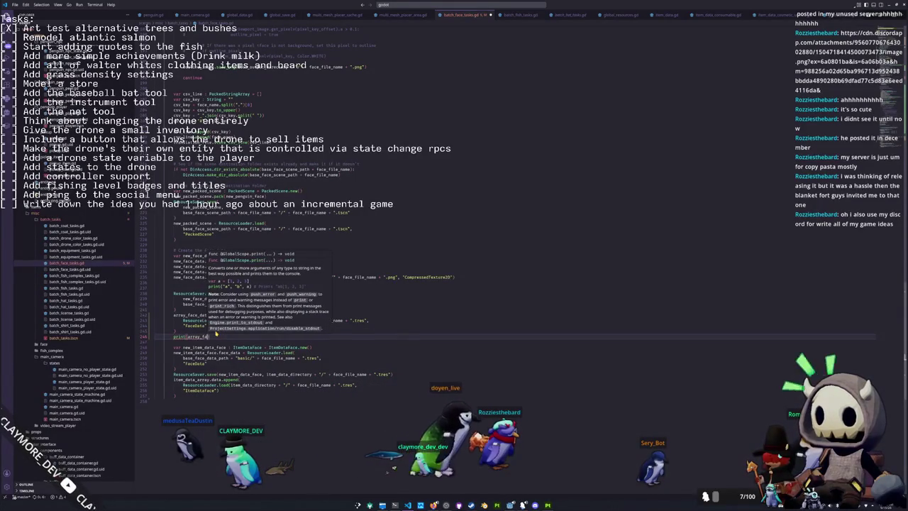
pyautogui.press('BackSpace')
pyautogui.press('BackSpace')
pyautogui.press('BackSpace')
pyautogui.write('size()')
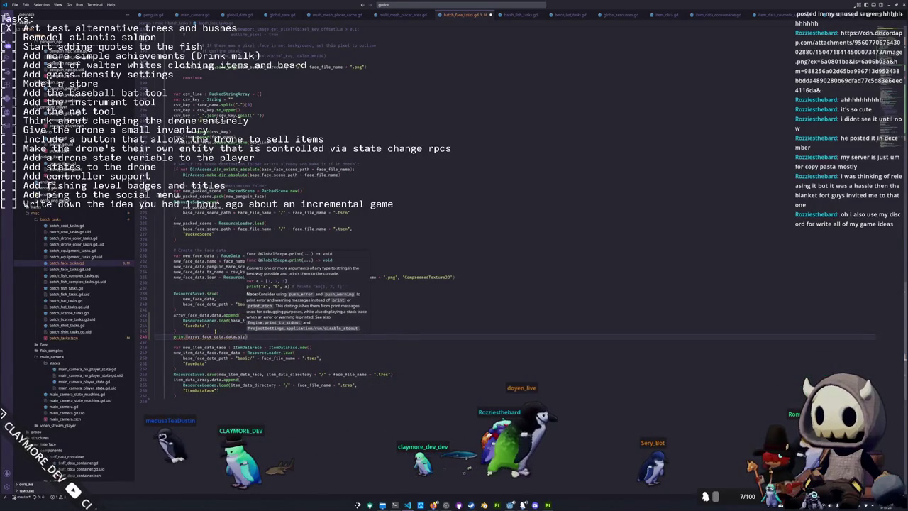
pyautogui.hotkey('ctrl', 'shift', 'p')
pyautogui.press('Return')
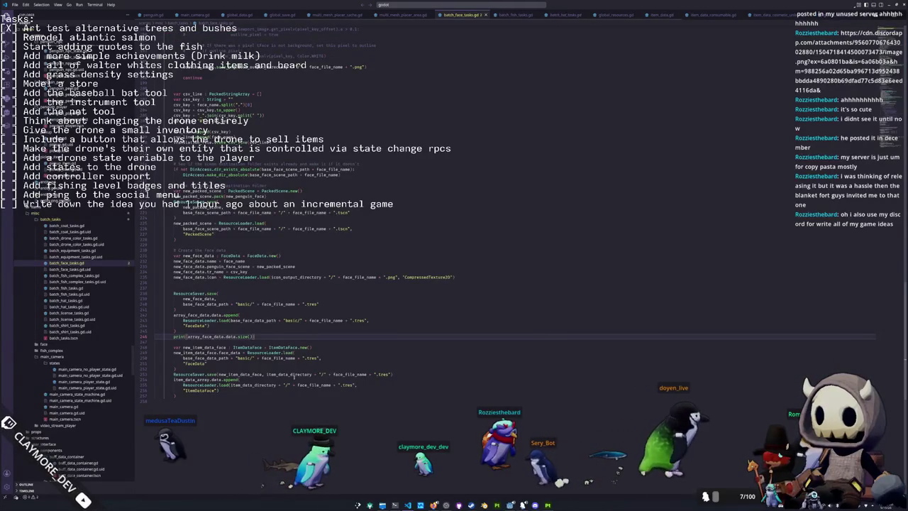
# - Switch to Godot so it re-imports assets, then return to batch_face_tasks.gd
pyautogui.hotkey('alt', 'Tab')
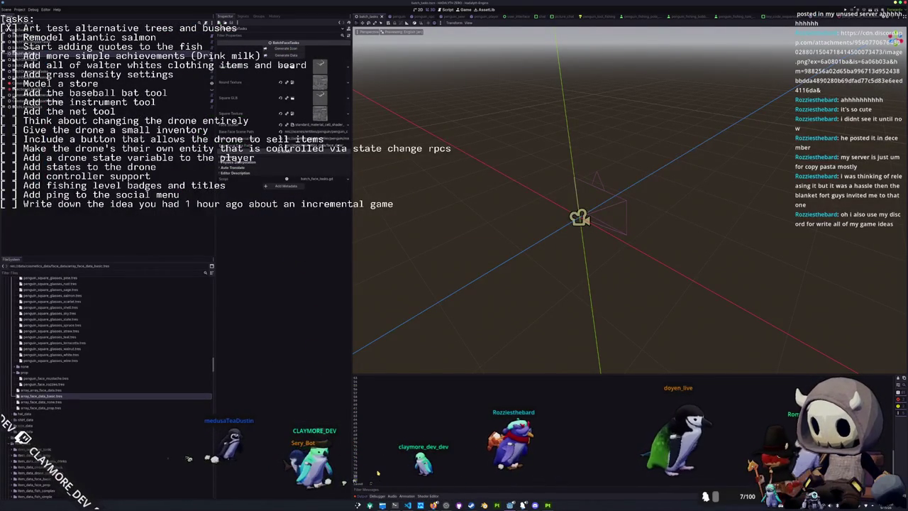
pyautogui.hotkey('alt', 'Tab')
pyautogui.hotkey('alt', 'Tab')
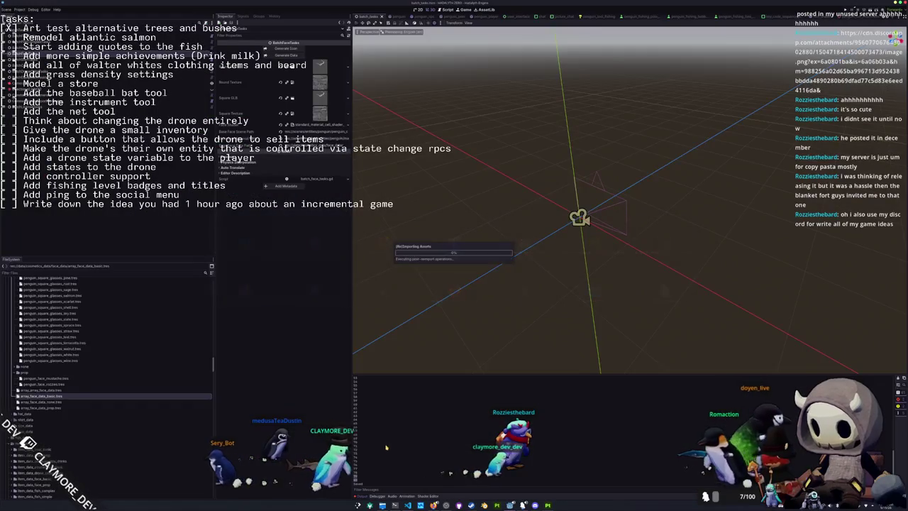
pyautogui.hotkey('alt', 'Tab')
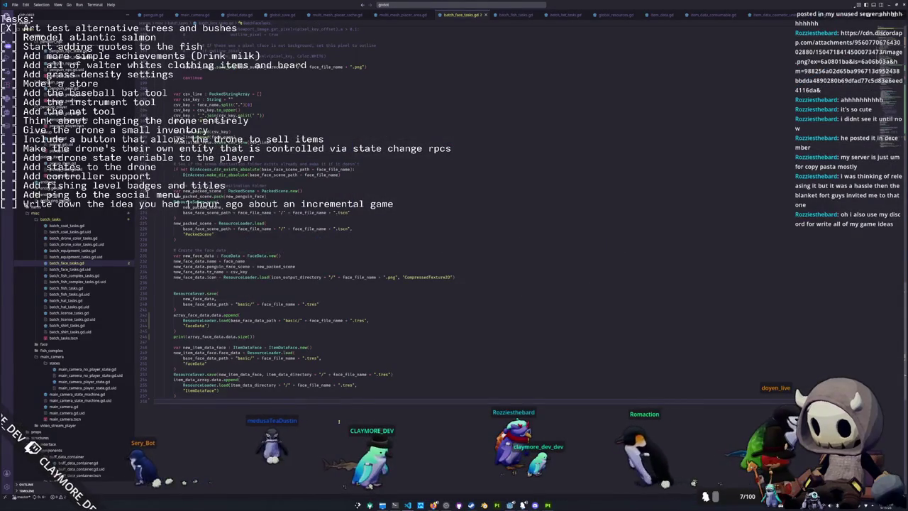
pyautogui.scroll(15, 293, 386)
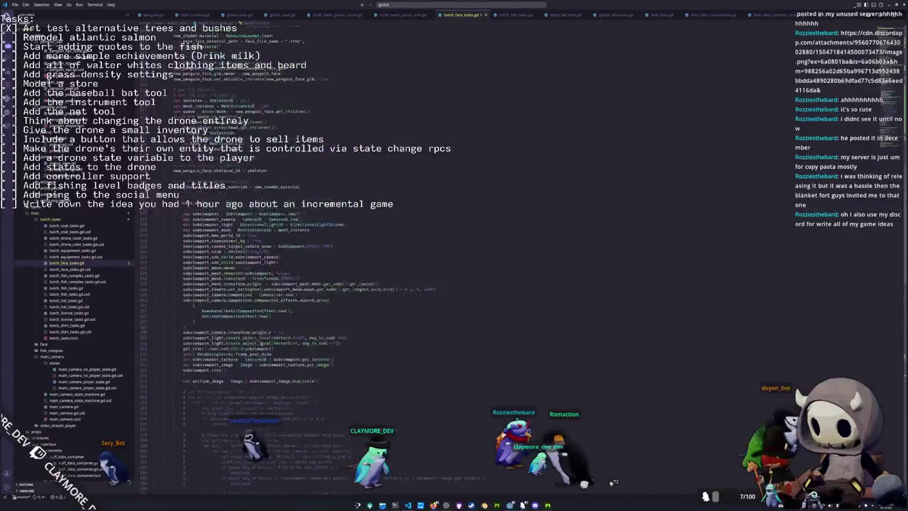
# - Bring the ResourceSaver.save call and its array_face_data_basic save path into view
pyautogui.scroll(20, 264, 281)
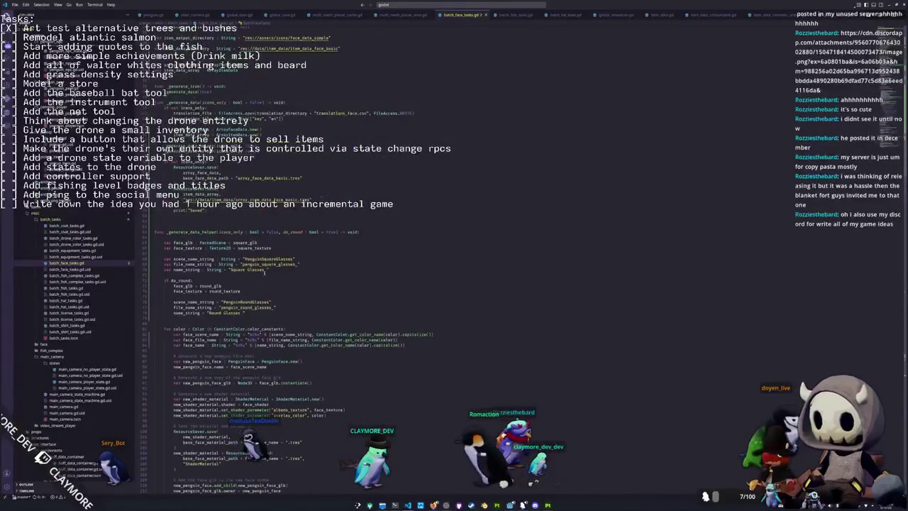
pyautogui.moveTo(256, 200)
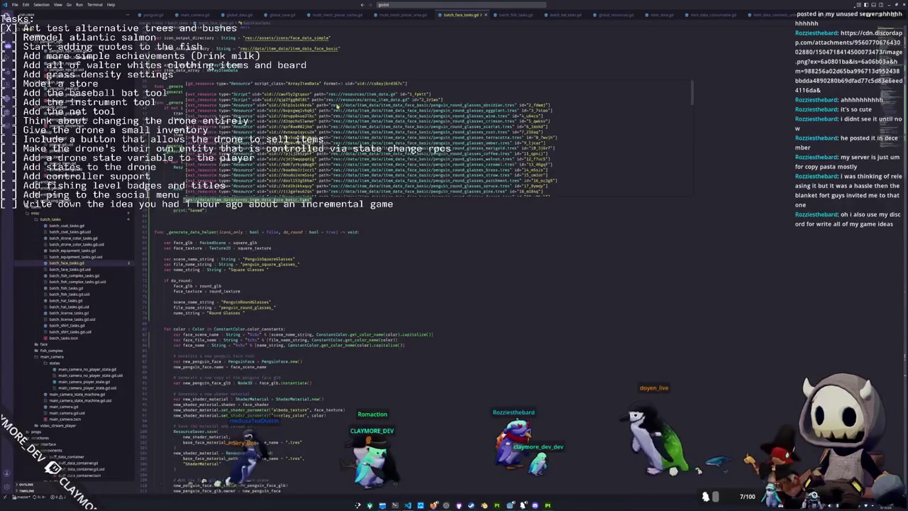
pyautogui.scroll(-10, 344, 163)
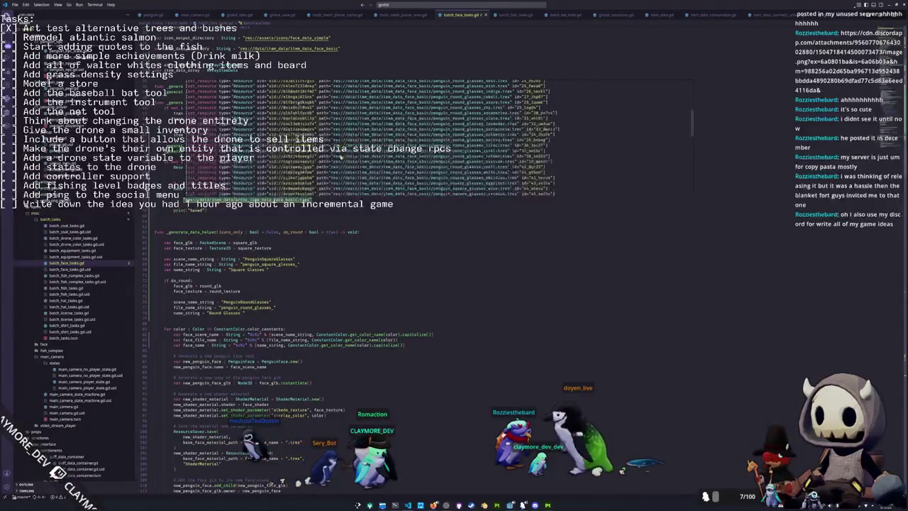
pyautogui.scroll(-10, 344, 163)
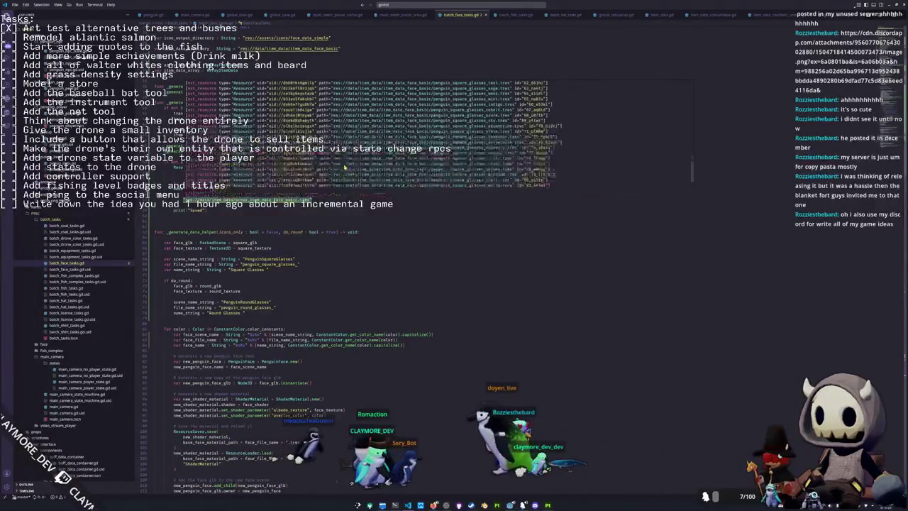
pyautogui.scroll(20, 344, 165)
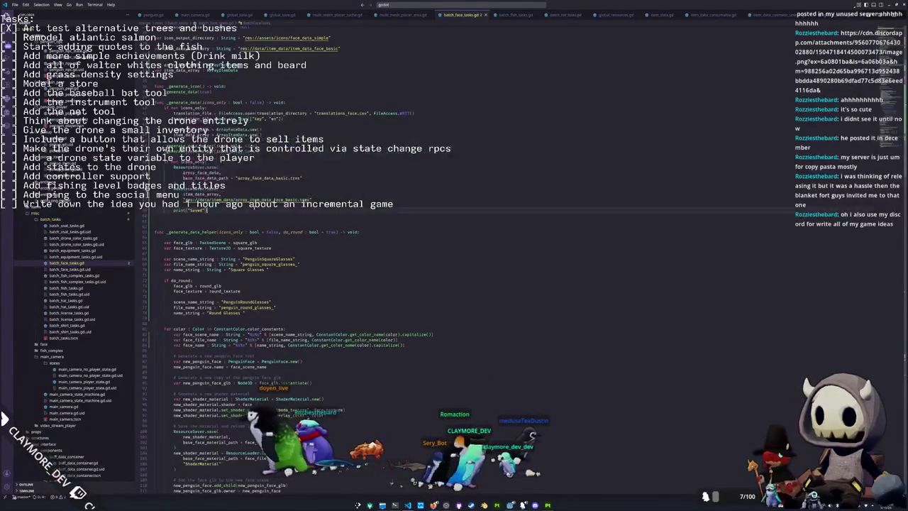
pyautogui.doubleClick(266, 178)
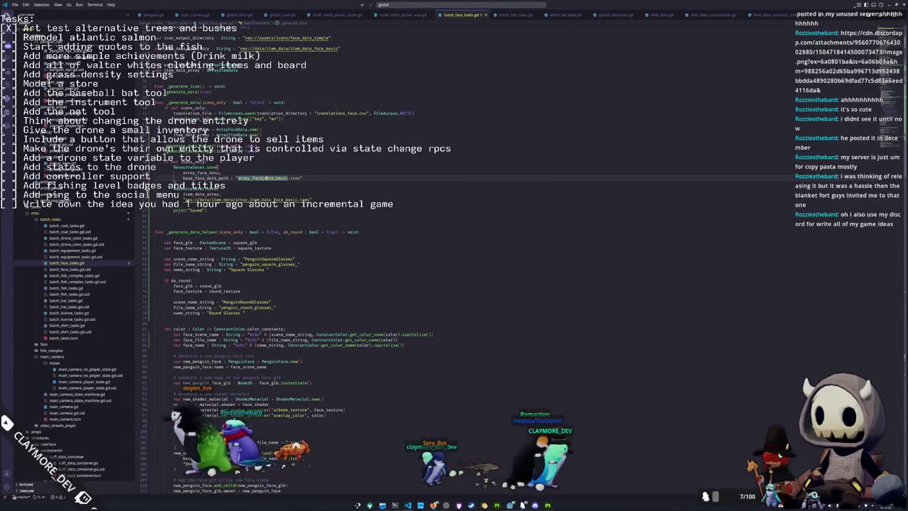
pyautogui.click(254, 172)
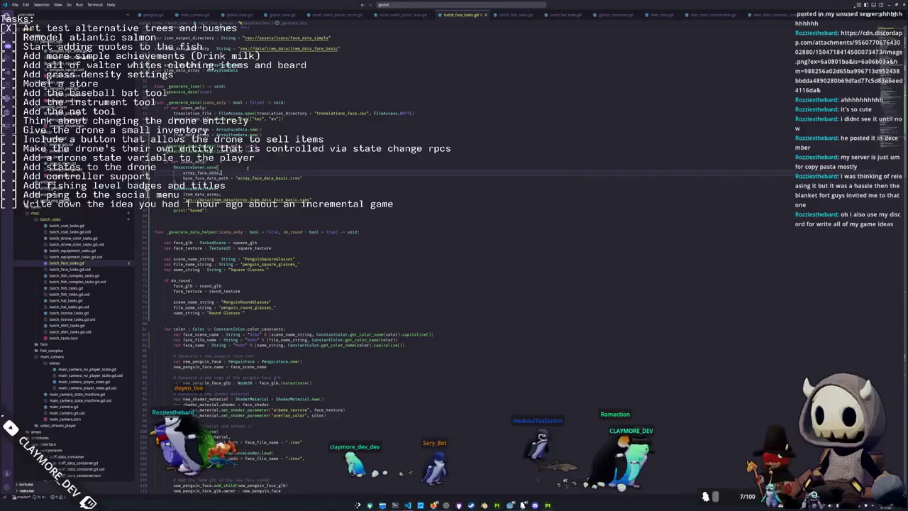
pyautogui.click(155, 178)
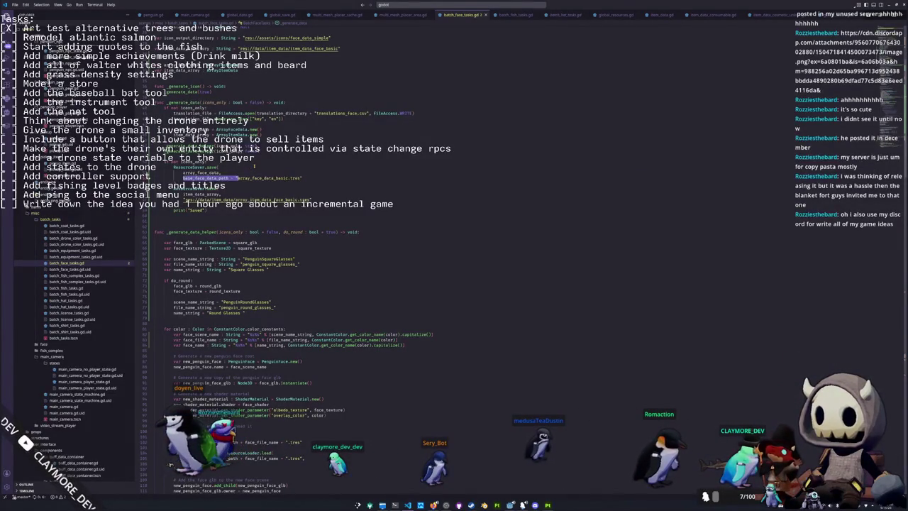
pyautogui.scroll(5, 352, 188)
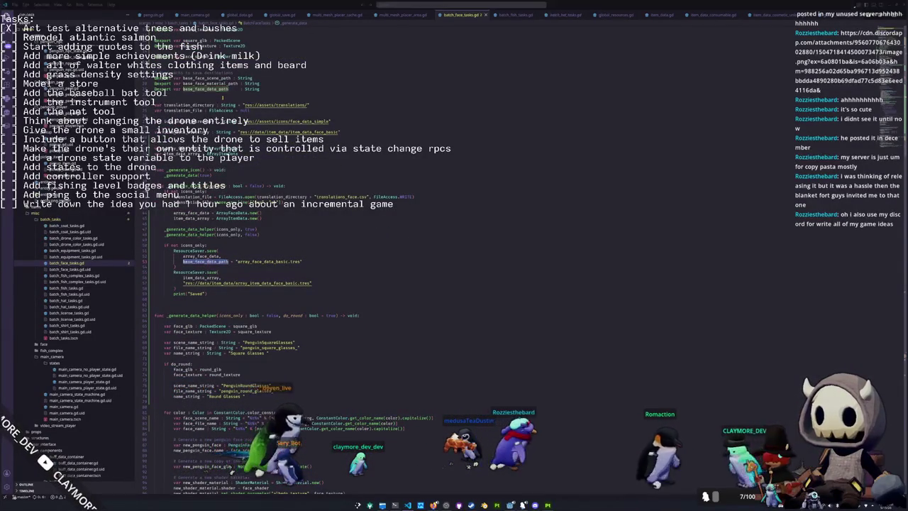
# - Copy the full resource path of array_face_data_basic.tres from Godot's FileSystem dock
pyautogui.hotkey('ctrl', 'F2')
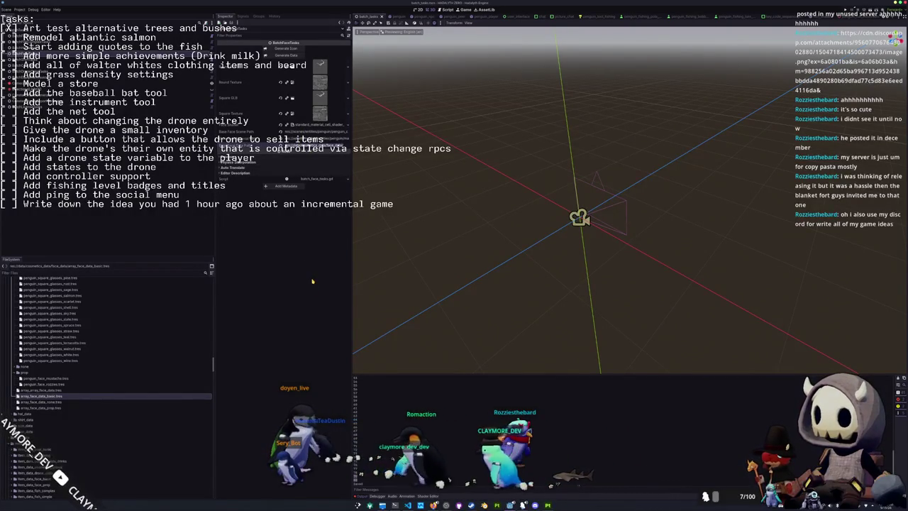
pyautogui.rightClick(47, 396)
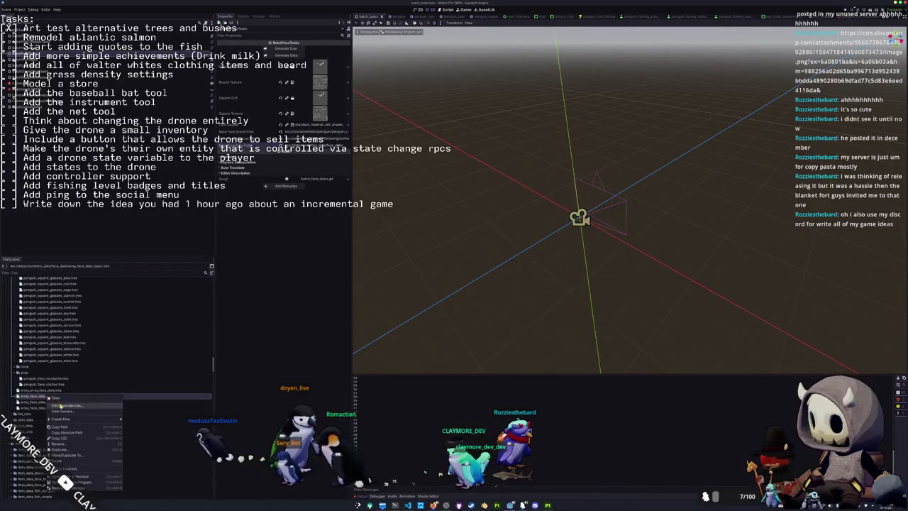
pyautogui.click(70, 426)
pyautogui.hotkey('alt', 'Tab')
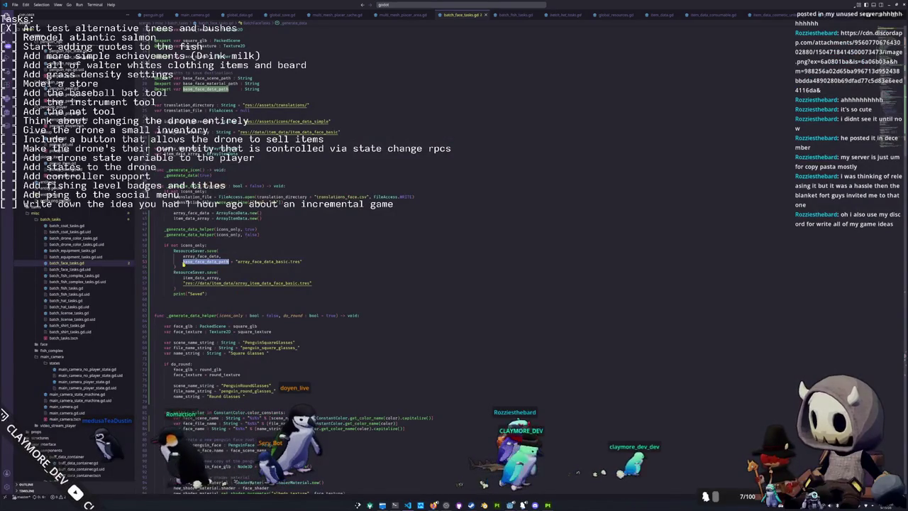
# - Replace base_face_data_path + "array_face_data_basic.tres" with the literal res://data/cosmetics_data/face_data/array_face_data_basic.tres path
pyautogui.moveTo(183, 261); pyautogui.dragTo(252, 262)
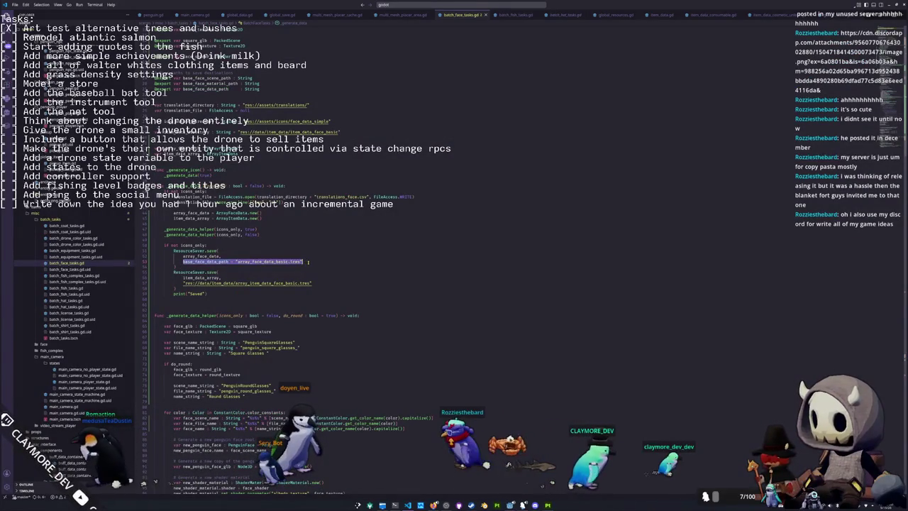
pyautogui.write('"res://data/cosmetics_data/face_data/array_face_data_basic.tres"')
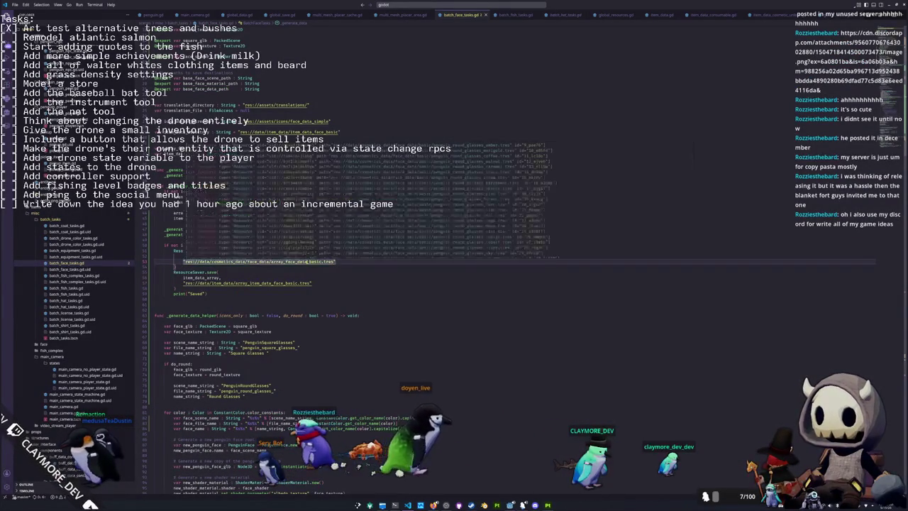
pyautogui.moveTo(313, 261)
pyautogui.scroll(3, 399, 180)
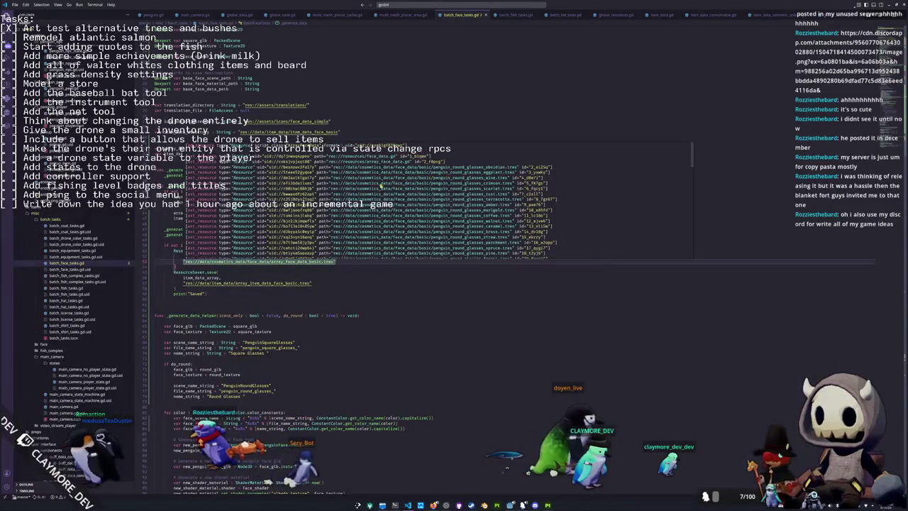
pyautogui.scroll(-10, 370, 197)
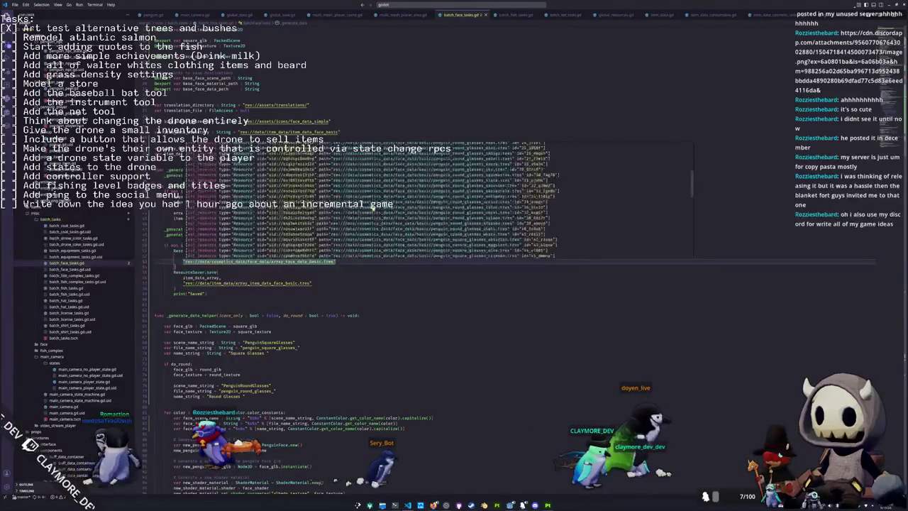
pyautogui.scroll(-15, 372, 207)
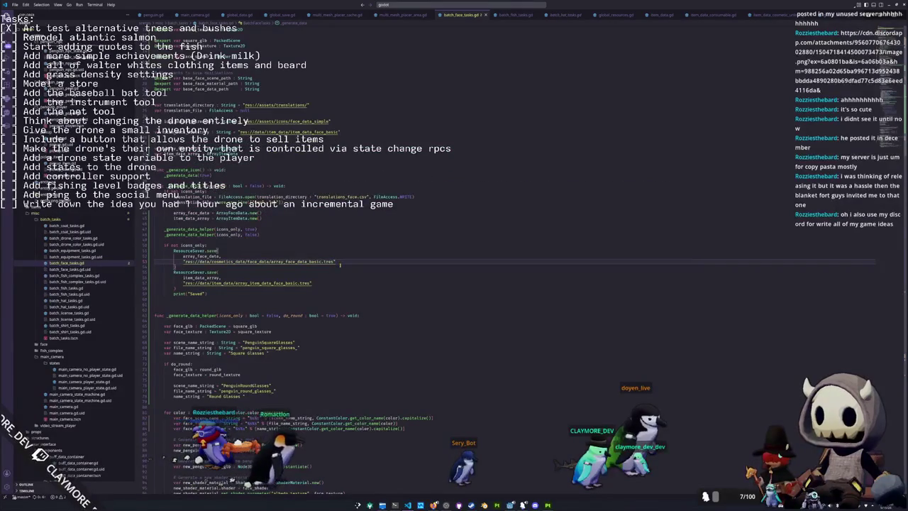
pyautogui.keyDown('ctrl'); pyautogui.click(330, 262); pyautogui.keyUp('ctrl')
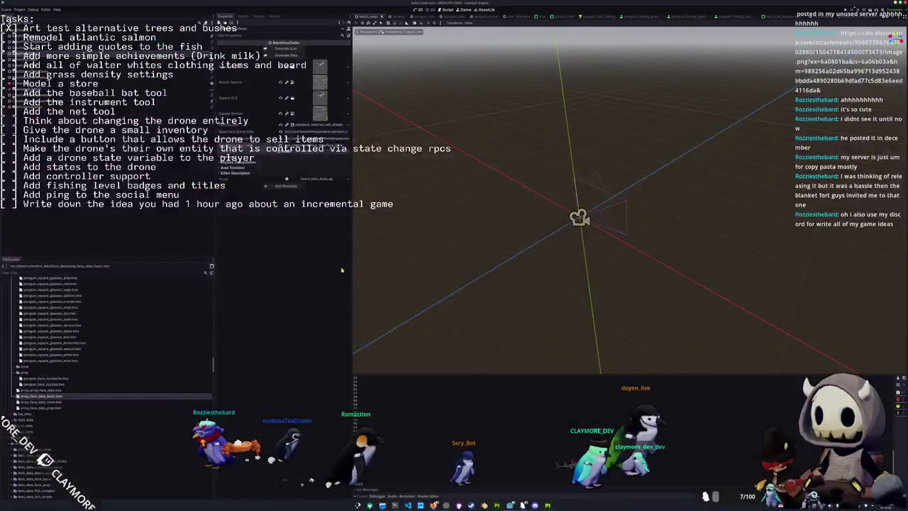
# - Inspect array_face_data_basic.tres in Godot and confirm its Data array has size 0
pyautogui.click(69, 396)
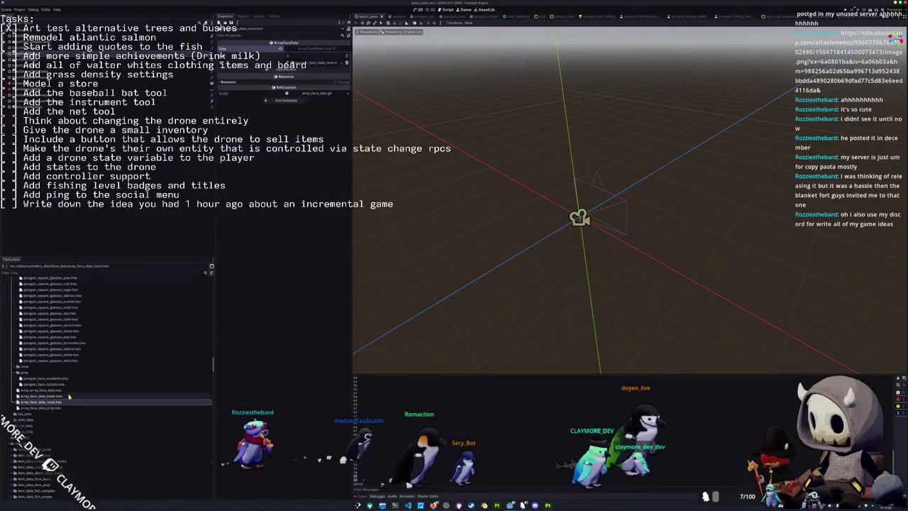
pyautogui.click(322, 50)
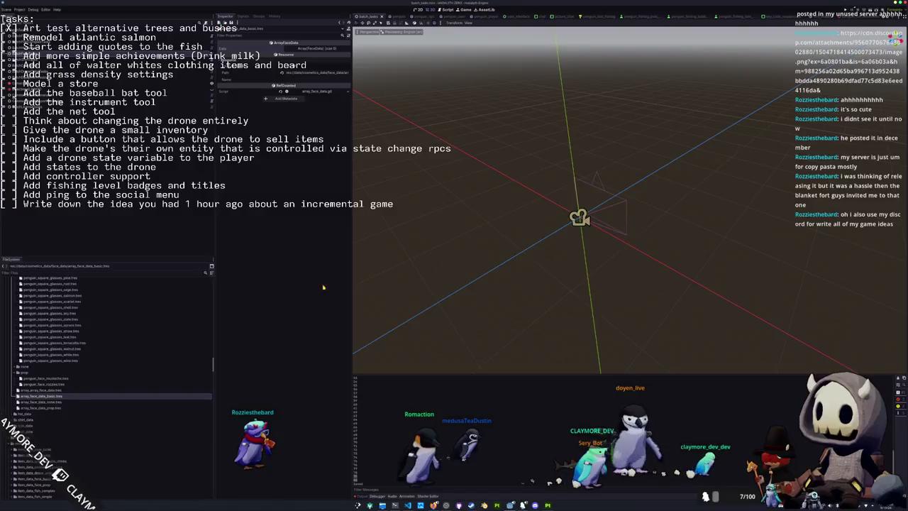
pyautogui.click(408, 505)
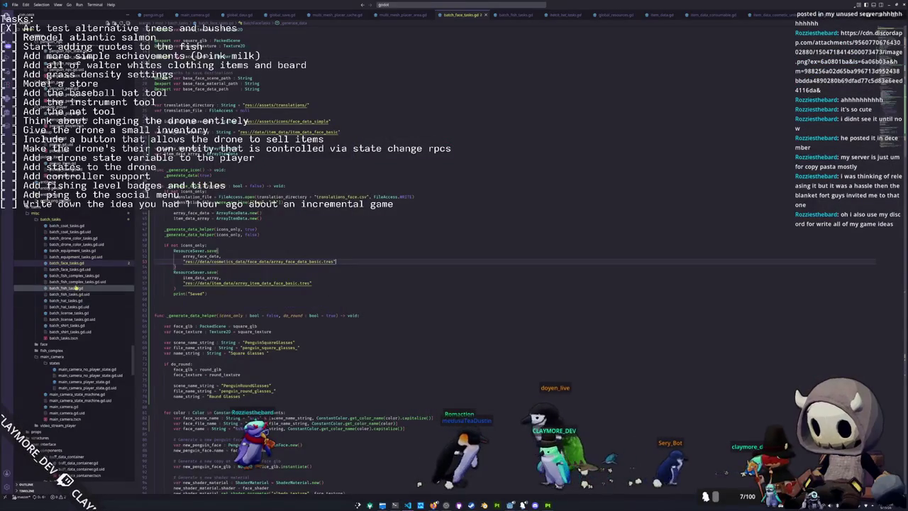
# - Open array_face_data_basic.tres as text and check its data Array of penguin glasses ExtResource entries
pyautogui.scroll(3, 42, 211)
pyautogui.scroll(10, 42, 211)
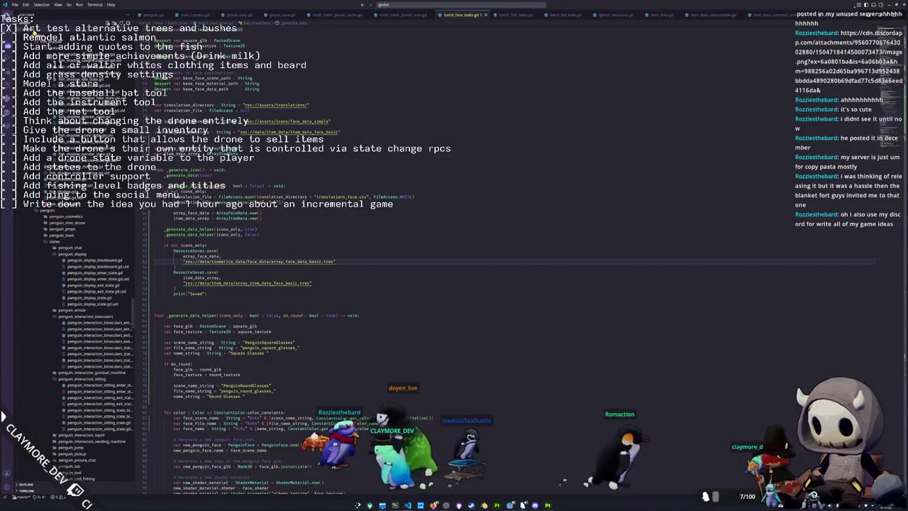
pyautogui.scroll(-15, 42, 211)
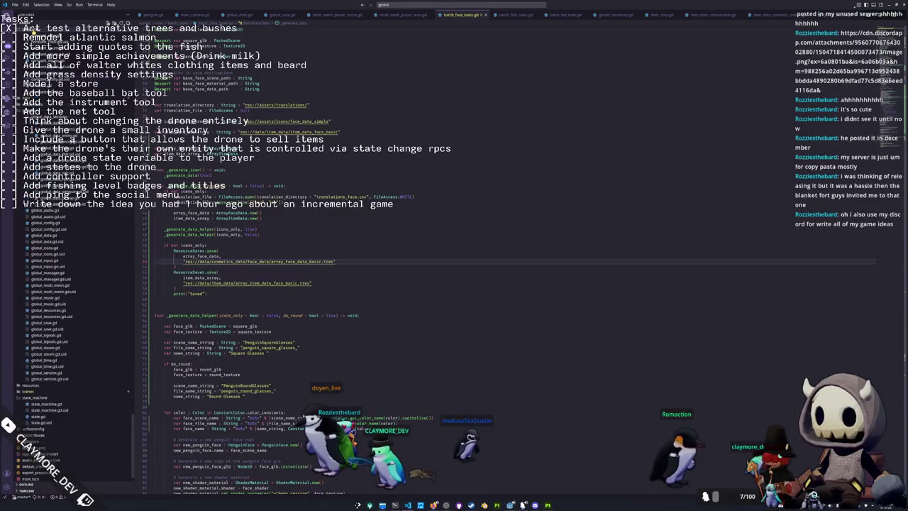
pyautogui.scroll(4, 71, 283)
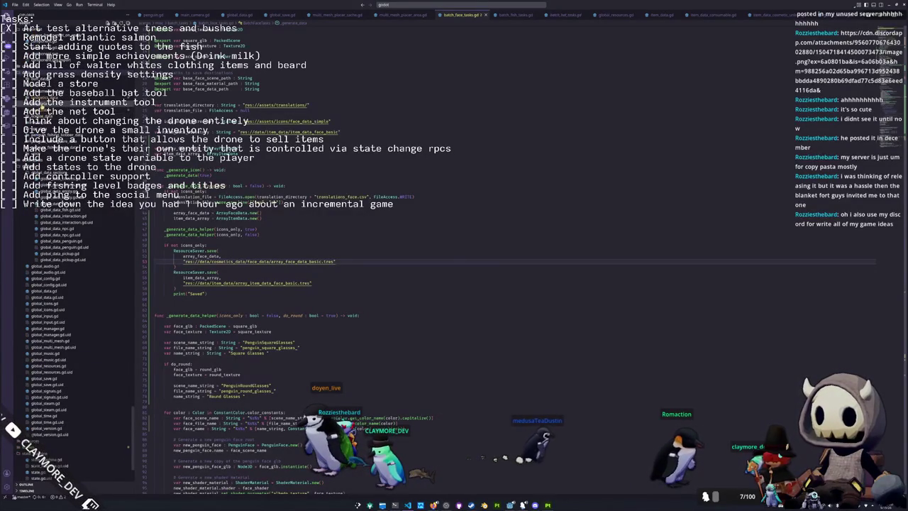
pyautogui.scroll(2, 71, 319)
pyautogui.scroll(3, 71, 298)
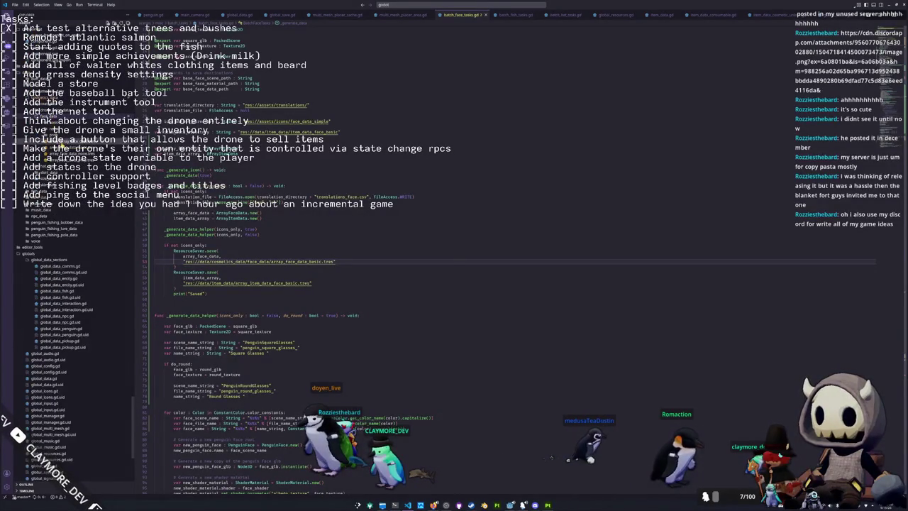
pyautogui.keyDown('ctrl'); pyautogui.click(259, 261); pyautogui.keyUp('ctrl')
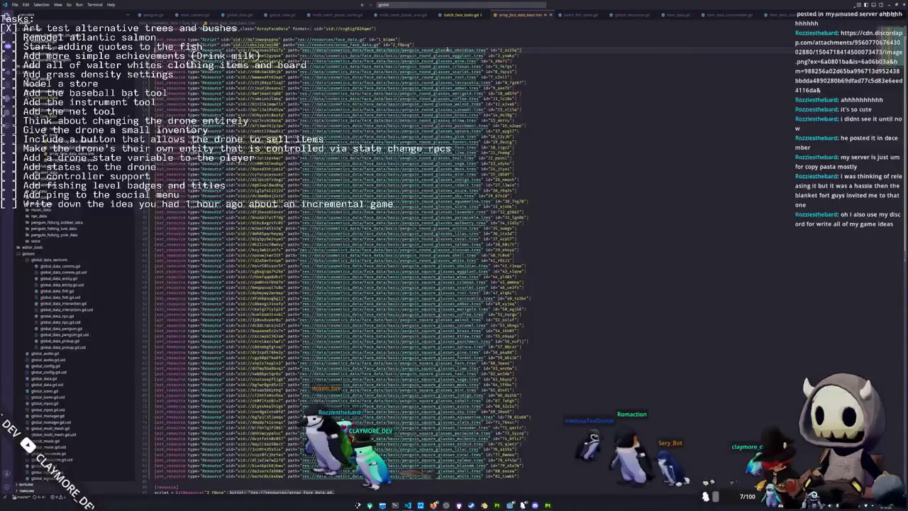
pyautogui.scroll(-10, 333, 255)
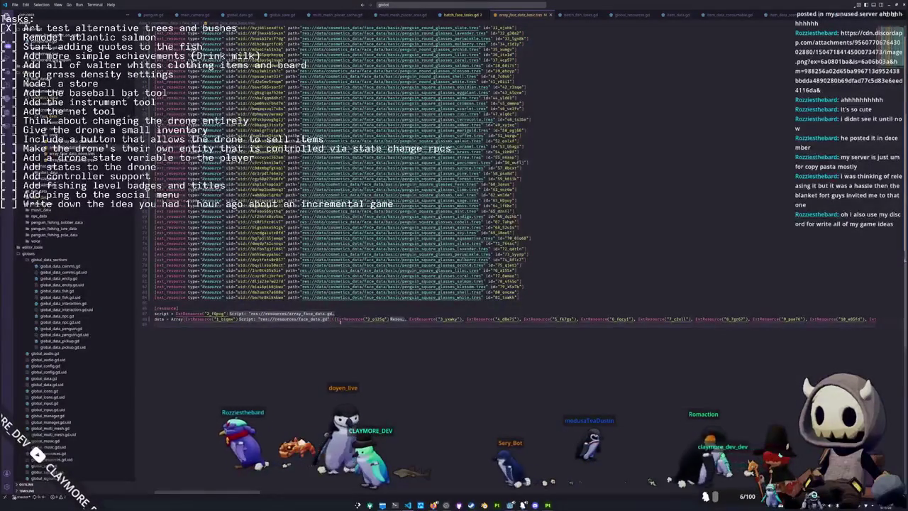
pyautogui.moveTo(334, 315)
pyautogui.mouseDown()
pyautogui.moveTo(775, 313)
pyautogui.moveTo(864, 332)
pyautogui.mouseUp()
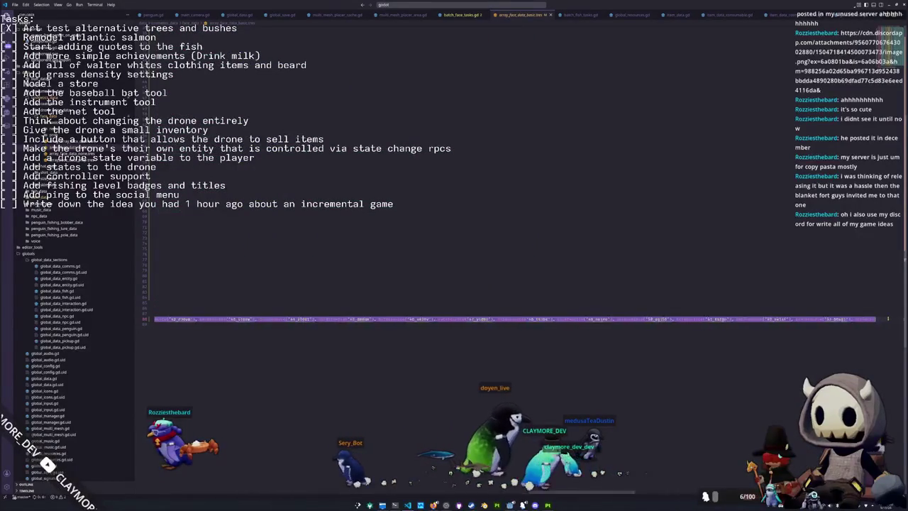
# - Expand and collapse the Inspector's Data array to check the round glasses FaceData entries
pyautogui.press('Left')
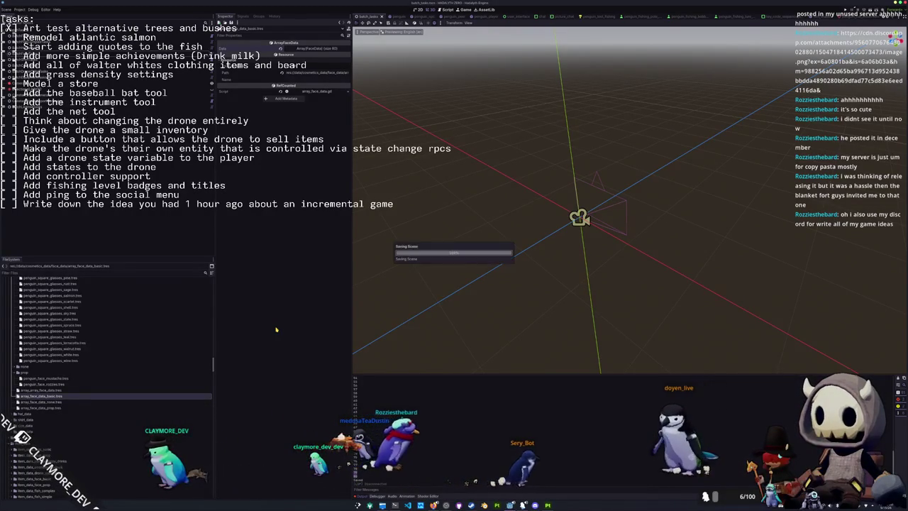
pyautogui.click(310, 48)
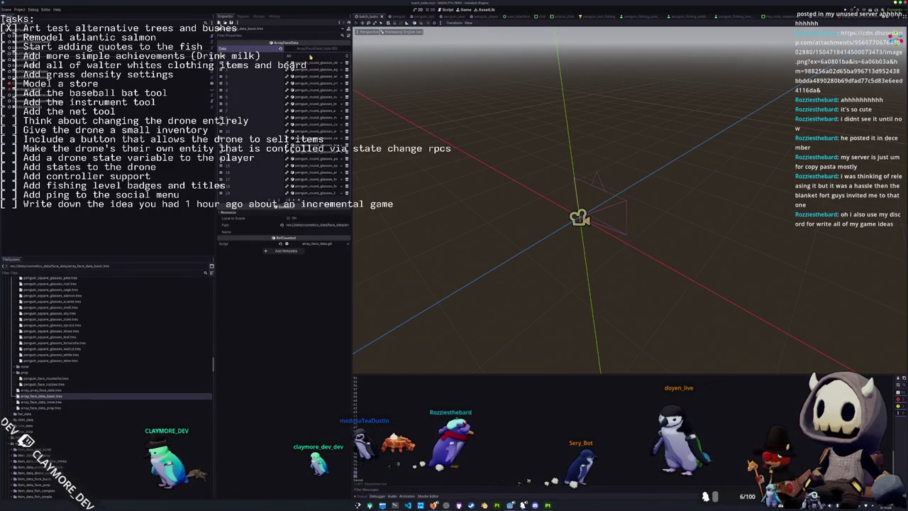
pyautogui.click(316, 49)
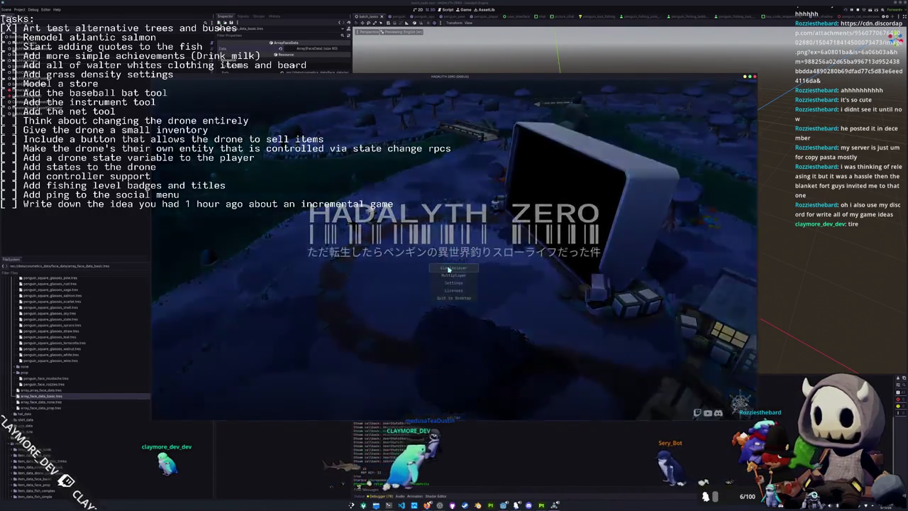
# - Start a singleplayer game and scroll through the glasses on the inventory's Penguin cosmetics page
pyautogui.click(448, 269)
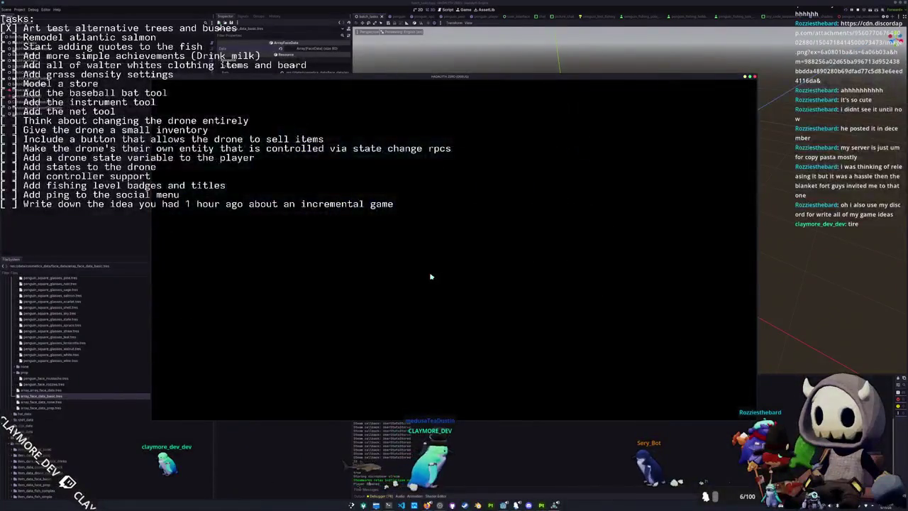
pyautogui.press('Tab')
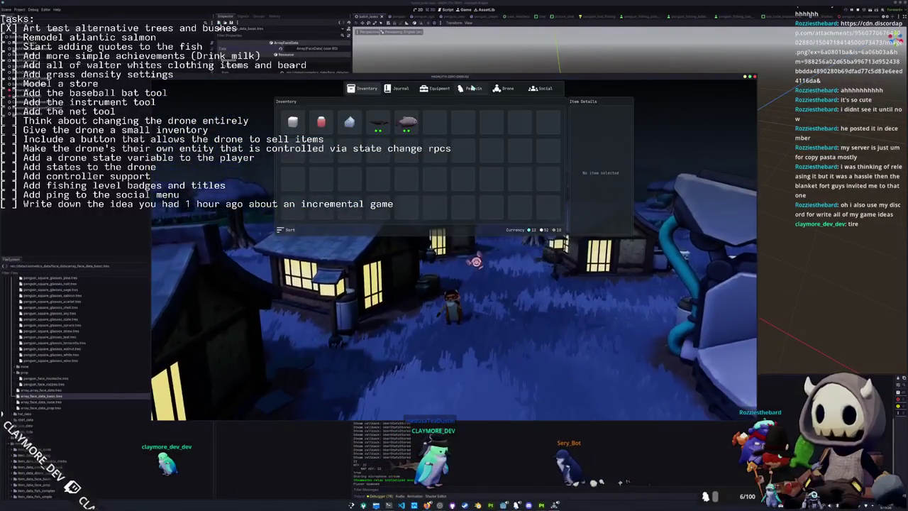
pyautogui.click(471, 88)
pyautogui.scroll(-5, 383, 190)
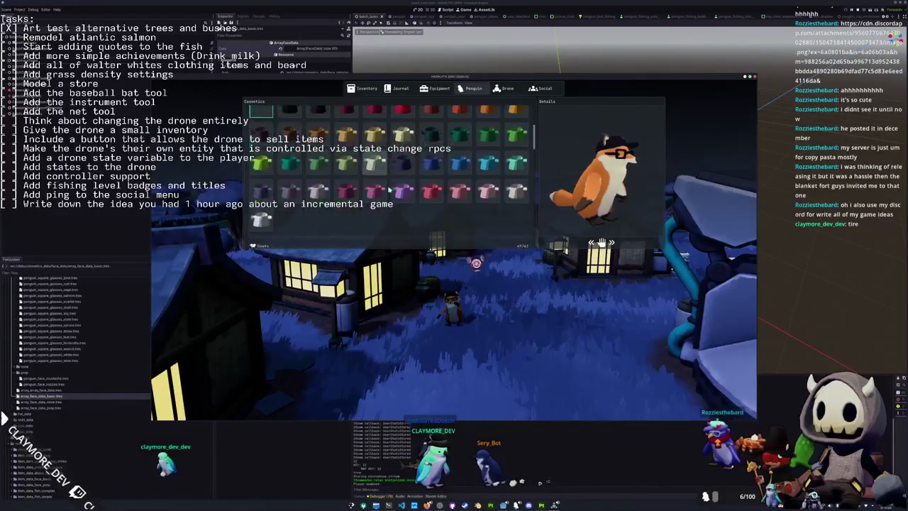
pyautogui.scroll(-5, 389, 190)
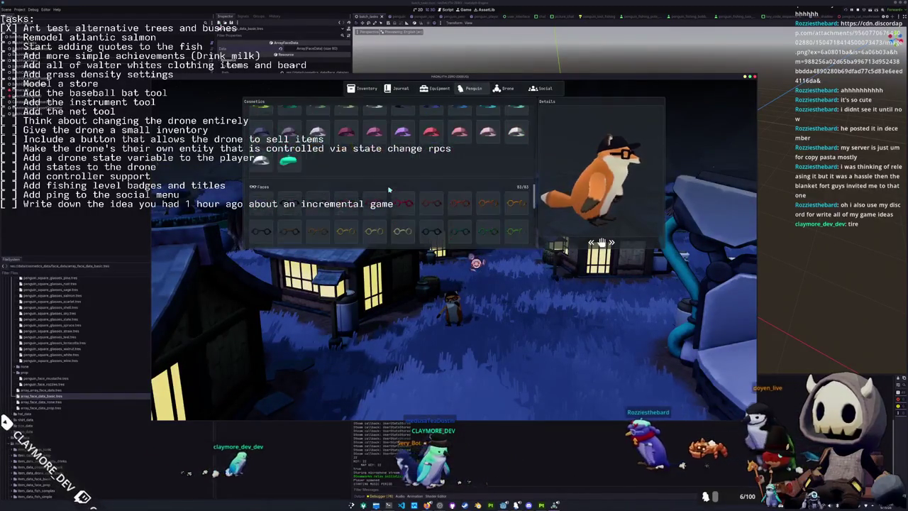
pyautogui.scroll(-3, 293, 157)
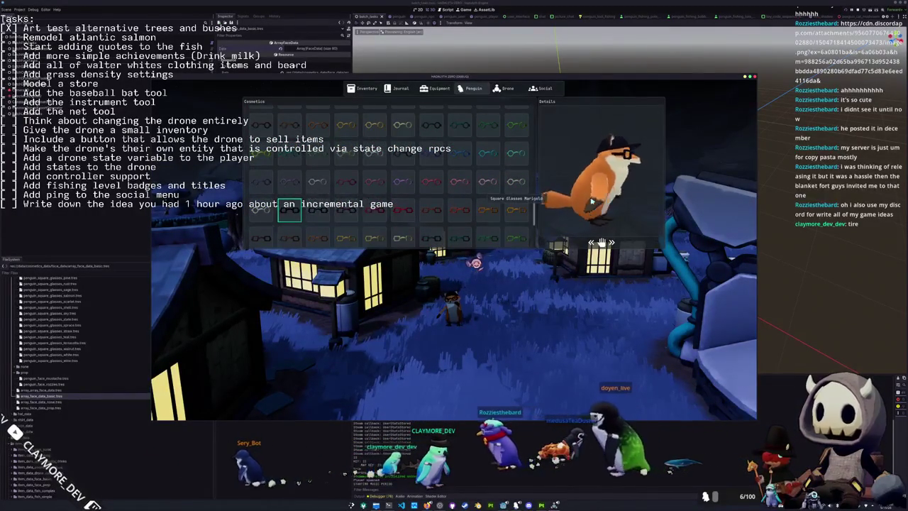
pyautogui.press('Escape')
# - Walk through the village, reopen the Penguin cosmetics and try several glasses on the fox
pyautogui.press('s')
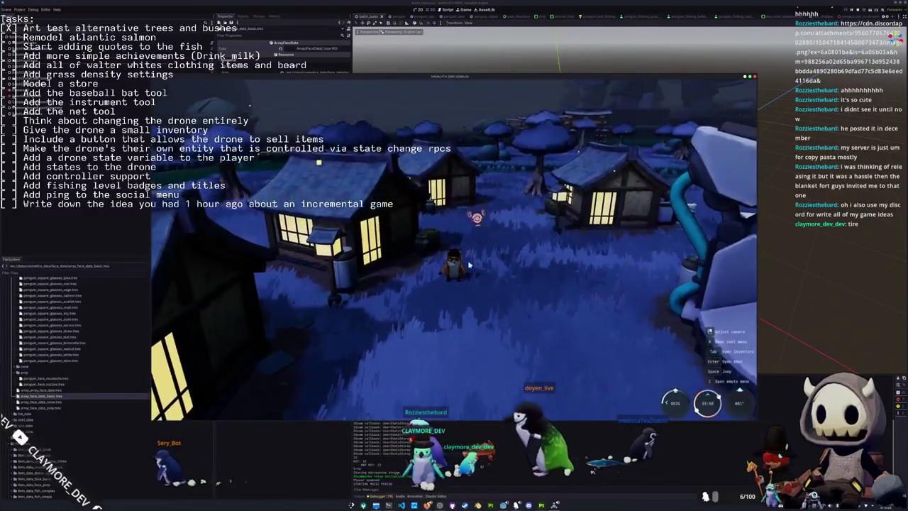
pyautogui.scroll(-3, 468, 284)
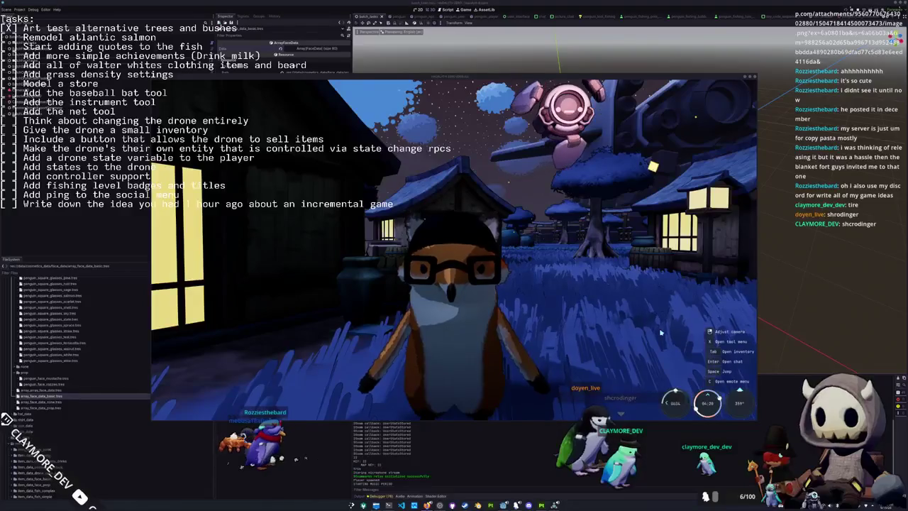
pyautogui.press('Tab')
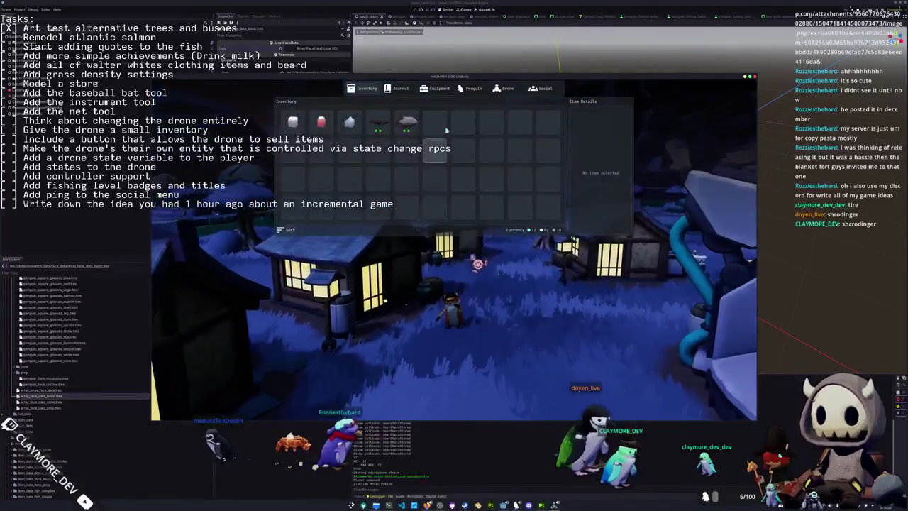
pyautogui.click(471, 88)
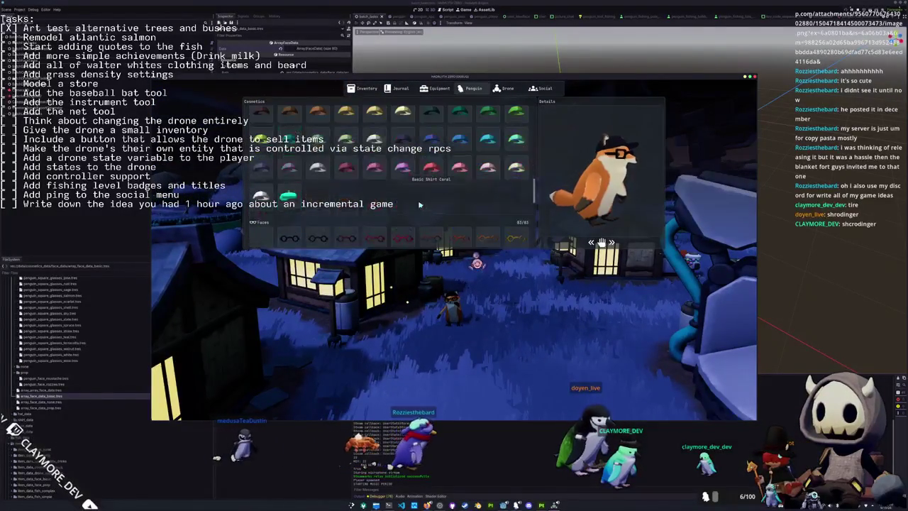
pyautogui.scroll(-5, 415, 199)
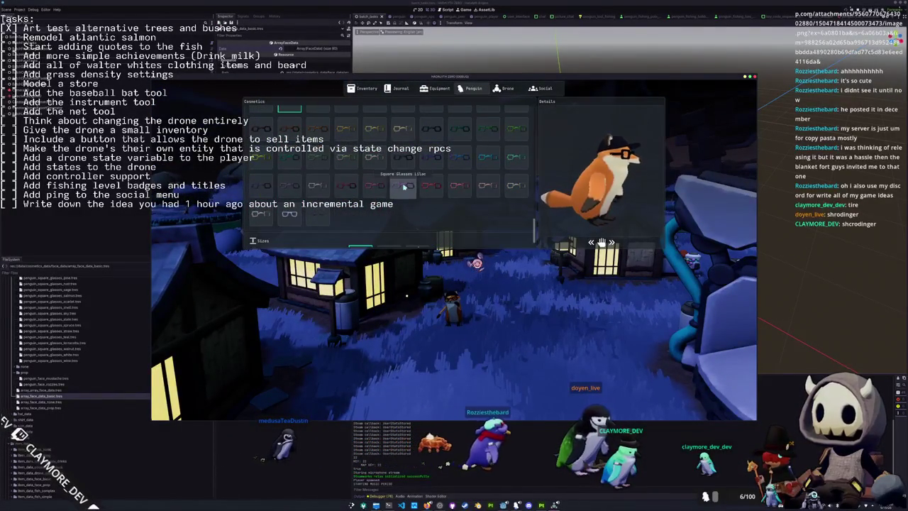
pyautogui.click(403, 128)
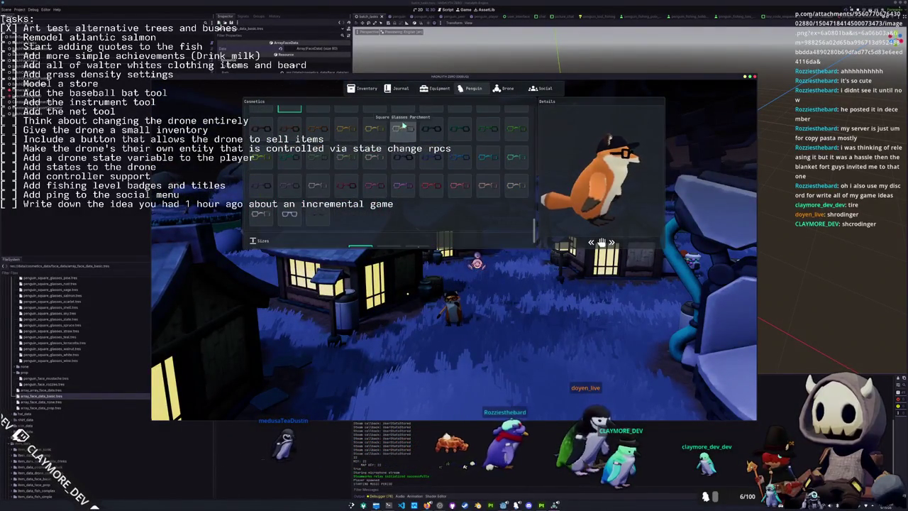
pyautogui.click(316, 216)
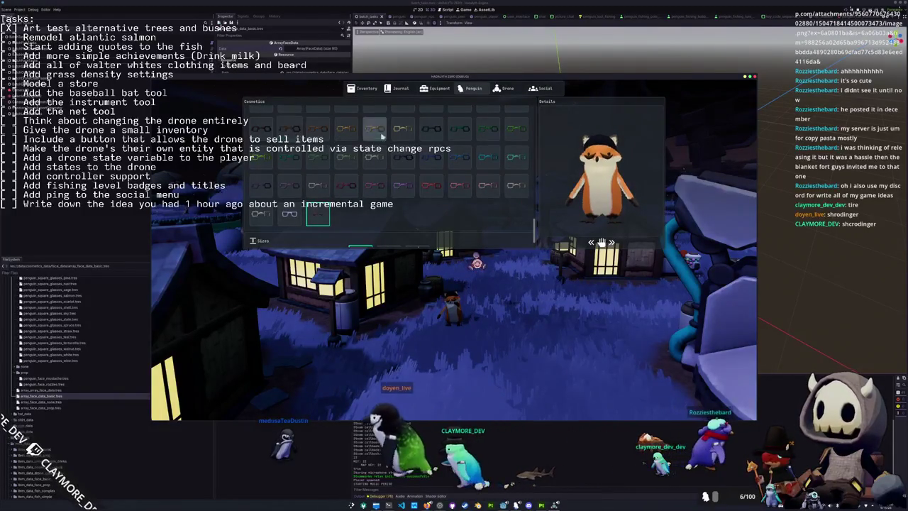
pyautogui.click(429, 129)
# - Equip the Square Glasses Spruce and scroll through the rest of the Cosmetics grid
pyautogui.scroll(1, 365, 195)
pyautogui.scroll(3, 365, 195)
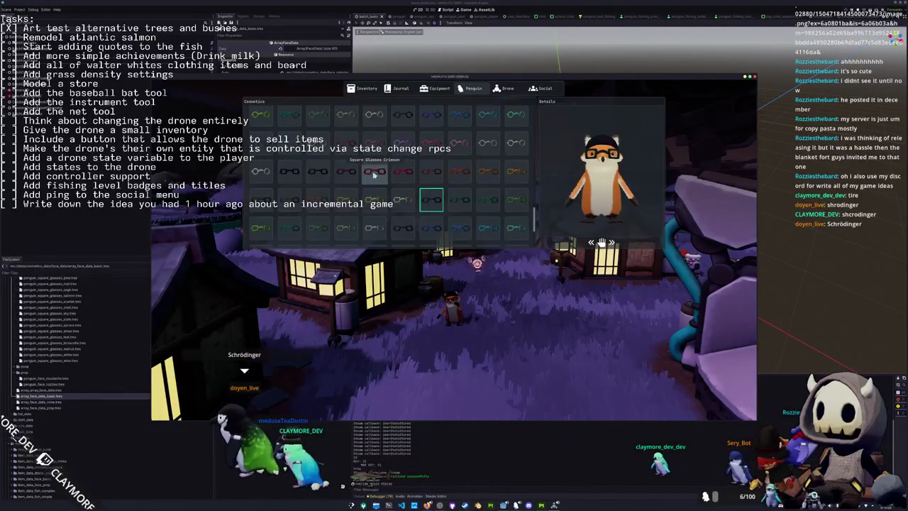
pyautogui.scroll(-4, 369, 181)
pyautogui.click(318, 215)
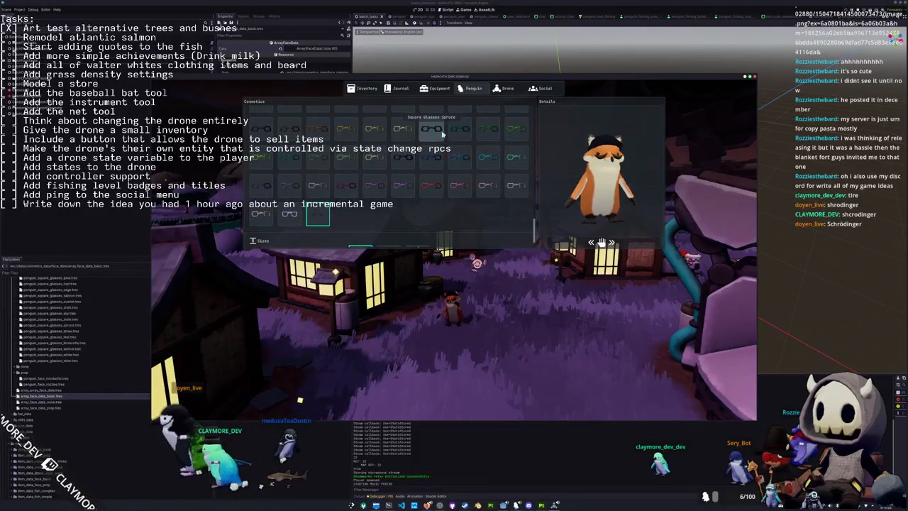
pyautogui.click(435, 130)
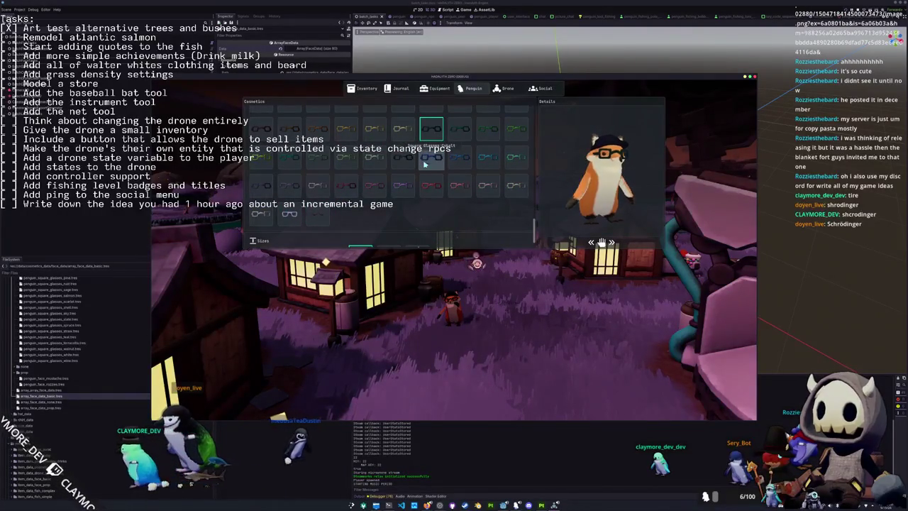
pyautogui.scroll(-2, 368, 199)
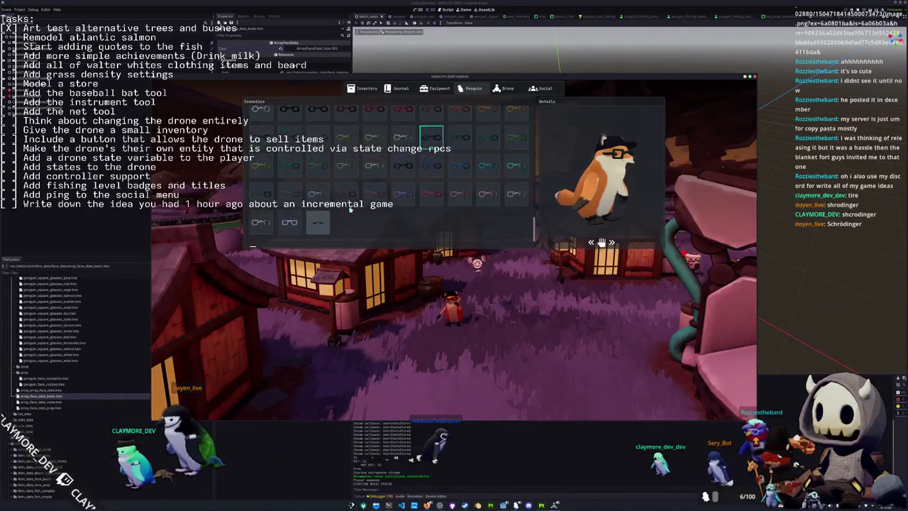
pyautogui.scroll(2, 316, 222)
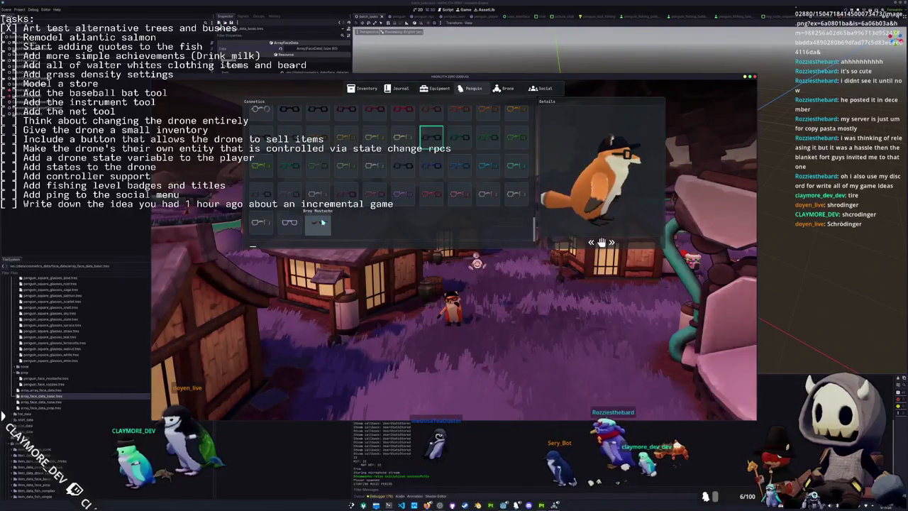
pyautogui.scroll(1, 321, 221)
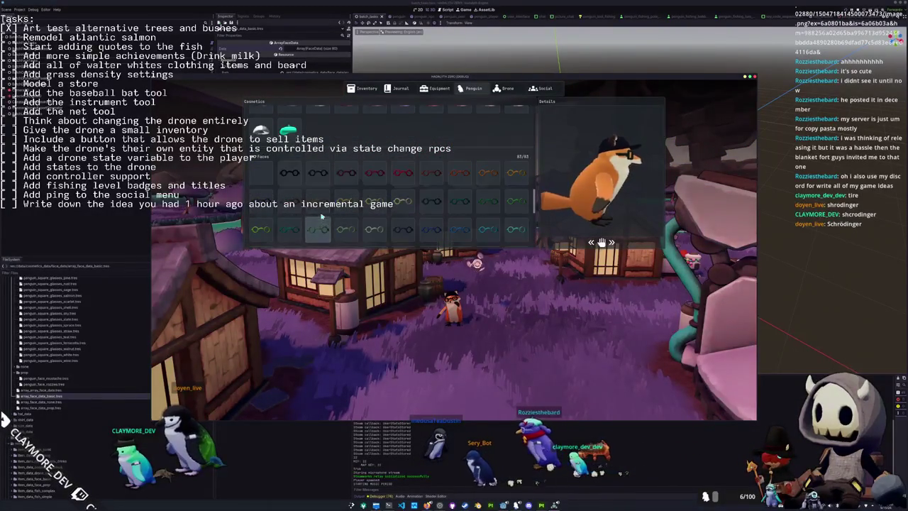
pyautogui.scroll(2, 298, 181)
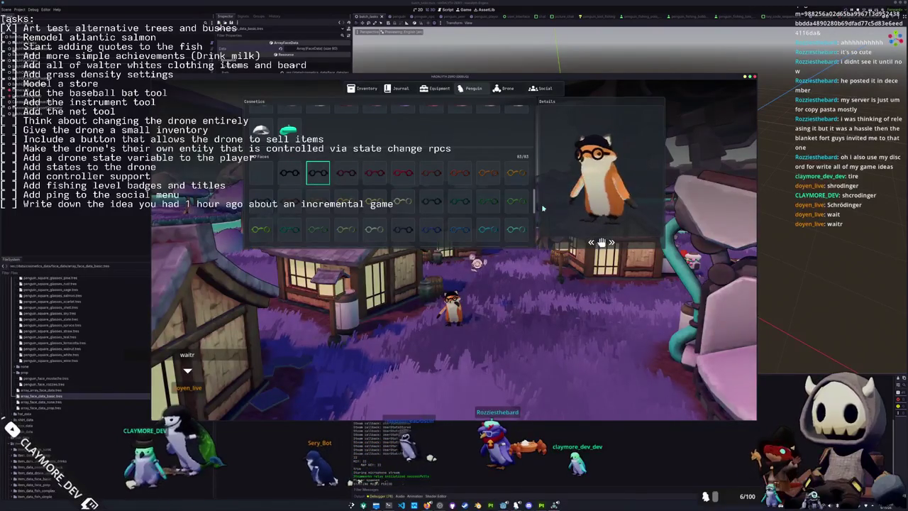
pyautogui.scroll(-10, 496, 206)
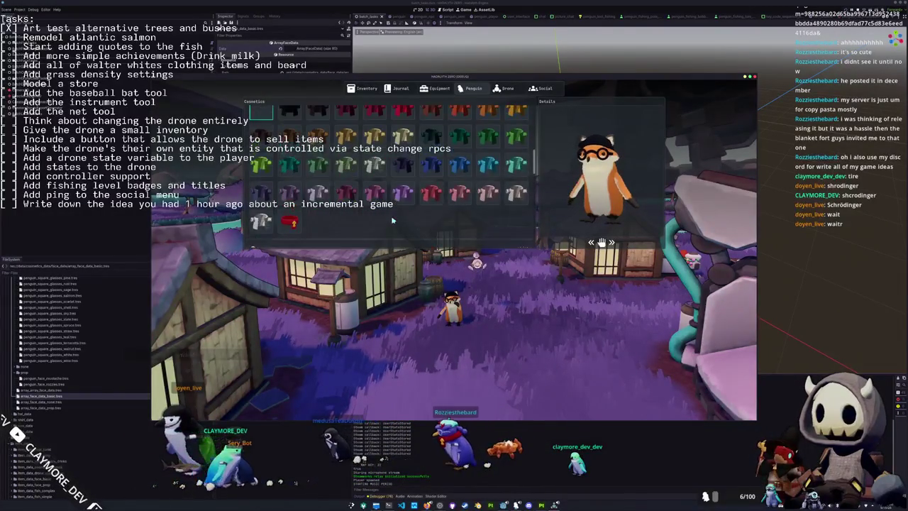
# - Scroll through the Skins, Shirts and Faces cosmetics lists, then close the cosmetics menu
pyautogui.scroll(3, 401, 202)
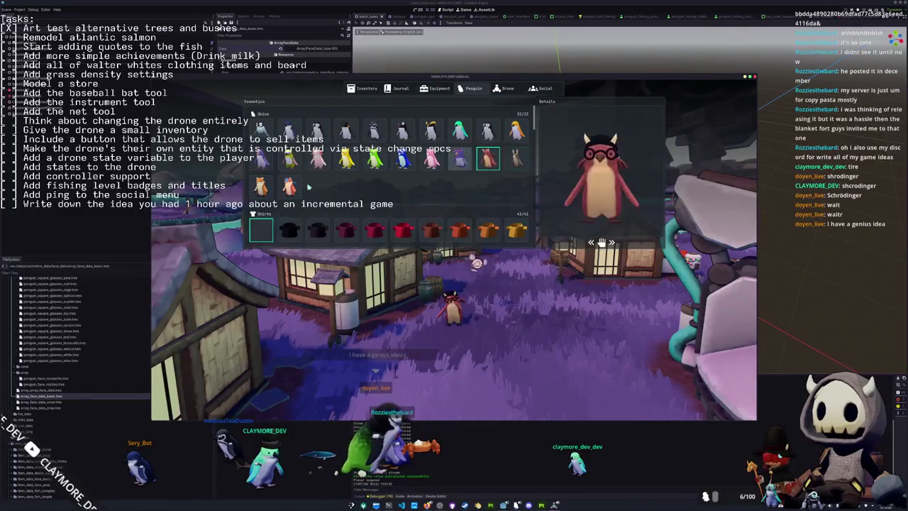
pyautogui.scroll(-1, 400, 206)
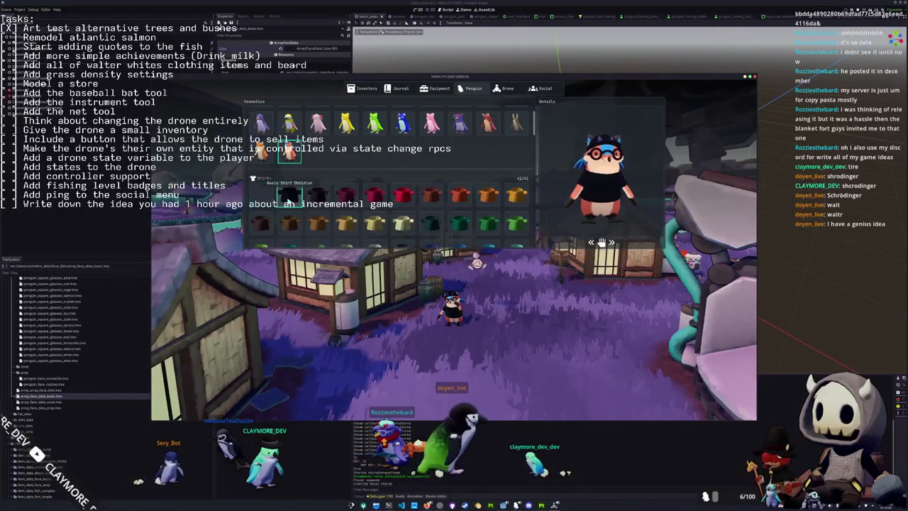
pyautogui.scroll(-5, 292, 198)
pyautogui.scroll(-10, 295, 198)
pyautogui.scroll(-4, 289, 198)
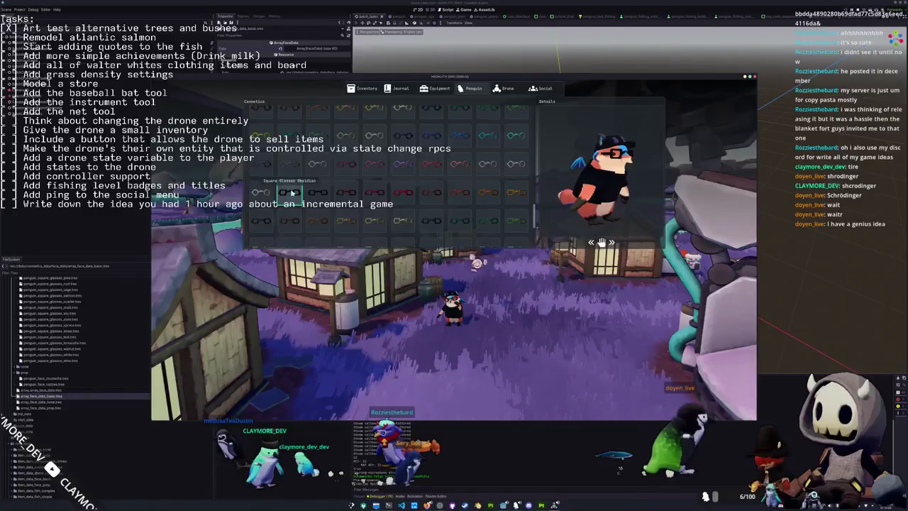
pyautogui.scroll(-3, 291, 193)
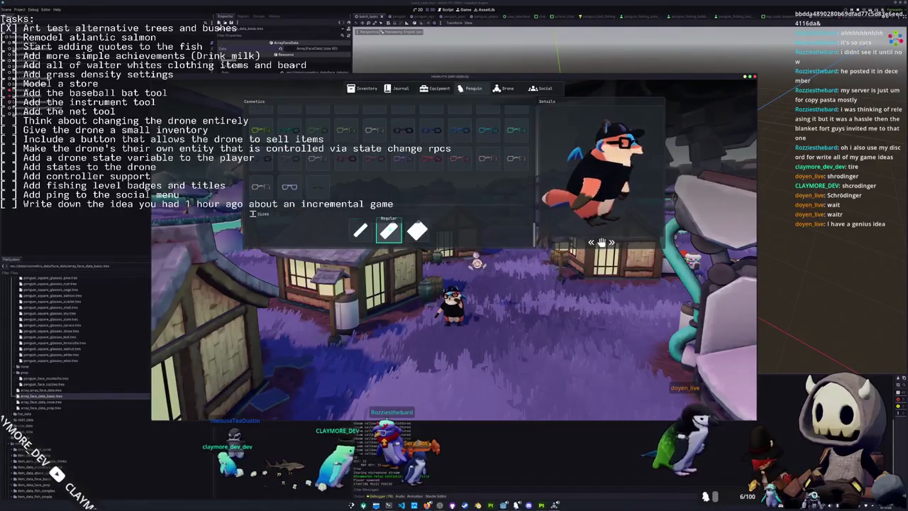
pyautogui.press('Escape')
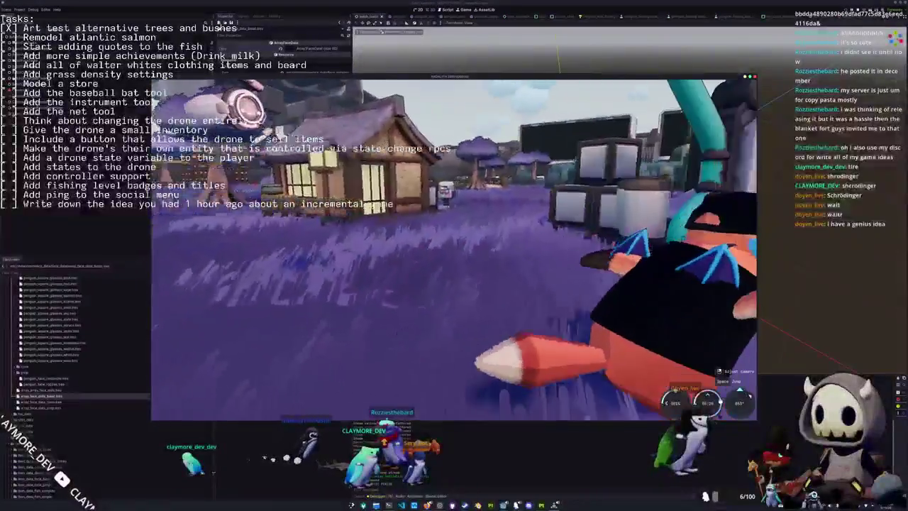
# - Cast the fishing line into the water and enlarge the browser window showing the sprite strip
pyautogui.press('w')
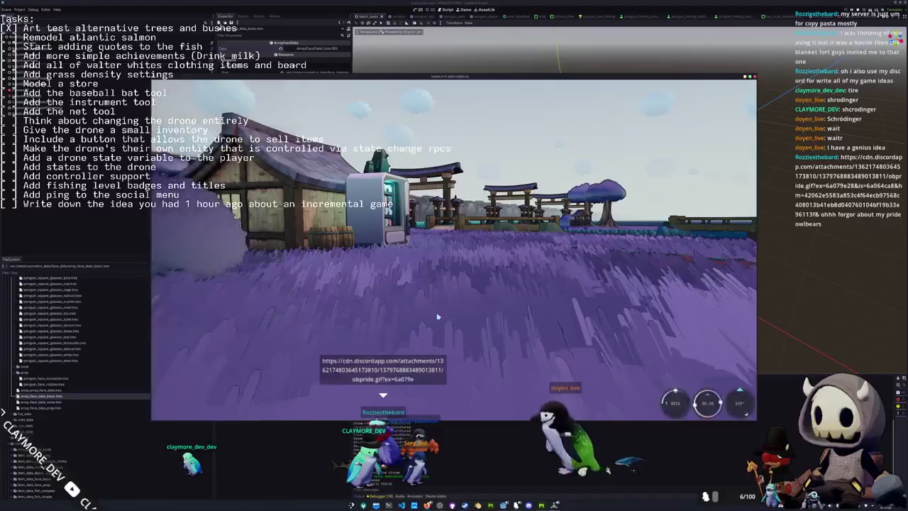
pyautogui.click(490, 302)
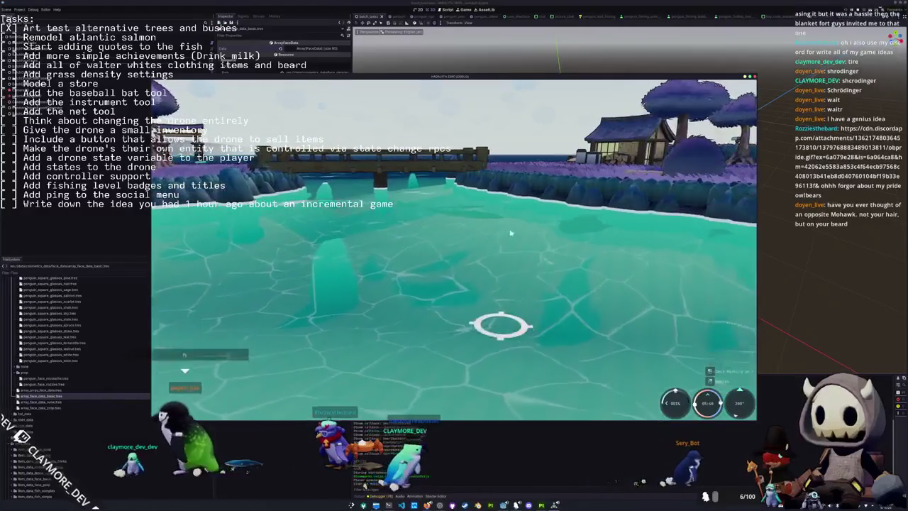
pyautogui.click(511, 279)
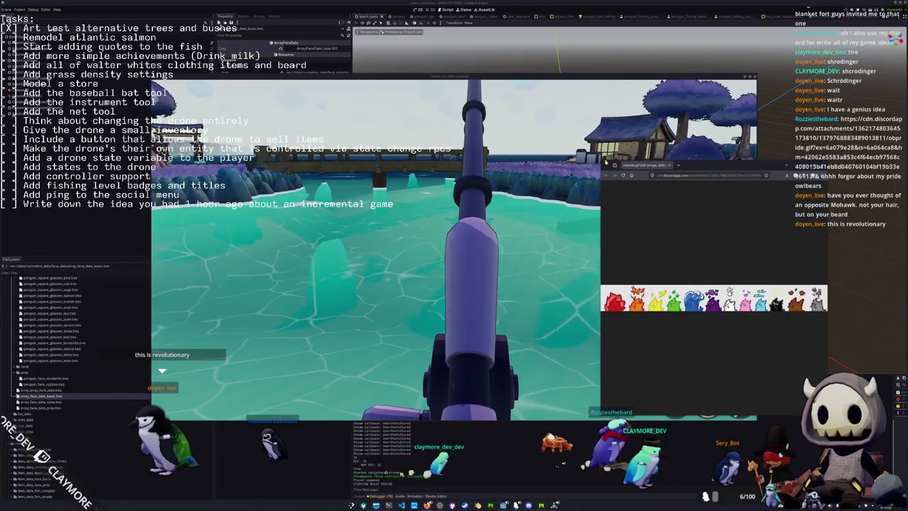
pyautogui.moveTo(606, 161)
pyautogui.mouseDown()
pyautogui.moveTo(521, 127)
pyautogui.moveTo(153, 235)
pyautogui.moveTo(150, 261)
pyautogui.moveTo(126, 273)
pyautogui.moveTo(74, 276)
pyautogui.mouseUp()
pyautogui.moveTo(289, 281)
pyautogui.mouseDown()
pyautogui.moveTo(290, 238)
pyautogui.moveTo(291, 332)
pyautogui.mouseUp()
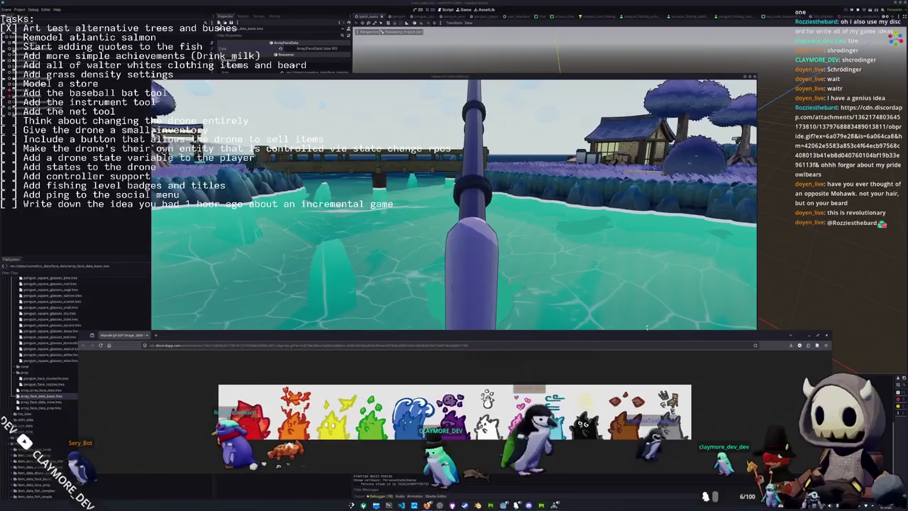
# - Cast the line and enter the arrow-key fishing sequence to land a Gar Fish
pyautogui.click(644, 268)
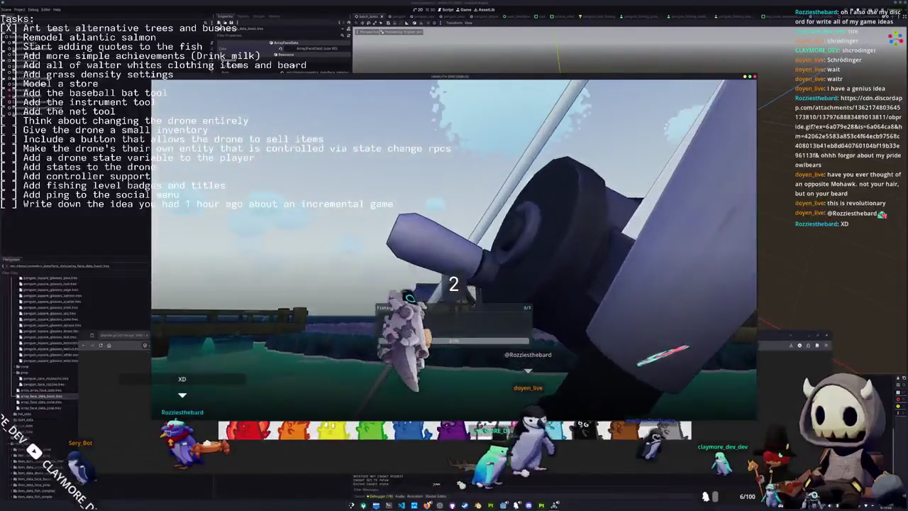
pyautogui.press('Left')
pyautogui.press('Up')
pyautogui.press('Down')
pyautogui.press('Left')
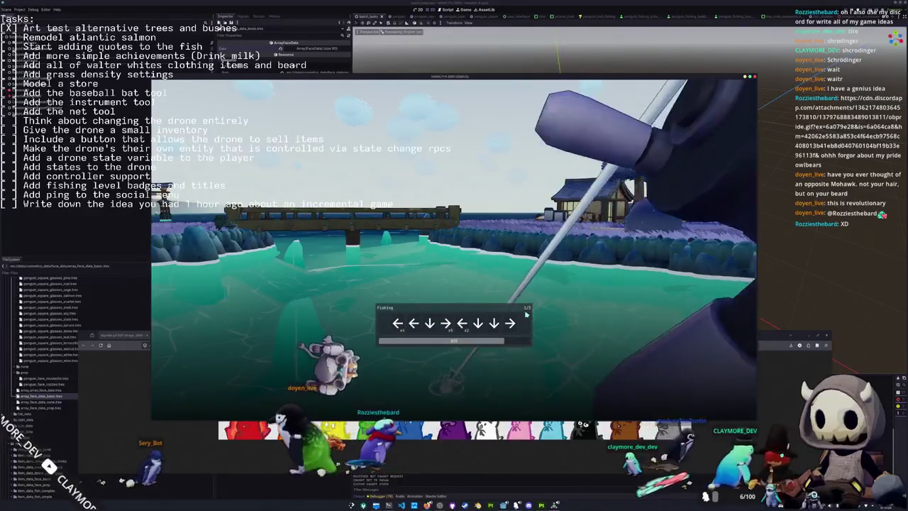
pyautogui.press('Left')
pyautogui.press('Left')
pyautogui.press('Down')
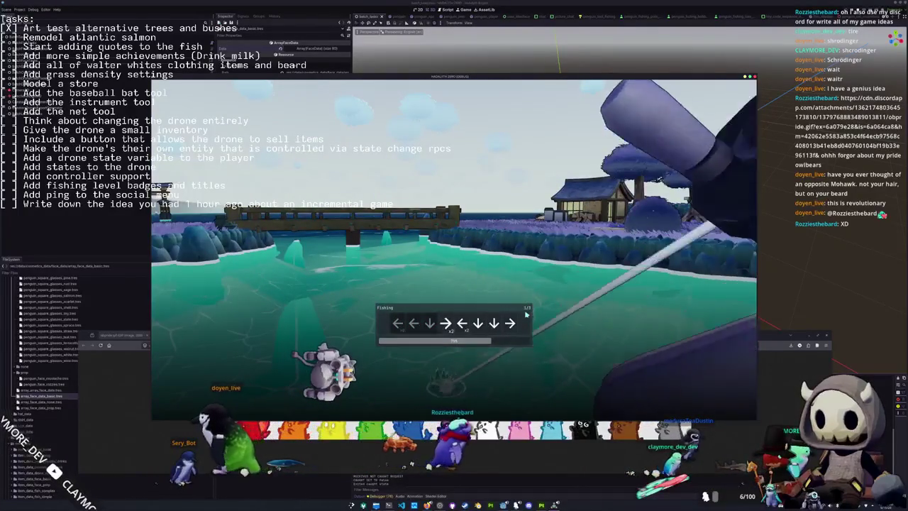
pyautogui.press('Left')
pyautogui.press('Down')
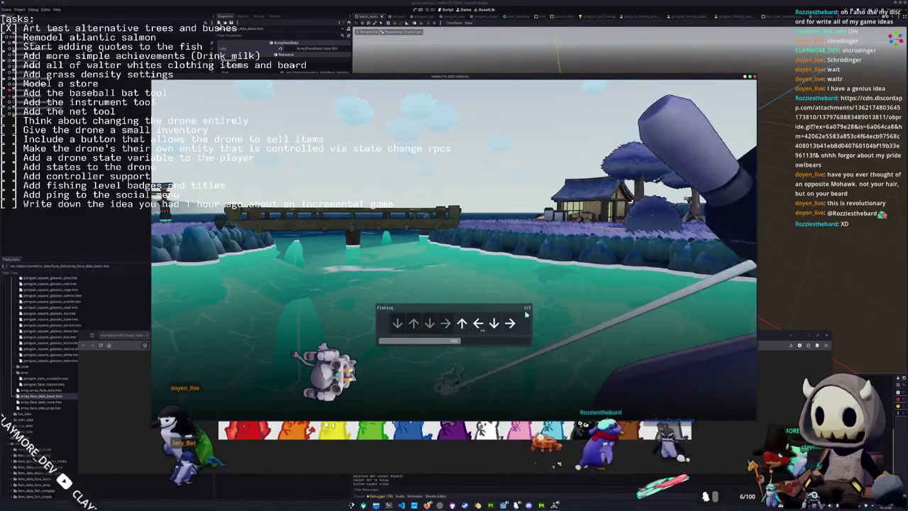
pyautogui.press('Up')
pyautogui.press('Left')
pyautogui.press('Down')
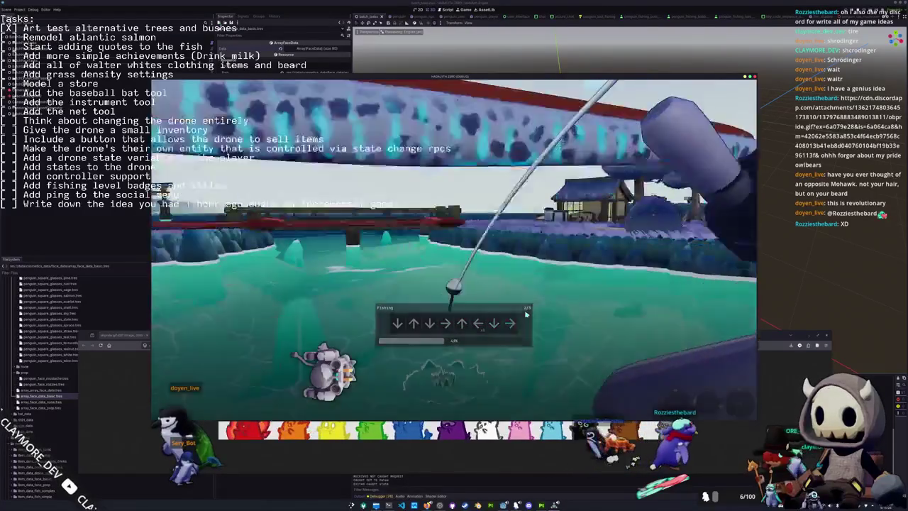
pyautogui.press('Right')
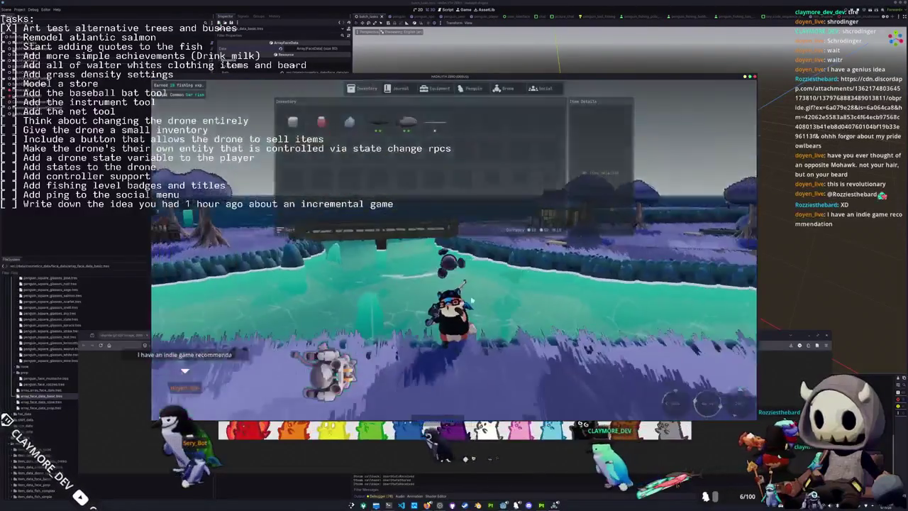
# - Hold the Gar Fish up on display from the inventory
pyautogui.press('Tab')
pyautogui.rightClick(439, 128)
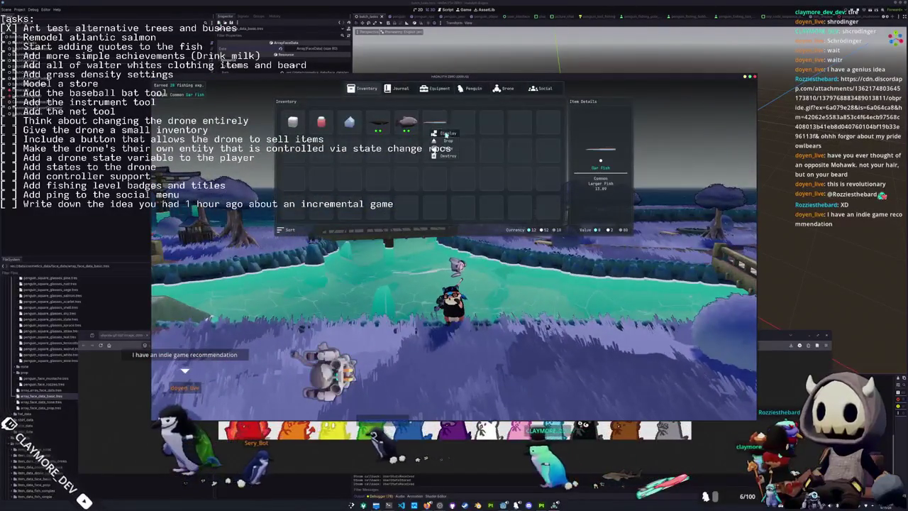
pyautogui.click(443, 134)
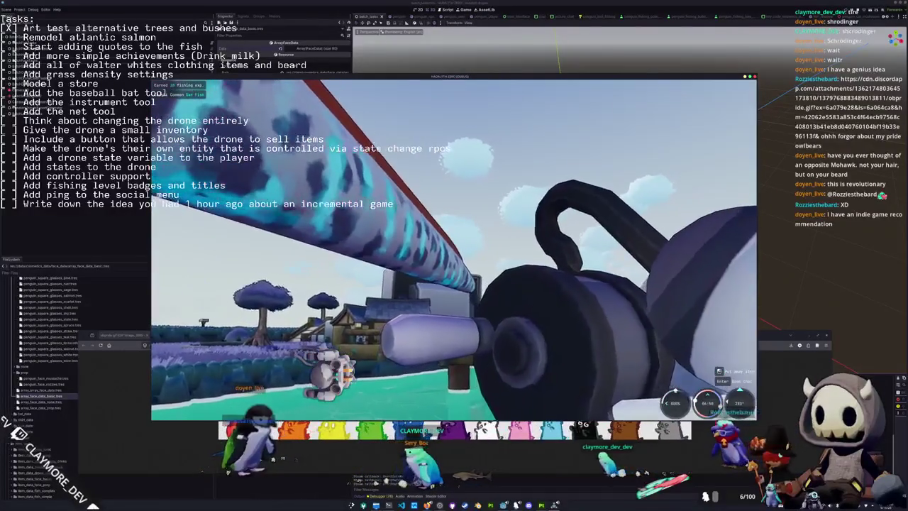
pyautogui.scroll(-3, 454, 249)
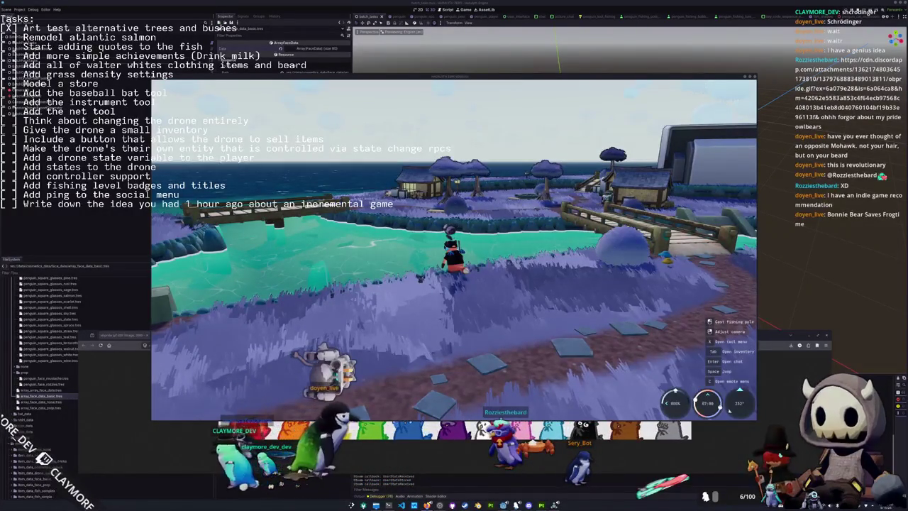
pyautogui.hotkey('alt', 'Tab')
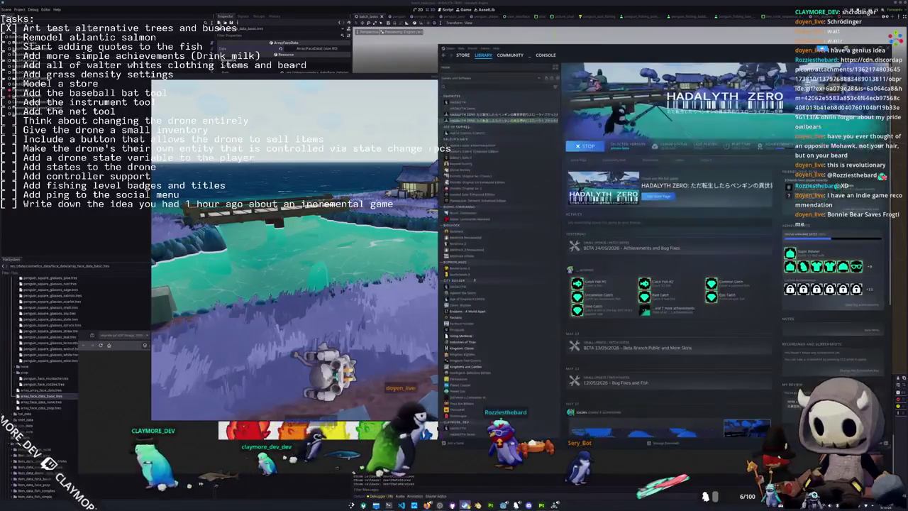
# - Search the Steam store for 'be' and open the Bonnie Bear Saves Frogtime page
pyautogui.click(462, 56)
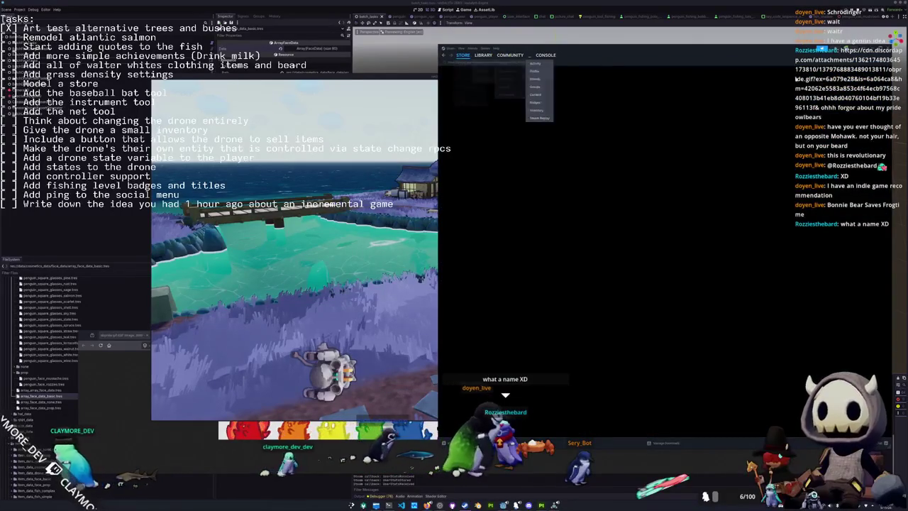
pyautogui.click(733, 71)
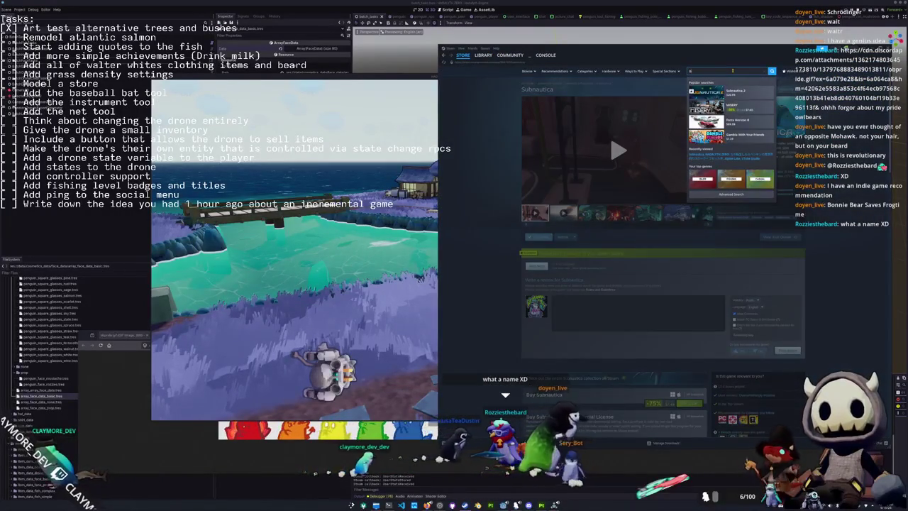
pyautogui.write('b')
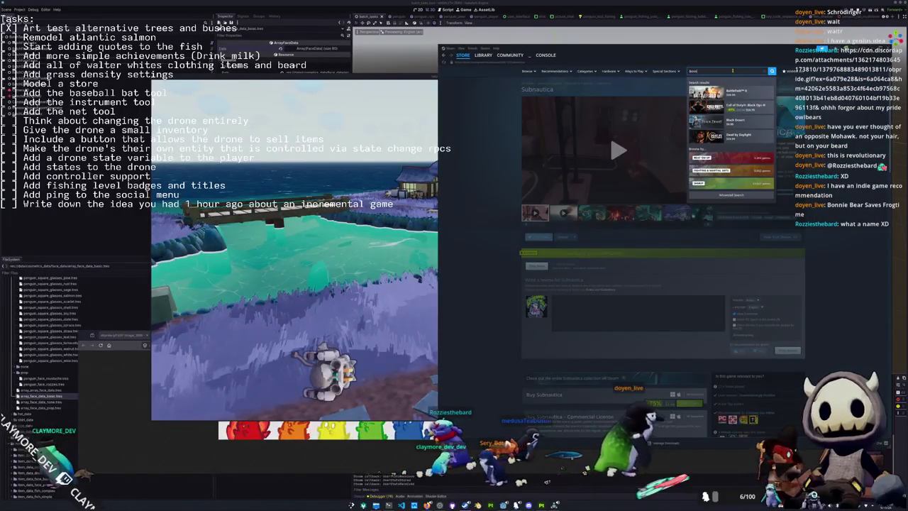
pyautogui.write('e')
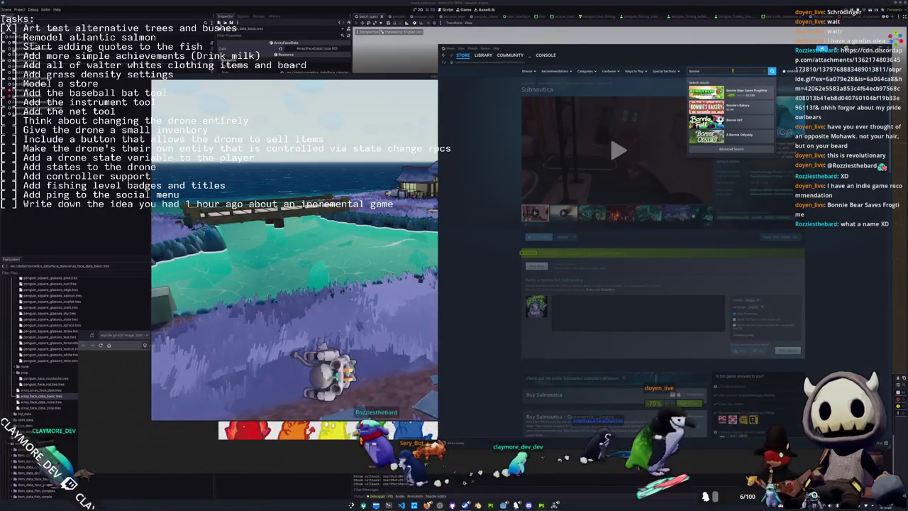
pyautogui.click(741, 92)
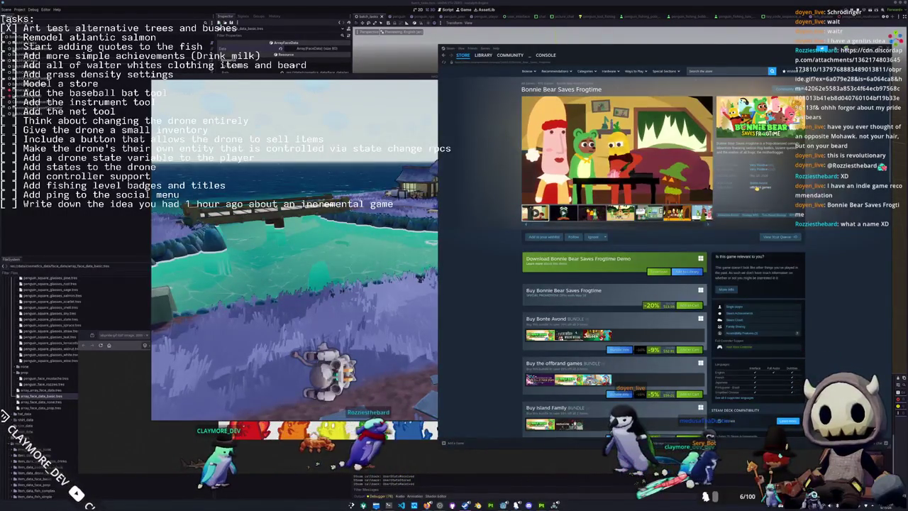
pyautogui.click(758, 188)
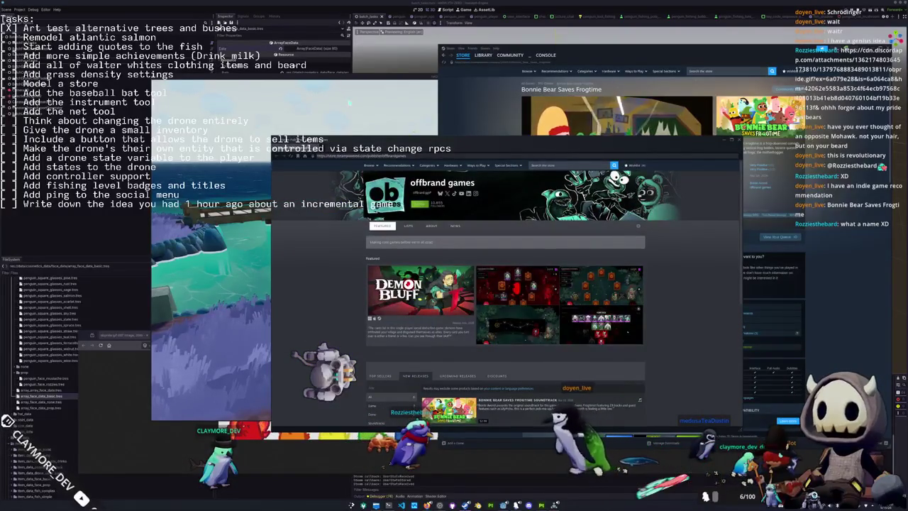
pyautogui.moveTo(454, 148); pyautogui.dragTo(314, 118)
pyautogui.scroll(-5, 214, 264)
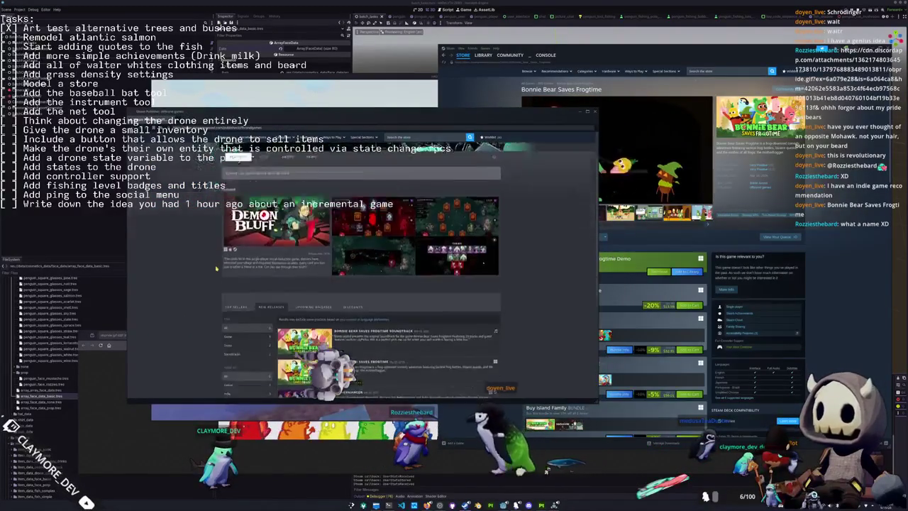
pyautogui.scroll(-3, 214, 266)
pyautogui.scroll(1, 213, 273)
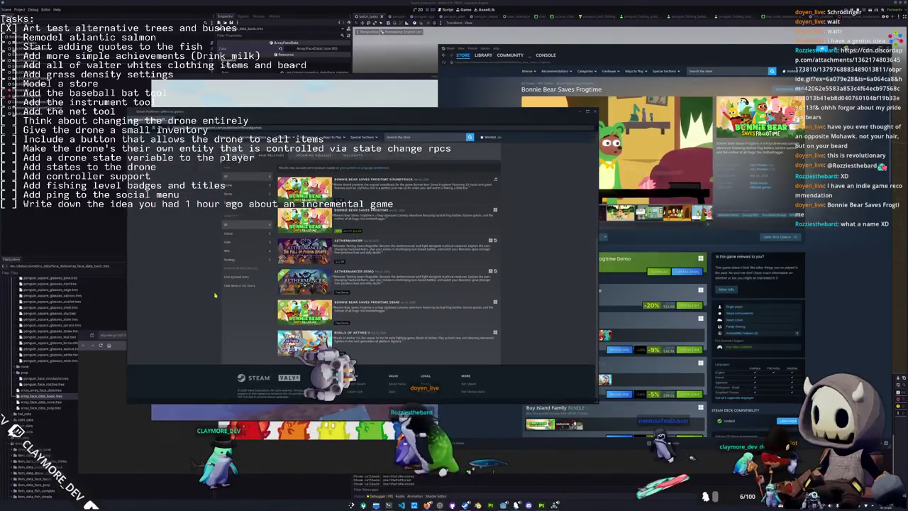
pyautogui.moveTo(410, 115); pyautogui.dragTo(330, 108)
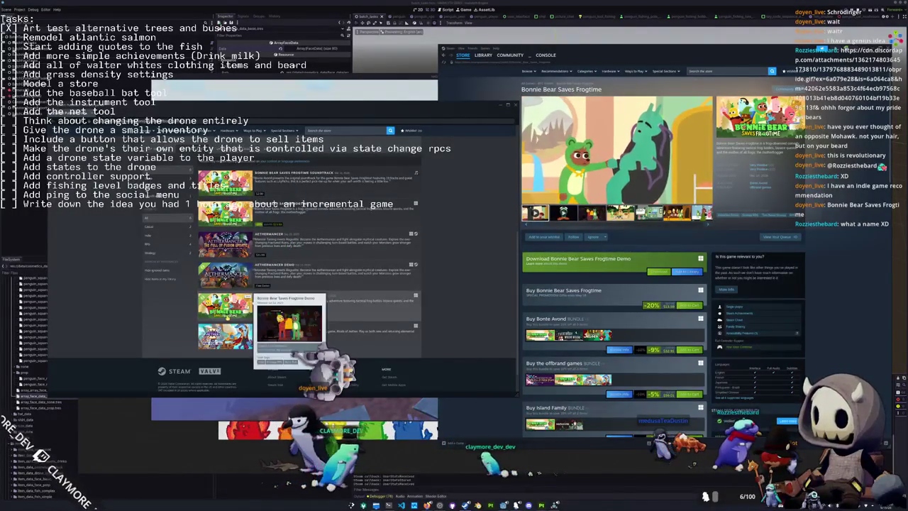
pyautogui.click(515, 105)
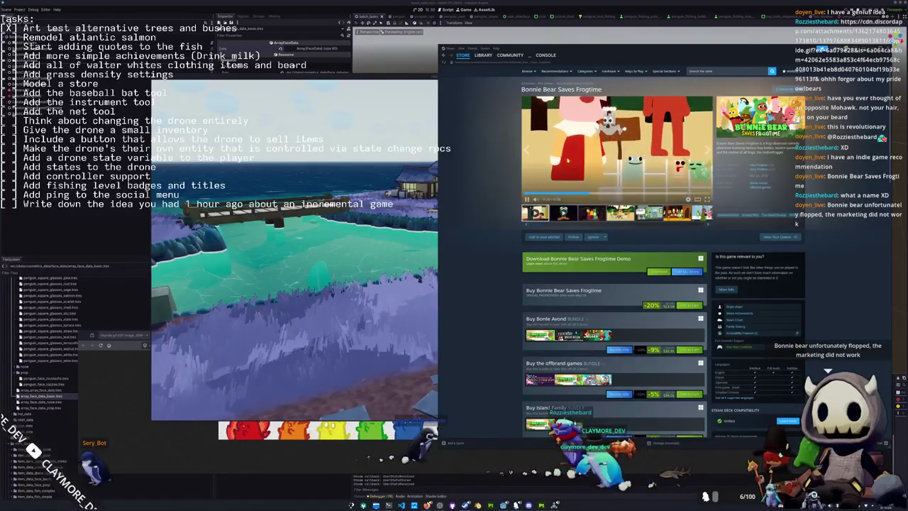
pyautogui.click(550, 192)
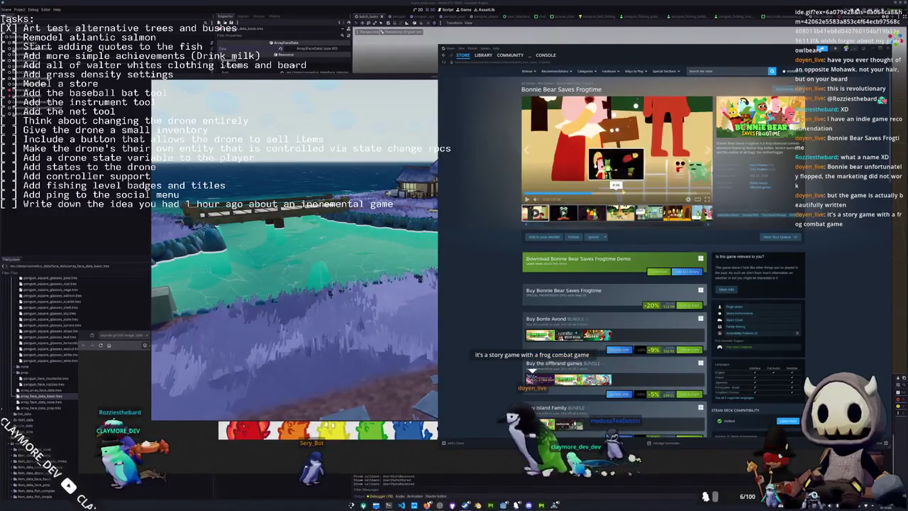
# - Skip the trailer to the YOU WON! scene, then scroll down to About This Game
pyautogui.click(593, 193)
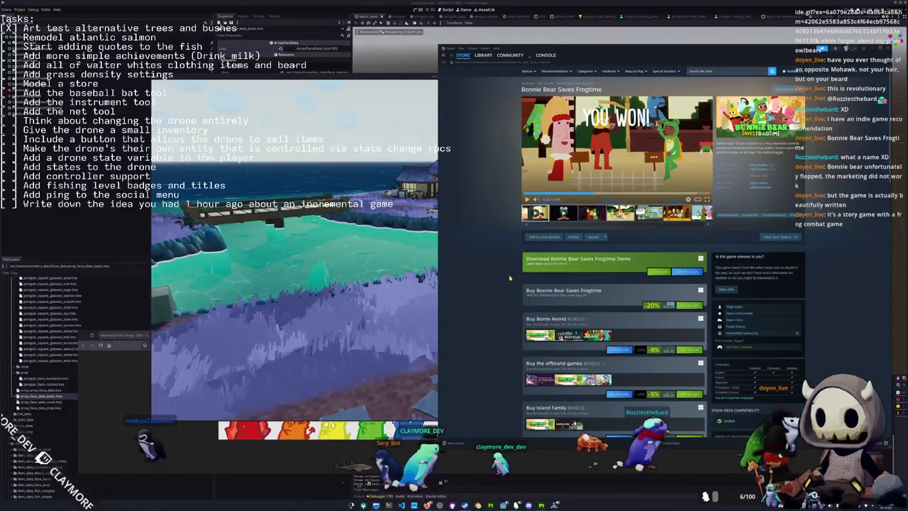
pyautogui.scroll(-3, 510, 278)
pyautogui.scroll(-2, 508, 277)
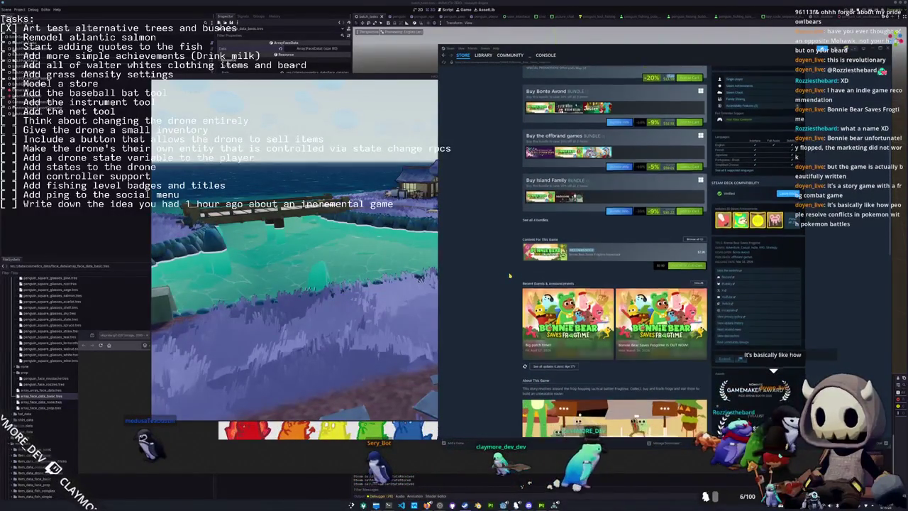
pyautogui.scroll(-4, 509, 276)
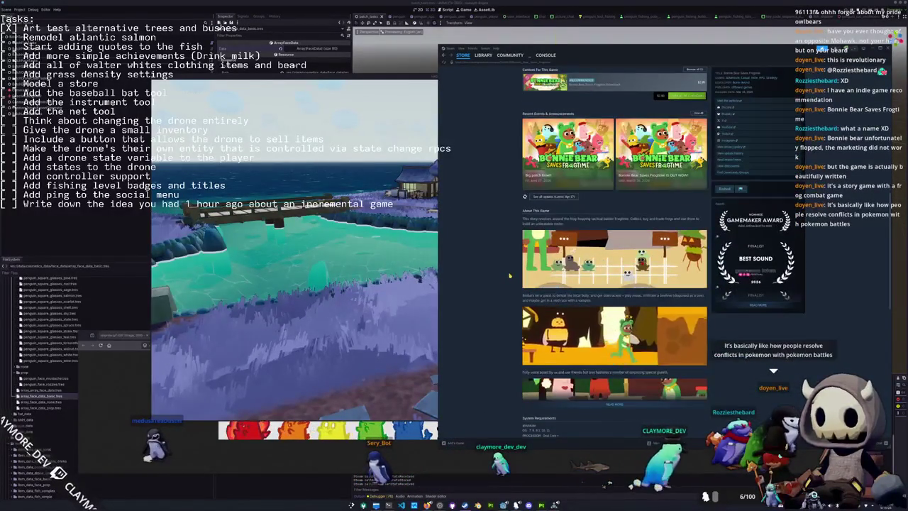